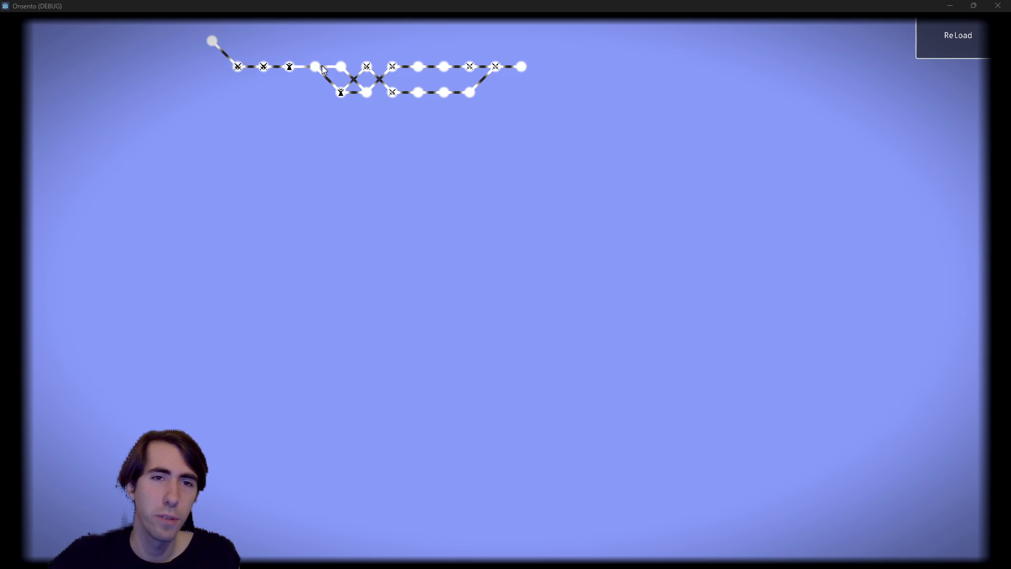
# Step: Close the Onsento debug game and show expeditionGenBlueprint.gd in the script editor
pyautogui.click(997, 5)
pyautogui.click(463, 274)
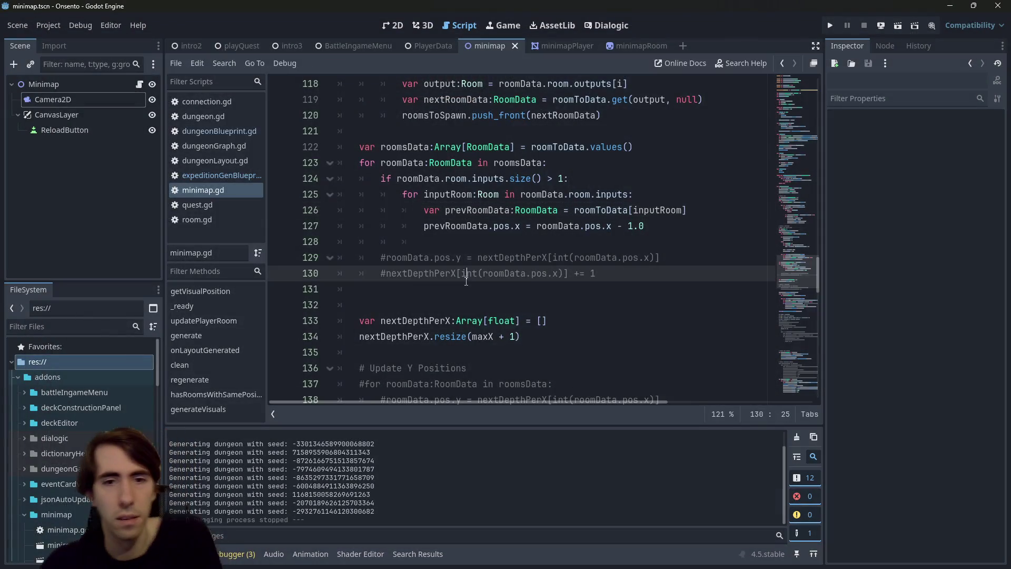
pyautogui.hotkey('alt', 'shift', 'o')
pyautogui.press('Escape')
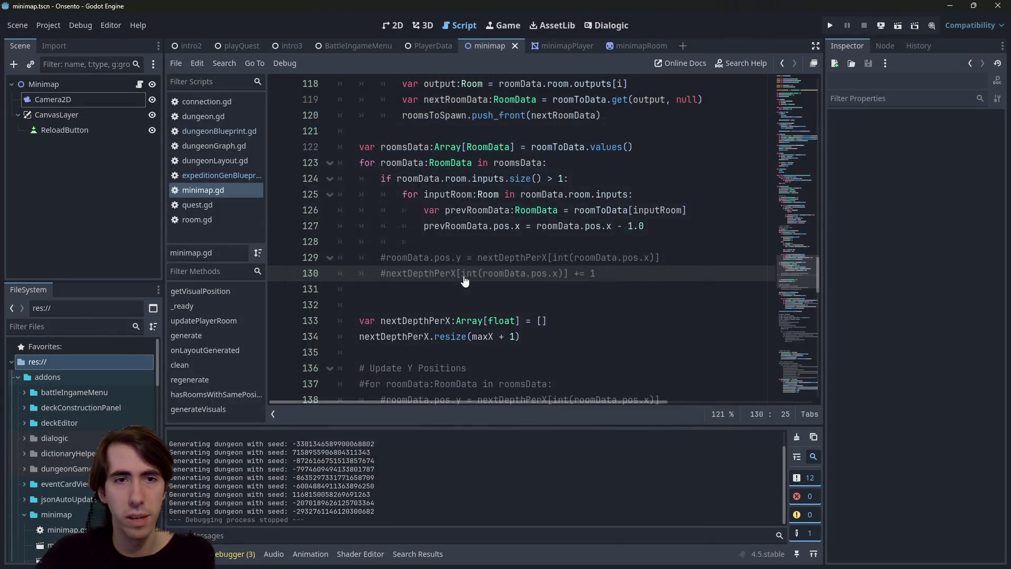
pyautogui.moveTo(464, 275)
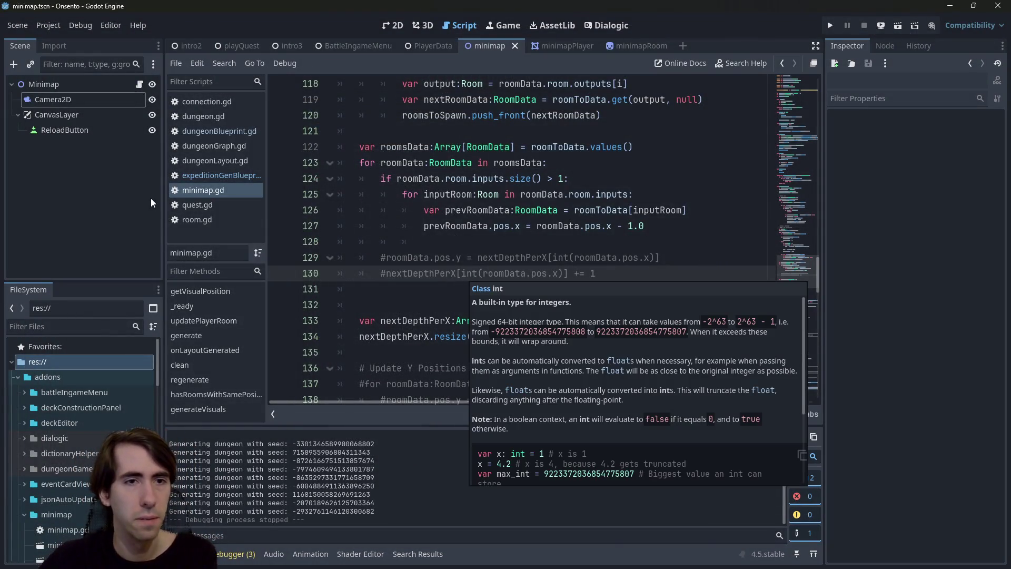
pyautogui.click(214, 175)
pyautogui.hotkey('ctrl', 'f')
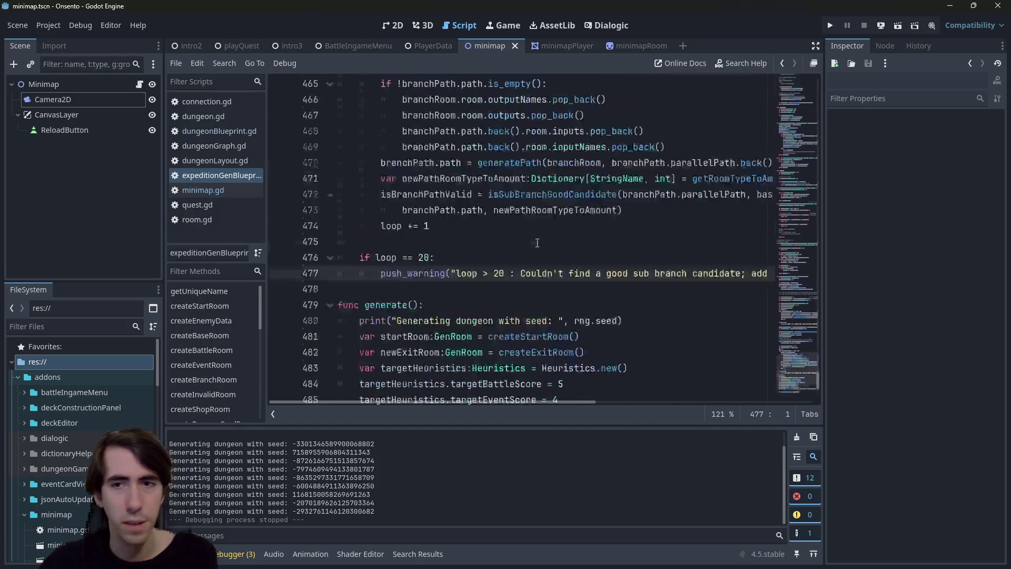
# Step: Search the blueprint script for minBranchLength and jump to its first usage
pyautogui.scroll(-5, 643, 308)
pyautogui.write('branch')
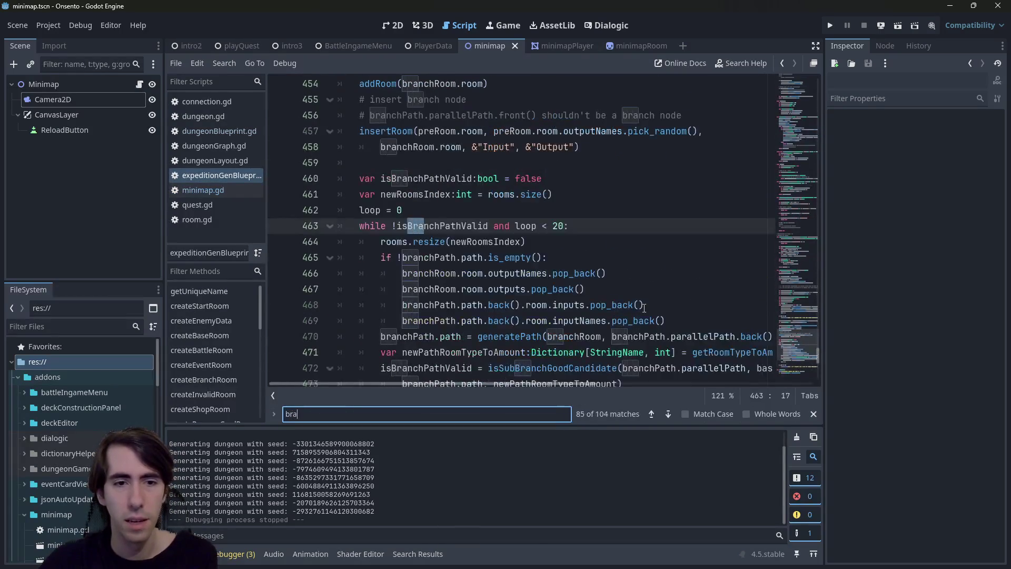
pyautogui.hotkey('ctrl', 'a')
pyautogui.write('minBrnach')
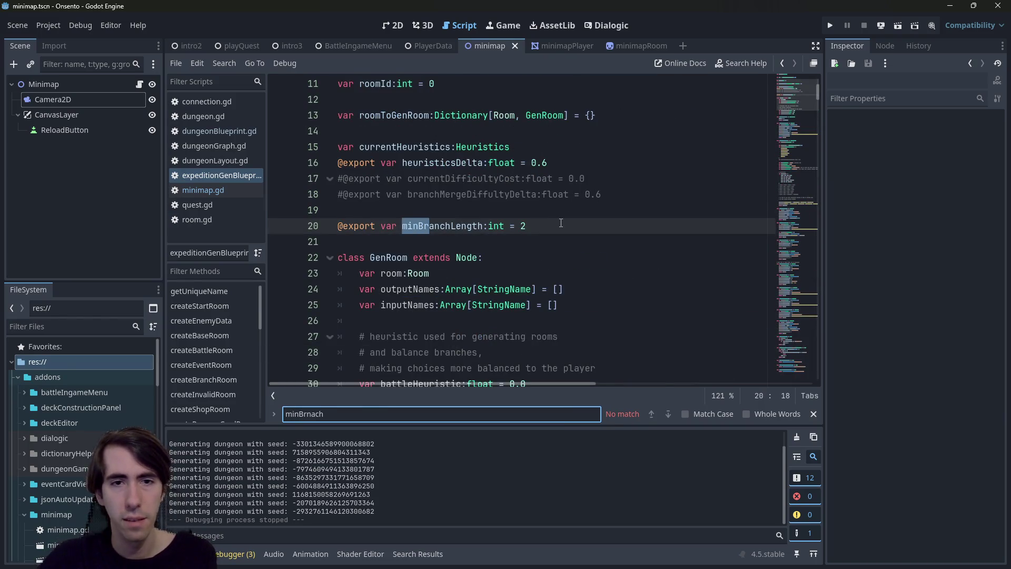
pyautogui.click(561, 222)
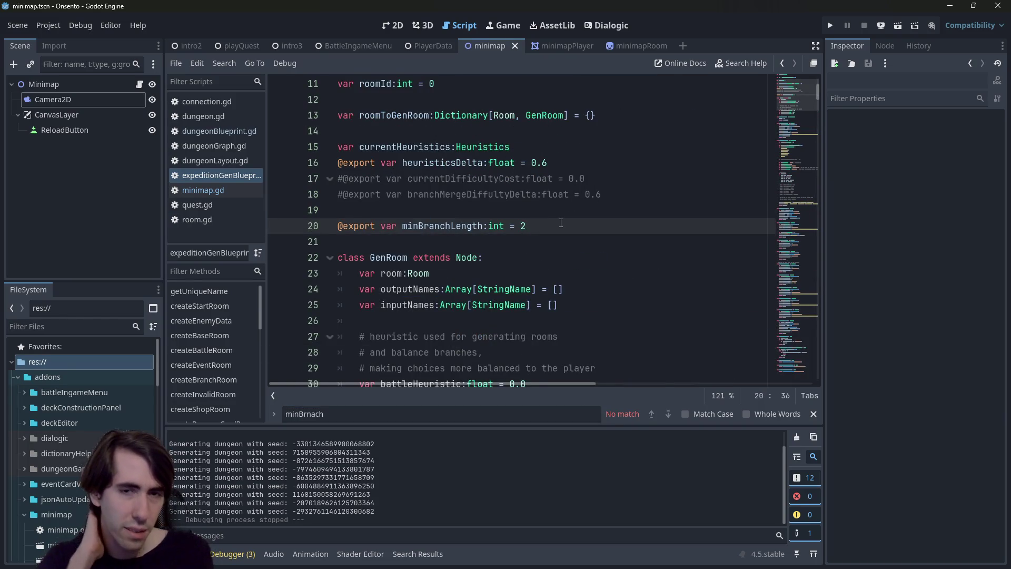
pyautogui.doubleClick(473, 225)
pyautogui.hotkey('ctrl', 'f')
pyautogui.press('Return')
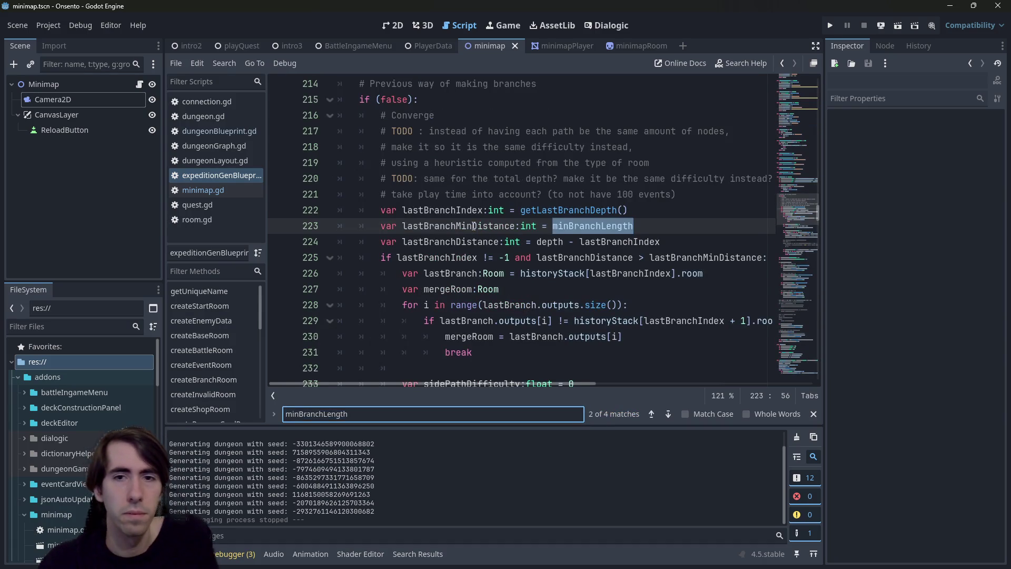
# Step: Fold the if (false) block on line 215 and continue to the minBranchLength usage on line 430
pyautogui.scroll(-5, 530, 233)
pyautogui.scroll(-3, 530, 233)
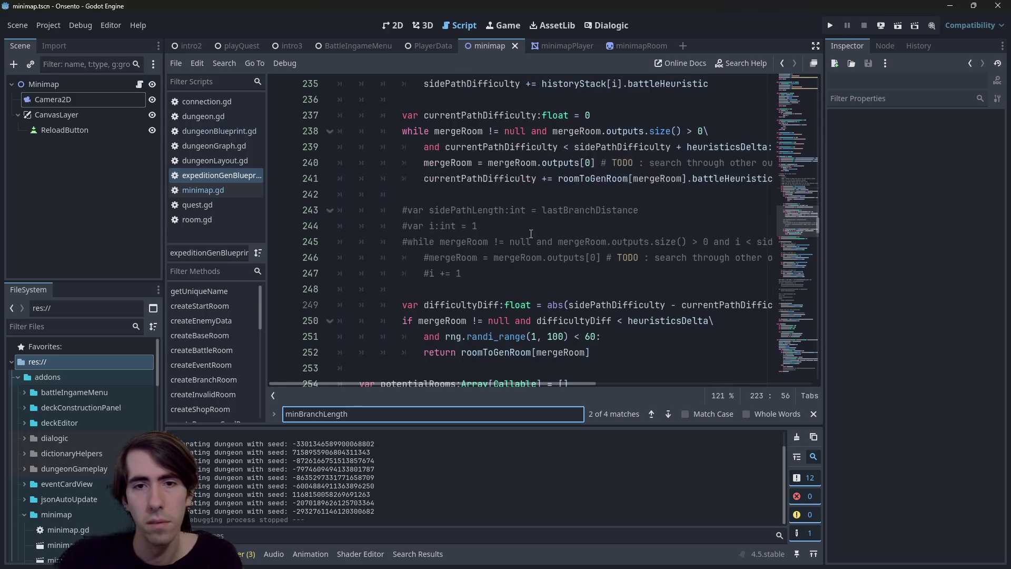
pyautogui.scroll(7, 531, 233)
pyautogui.scroll(4, 531, 233)
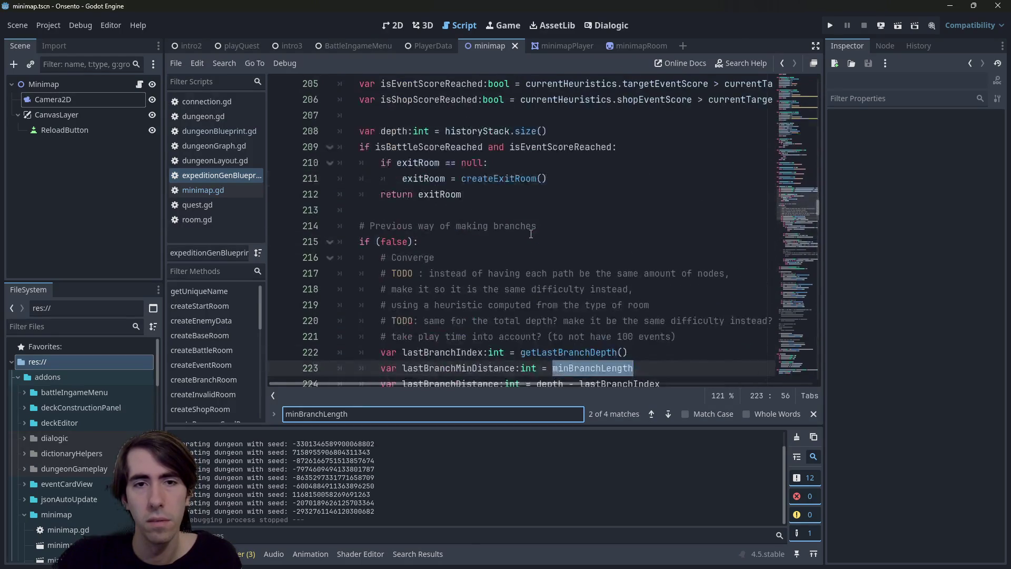
pyautogui.scroll(-1, 531, 234)
pyautogui.scroll(3, 531, 233)
pyautogui.scroll(-3, 530, 233)
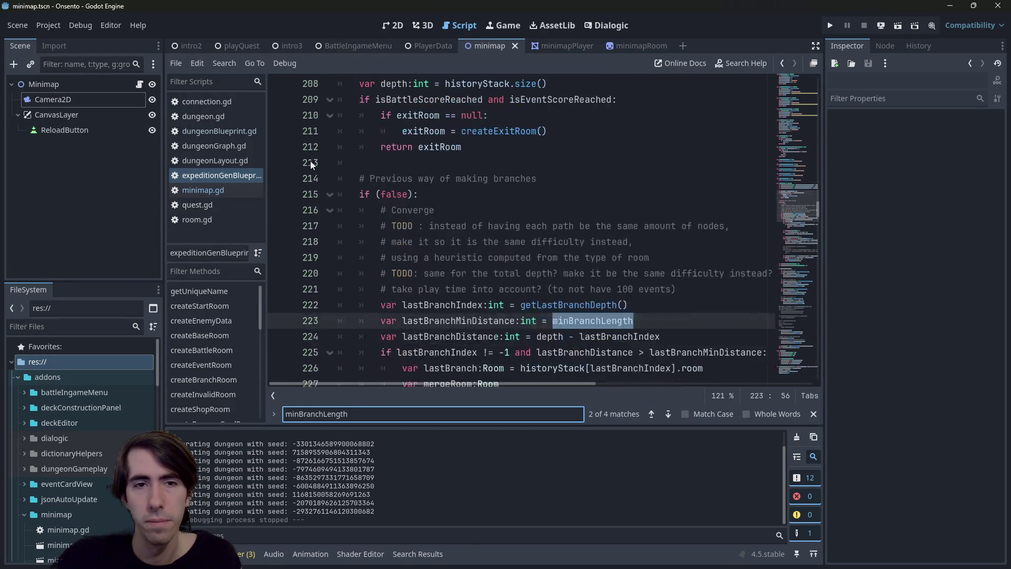
pyautogui.click(329, 195)
pyautogui.hotkey('ctrl', 'f')
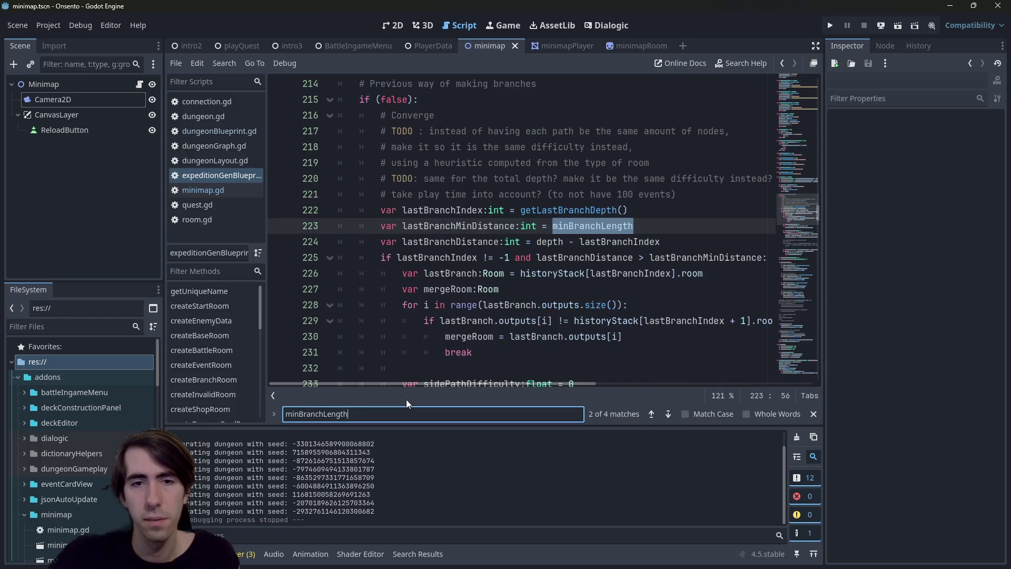
pyautogui.press('Return')
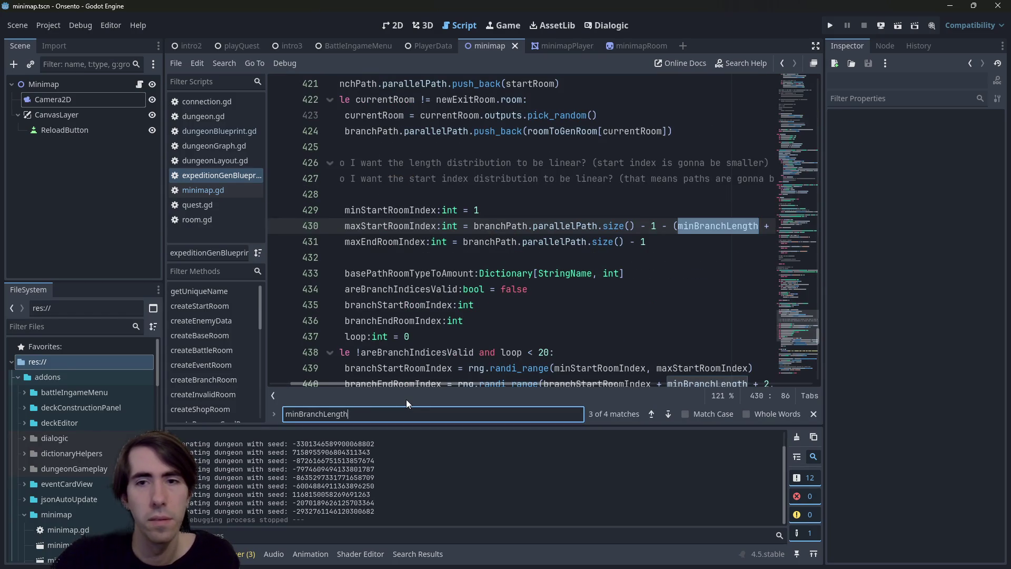
# Step: Inspect the minBranchLength code on lines 430–431, then relaunch the game with F5
pyautogui.moveTo(565, 226)
pyautogui.mouseDown()
pyautogui.moveTo(342, 227)
pyautogui.moveTo(801, 237)
pyautogui.mouseUp()
pyautogui.click(648, 241)
pyautogui.moveTo(657, 240); pyautogui.dragTo(477, 227)
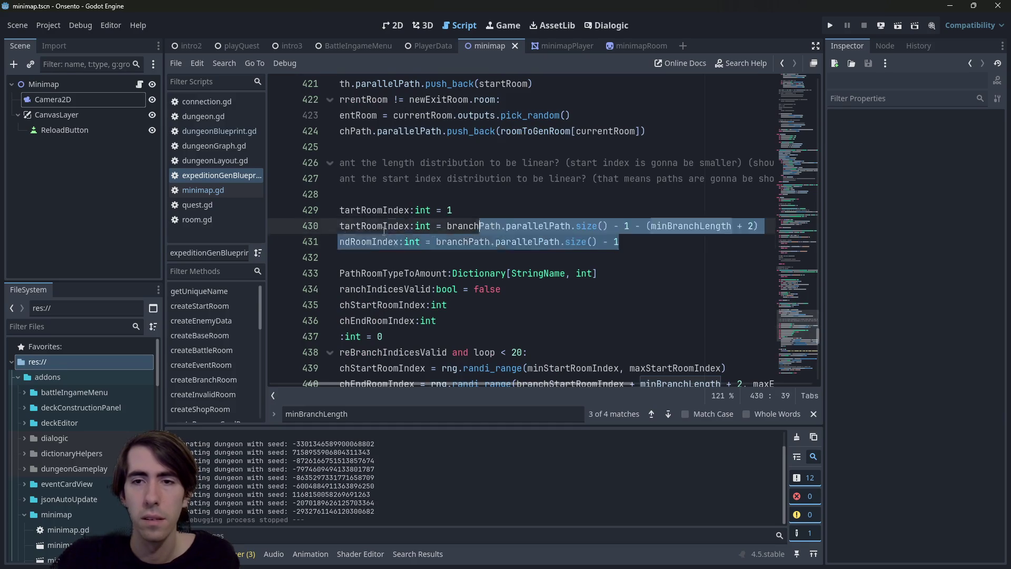
pyautogui.click(539, 226)
pyautogui.scroll(3, 524, 222)
pyautogui.scroll(-1, 749, 259)
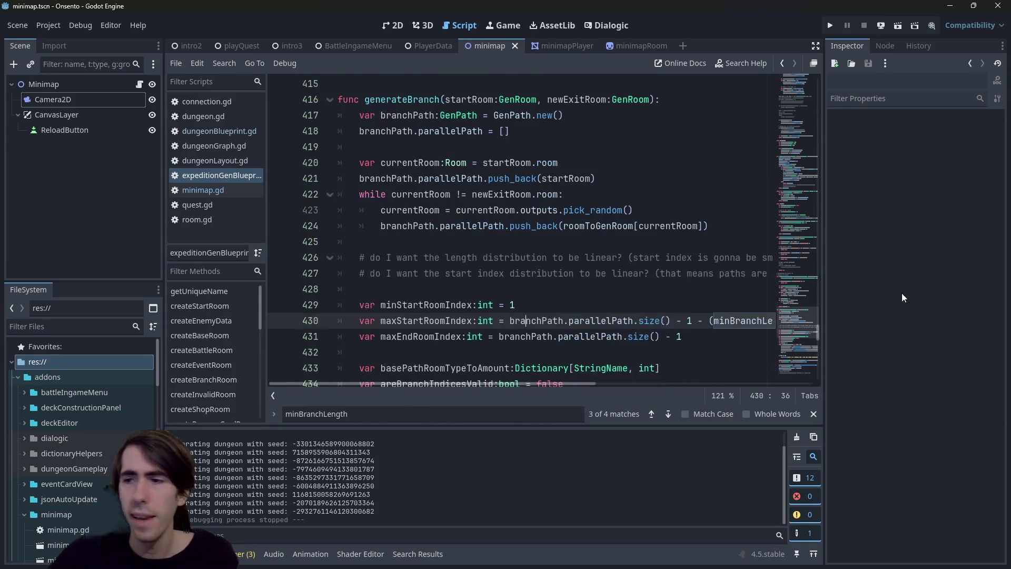
pyautogui.press('F5')
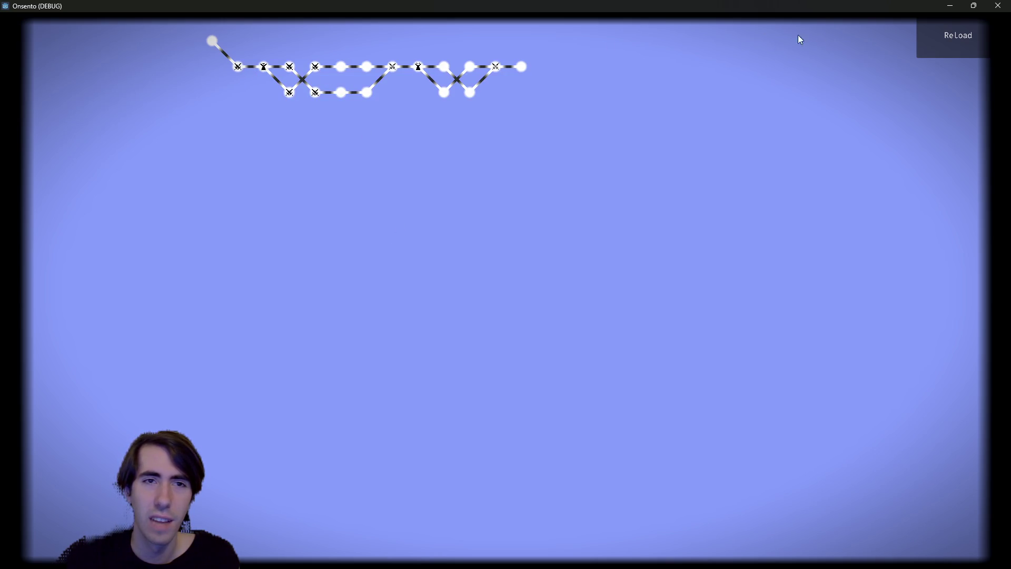
# Step: Regenerate the dungeon minimap twice with ReLoad, then close the game window
pyautogui.click(967, 45)
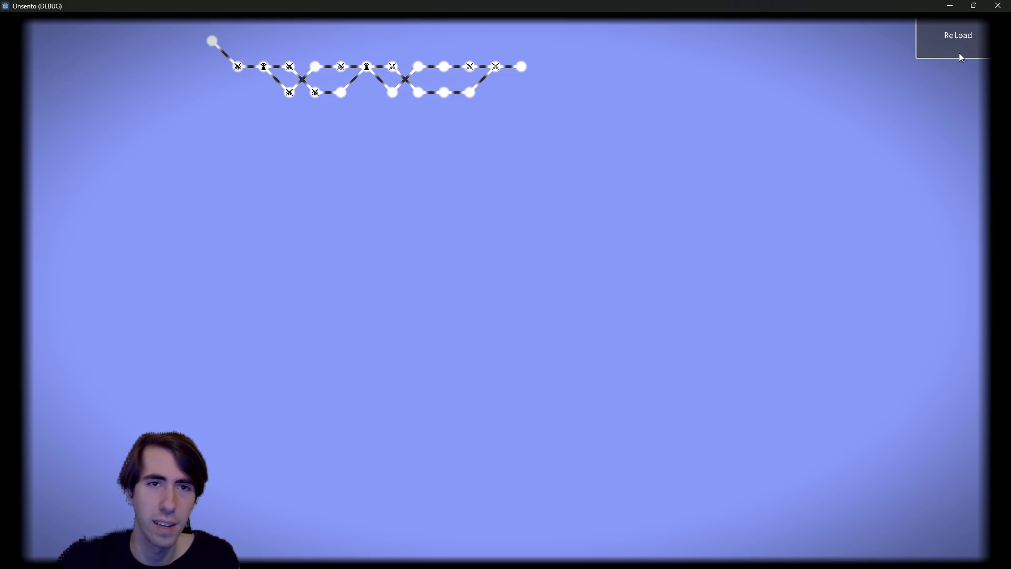
pyautogui.click(960, 55)
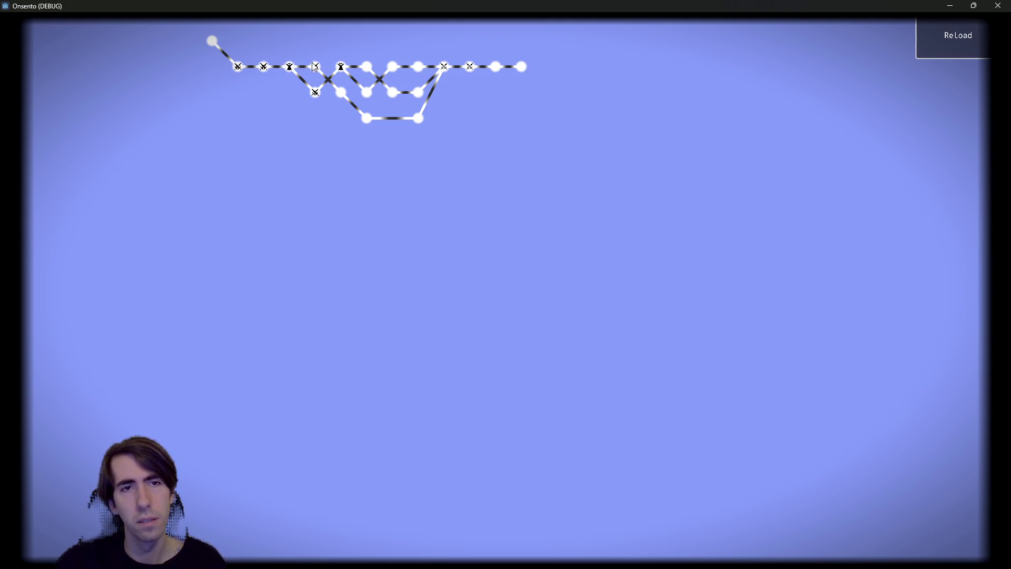
pyautogui.click(997, 6)
# Step: Open minimap.gd and select the pop_back call on line 143
pyautogui.scroll(-10, 422, 365)
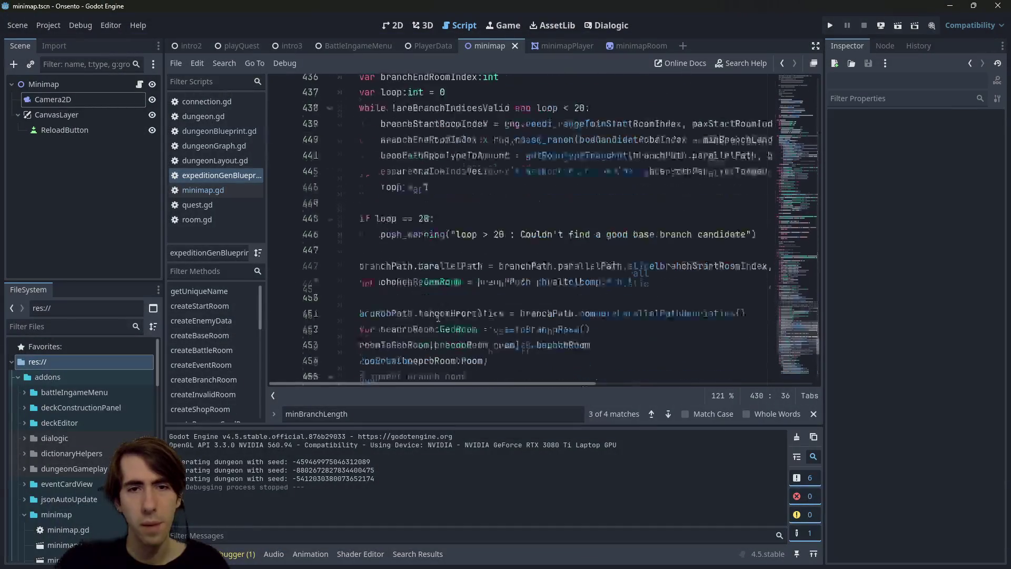
pyautogui.scroll(8, 469, 280)
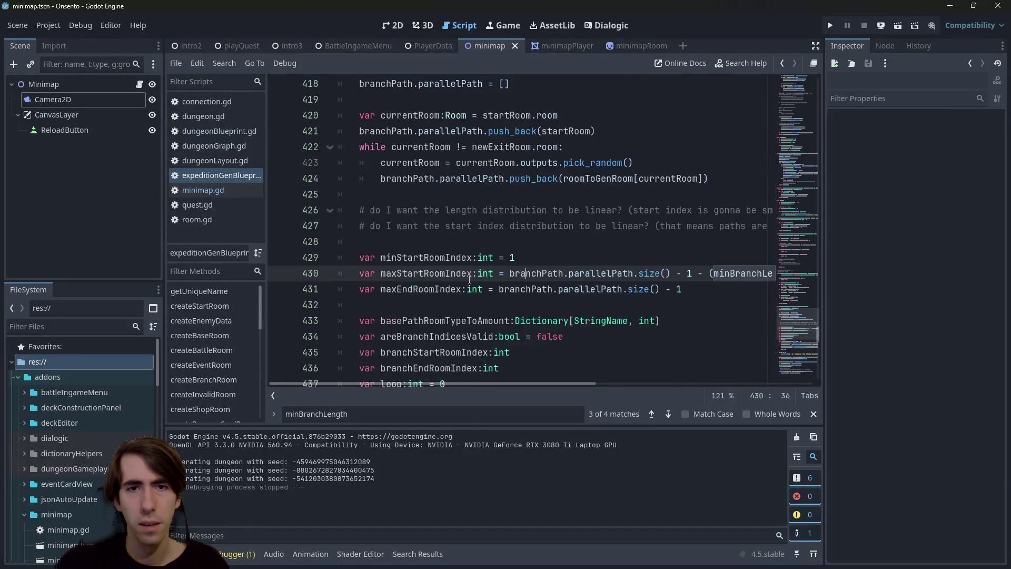
pyautogui.scroll(-15, 469, 279)
pyautogui.scroll(15, 469, 279)
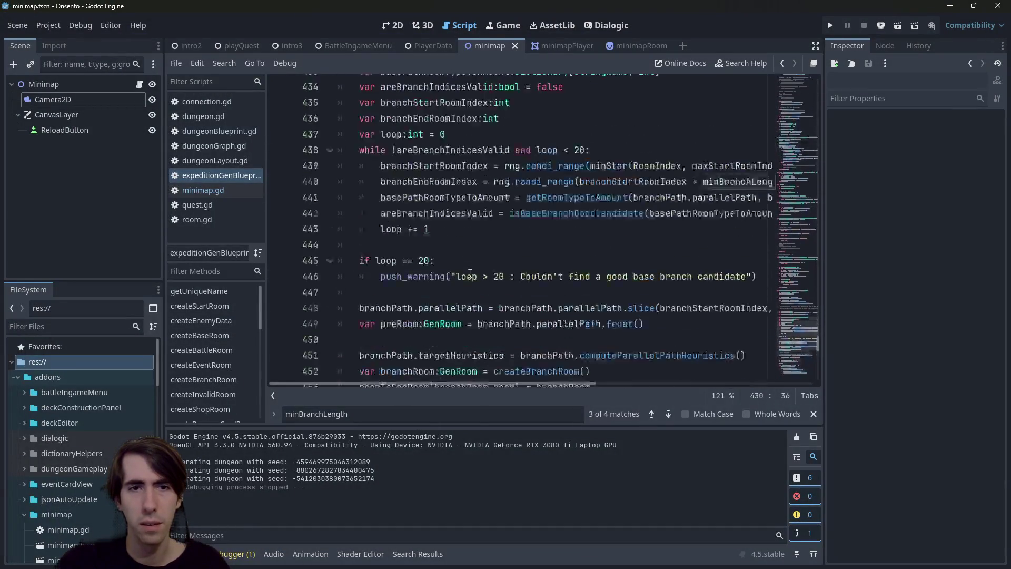
pyautogui.scroll(7, 469, 273)
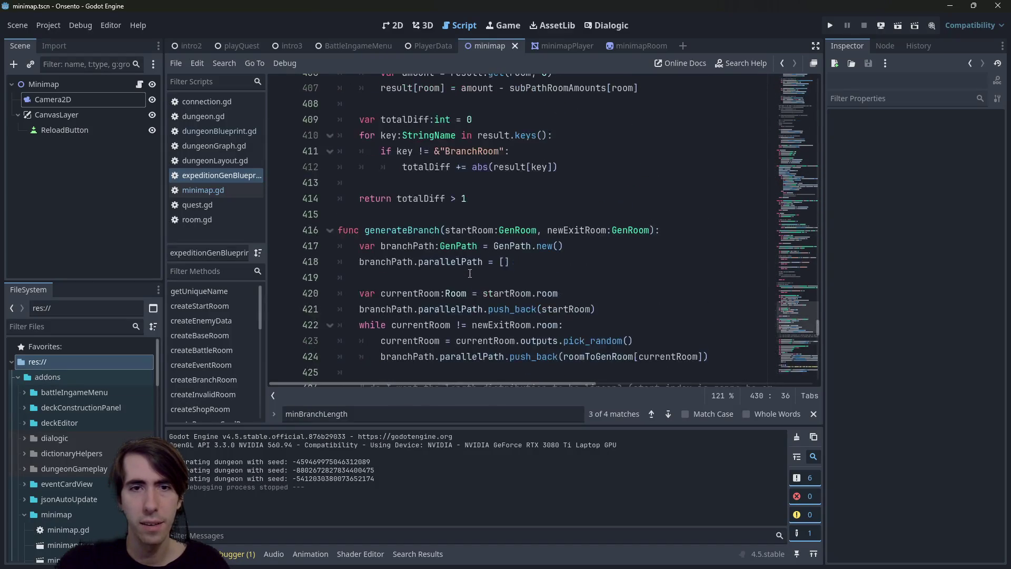
pyautogui.scroll(-5, 469, 274)
pyautogui.click(202, 189)
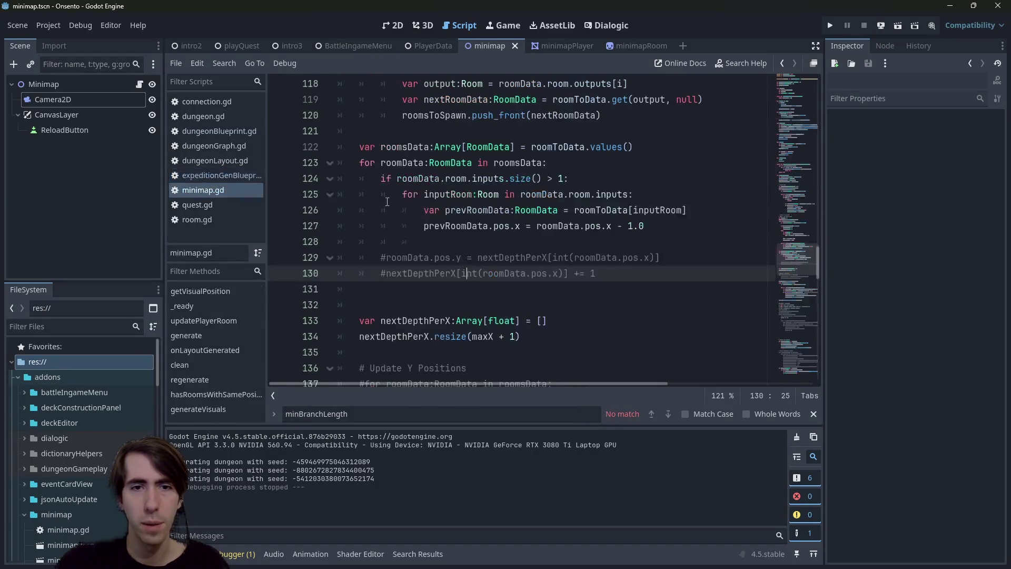
pyautogui.scroll(-7, 499, 238)
pyautogui.scroll(4, 499, 237)
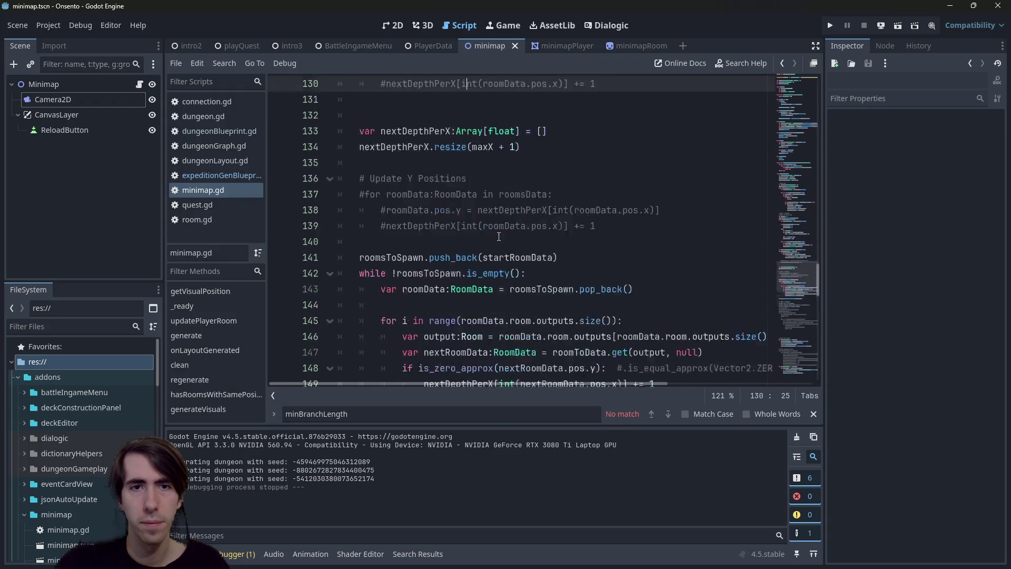
pyautogui.scroll(-3, 412, 183)
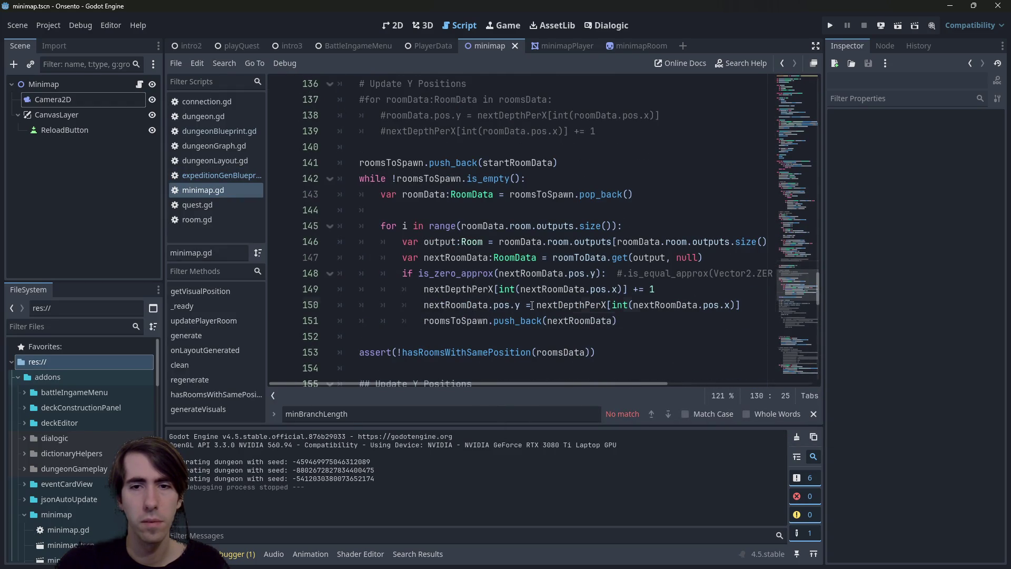
pyautogui.click(532, 305)
pyautogui.doubleClick(588, 194)
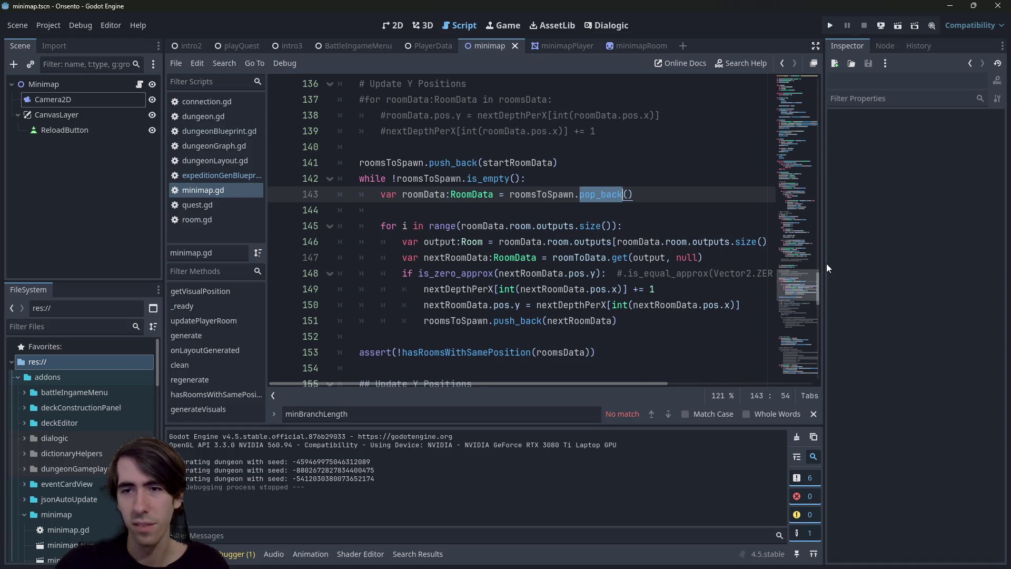
pyautogui.moveTo(823, 263); pyautogui.dragTo(876, 263)
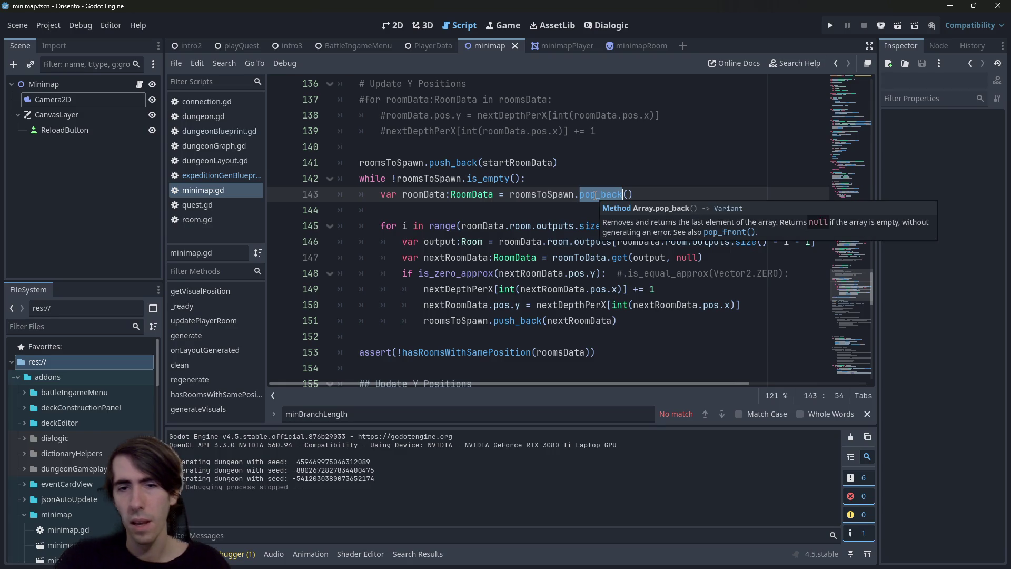
# Step: Replace it with pop_front via autocomplete and run the current scene
pyautogui.write('pop')
pyautogui.press('Down')
pyautogui.press('Down')
pyautogui.press('Return')
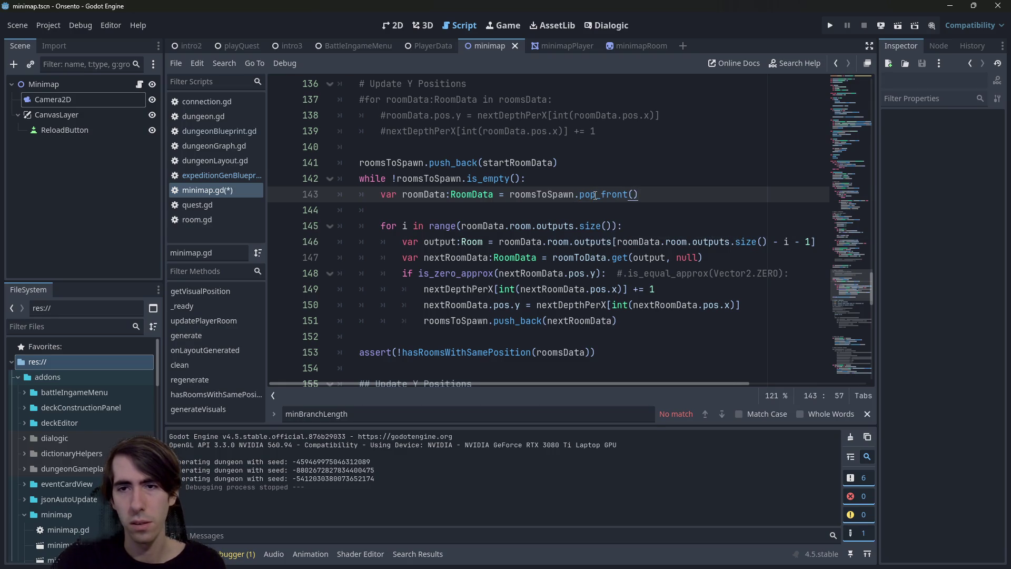
pyautogui.click(903, 22)
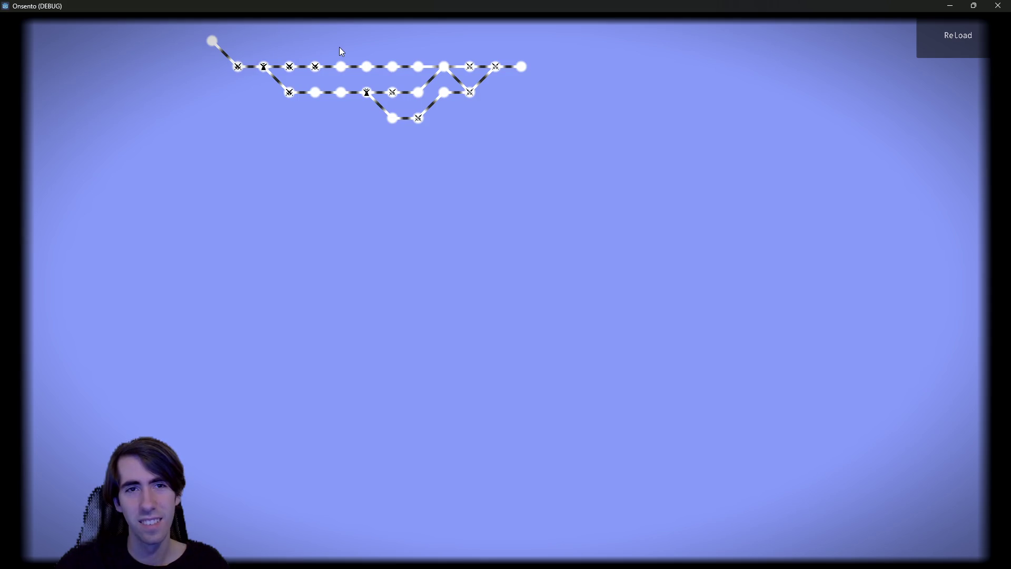
# Step: Maximize the game window to inspect the three-row branching minimap, then close it
pyautogui.moveTo(489, 284); pyautogui.dragTo(590, 454)
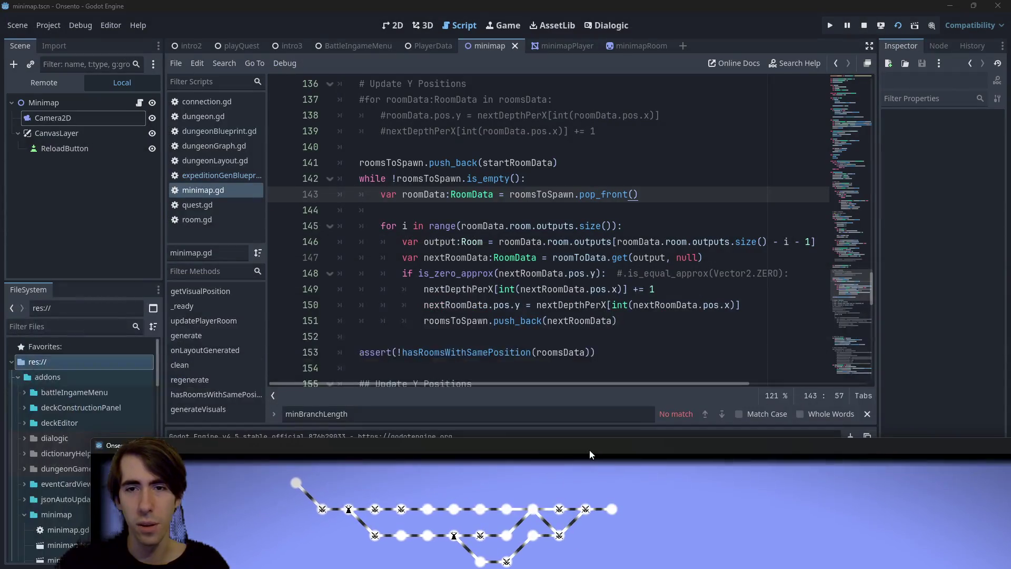
pyautogui.doubleClick(589, 449)
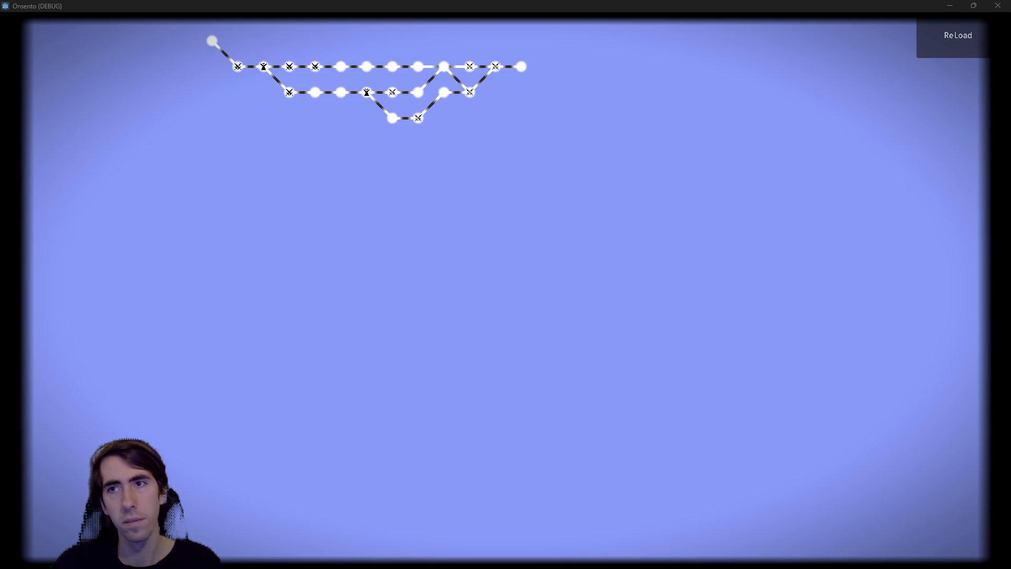
pyautogui.click(996, 4)
# Step: Delete the two stale commented Y-position lines after the prevRoomData x assignment
pyautogui.scroll(3, 461, 225)
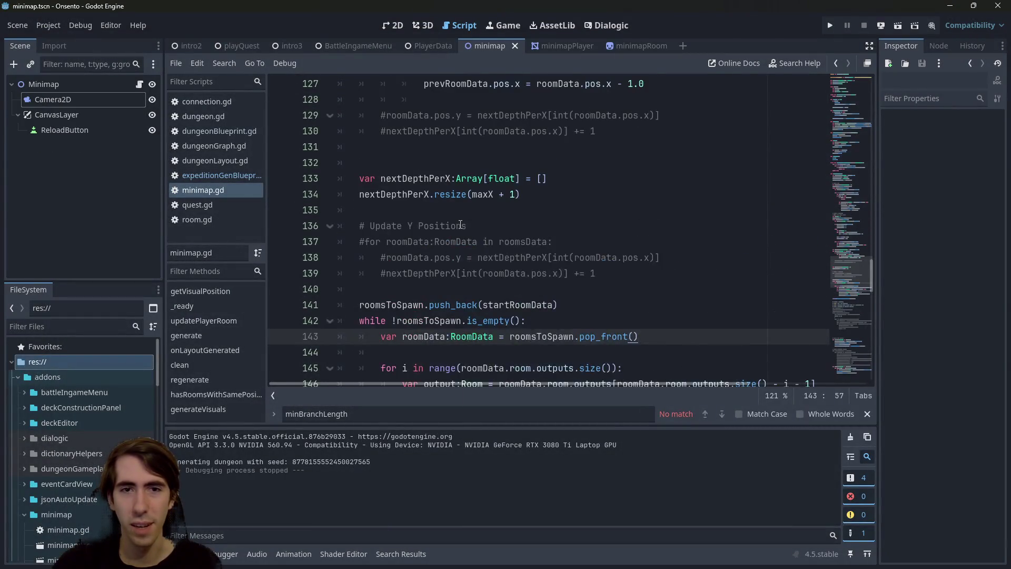
pyautogui.scroll(9, 461, 224)
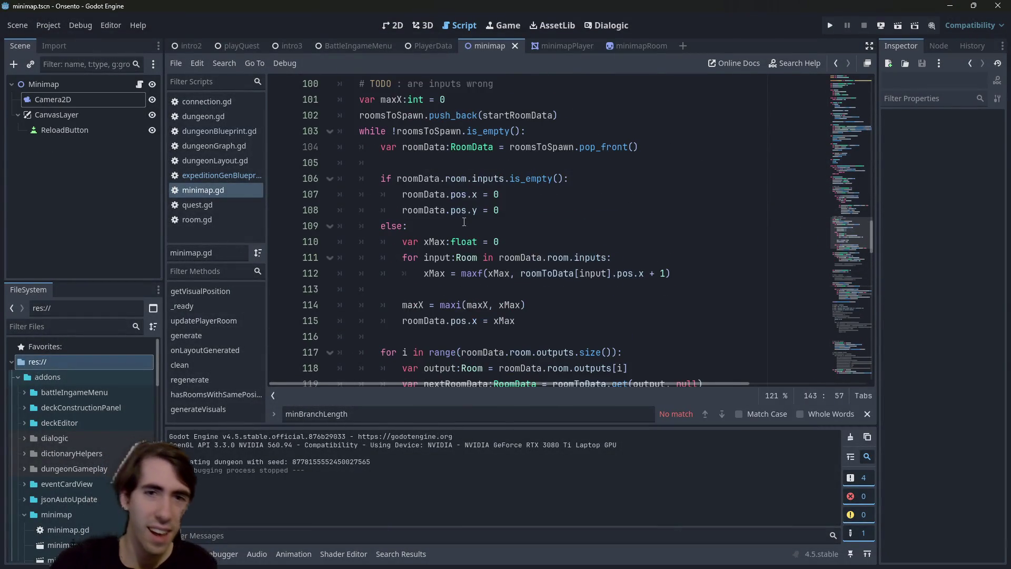
pyautogui.scroll(7, 464, 221)
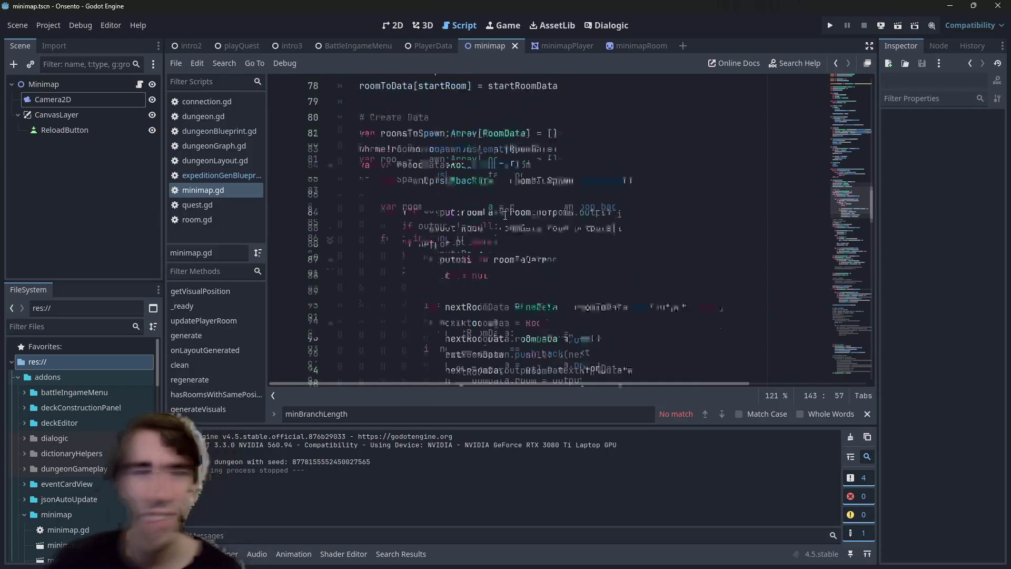
pyautogui.scroll(-9, 526, 226)
pyautogui.scroll(-2, 551, 242)
pyautogui.scroll(3, 549, 223)
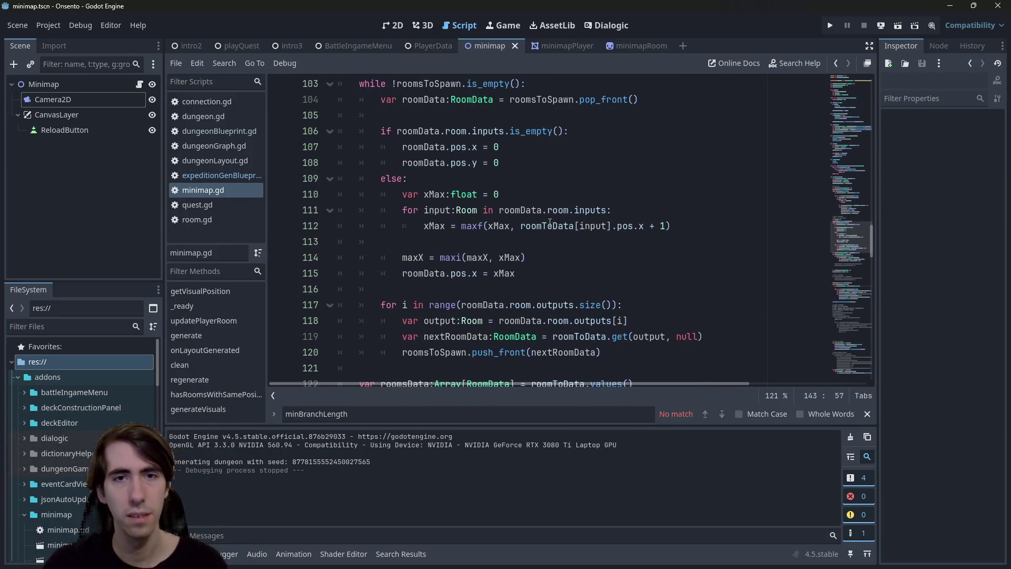
pyautogui.scroll(-3, 550, 224)
pyautogui.click(676, 326)
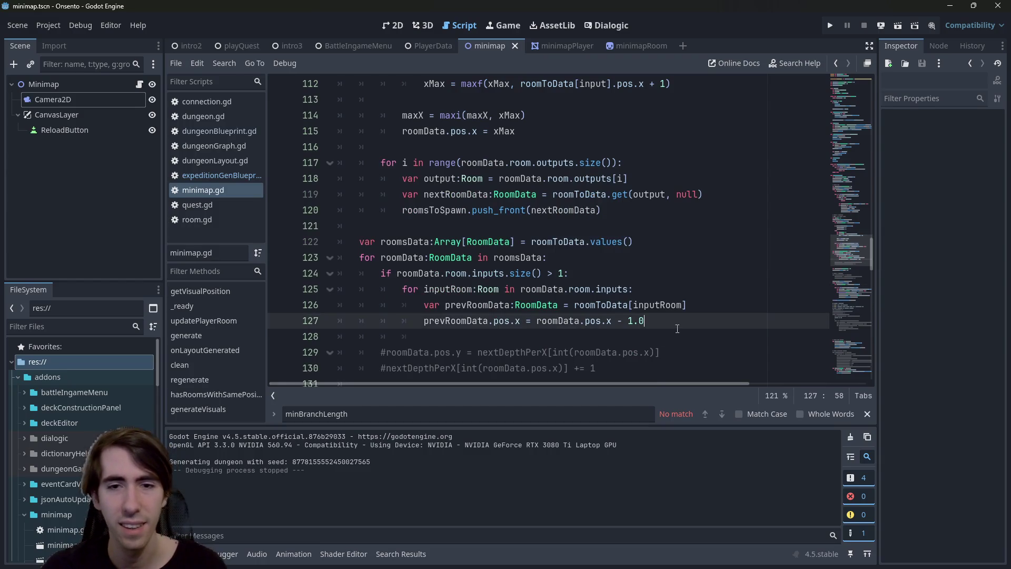
pyautogui.scroll(-4, 677, 329)
pyautogui.scroll(1, 551, 164)
pyautogui.moveTo(359, 241); pyautogui.dragTo(284, 218)
pyautogui.press('BackSpace')
pyautogui.press('BackSpace')
pyautogui.press('BackSpace')
pyautogui.press('BackSpace')
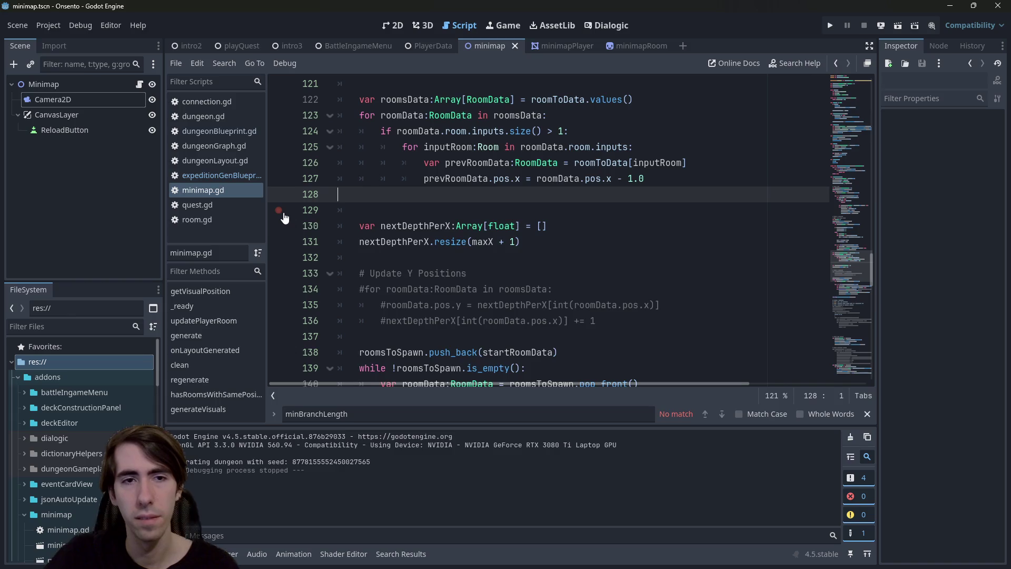
# Step: Comment out the nextDepthPerX Y-position loop and select the block above from line 130
pyautogui.scroll(-4, 612, 242)
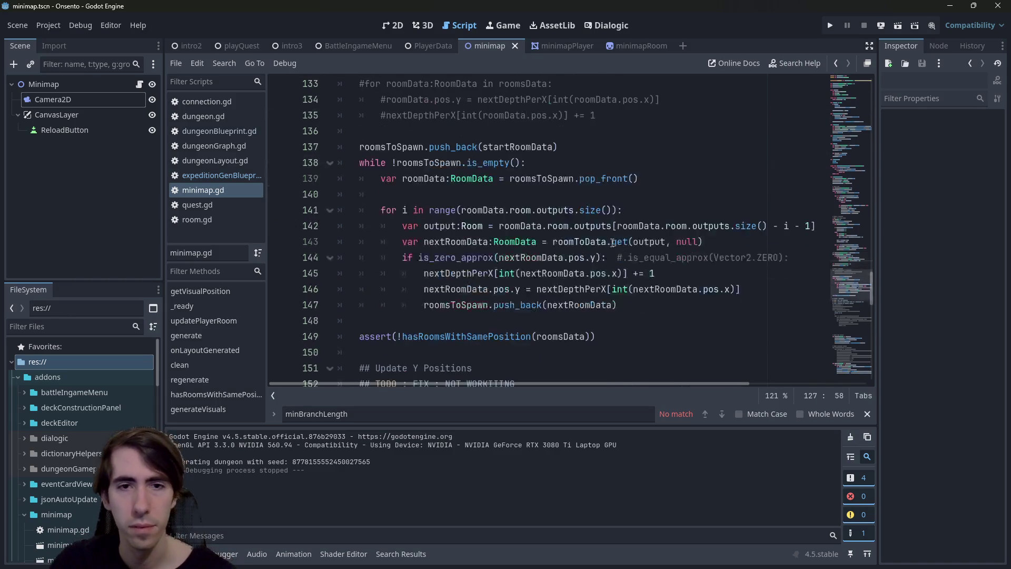
pyautogui.moveTo(666, 319); pyautogui.dragTo(364, 225)
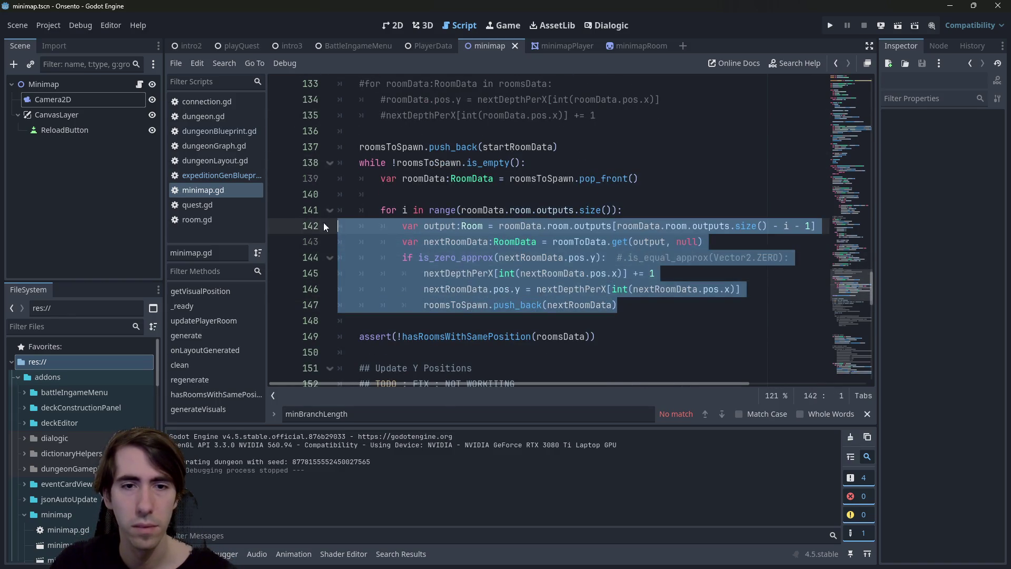
pyautogui.scroll(-2, 579, 237)
pyautogui.click(618, 235)
pyautogui.scroll(5, 274, 292)
pyautogui.moveTo(618, 235); pyautogui.dragTo(243, 291)
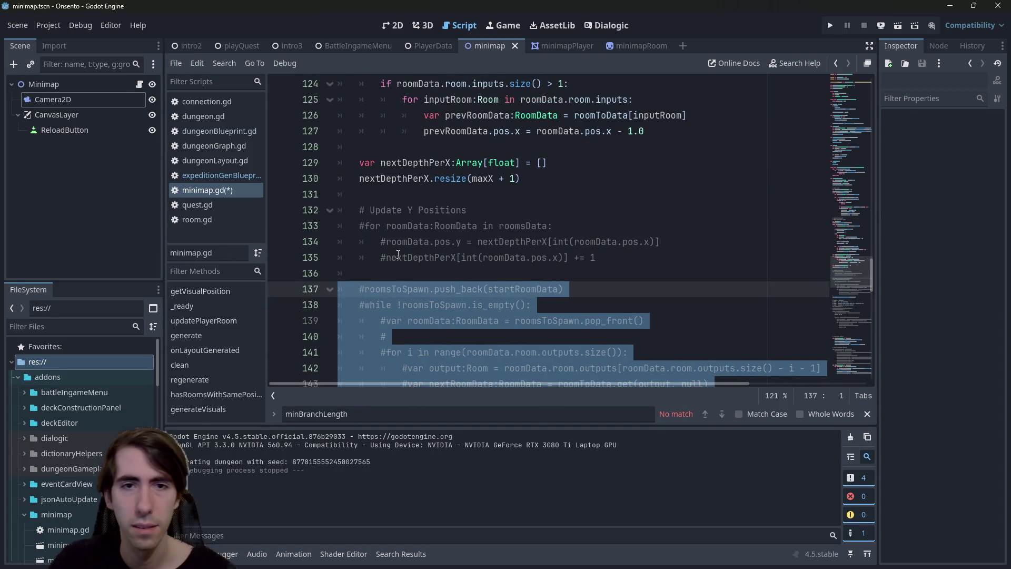
pyautogui.scroll(3, 571, 316)
pyautogui.hotkey('ctrl', 's')
pyautogui.click(571, 317)
pyautogui.scroll(6, 337, 226)
pyautogui.moveTo(570, 316)
pyautogui.mouseDown()
pyautogui.moveTo(337, 226)
pyautogui.moveTo(318, 115)
pyautogui.mouseUp()
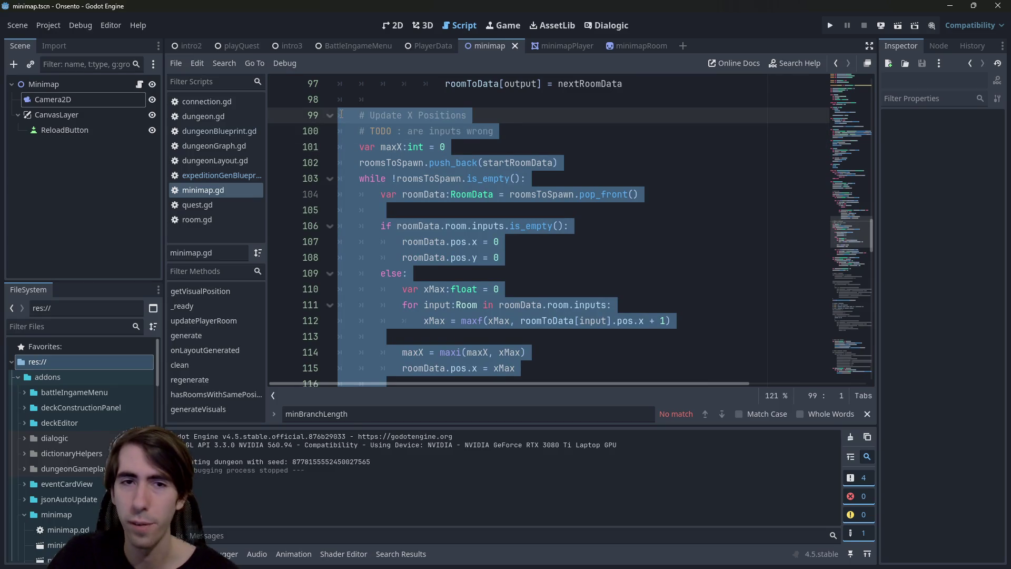
# Step: Comment out the Update X Positions block with Ctrl+K
pyautogui.hotkey('ctrl', 'k')
pyautogui.hotkey('ctrl', 's')
pyautogui.scroll(3, 570, 201)
pyautogui.click(517, 248)
pyautogui.scroll(-16, 518, 248)
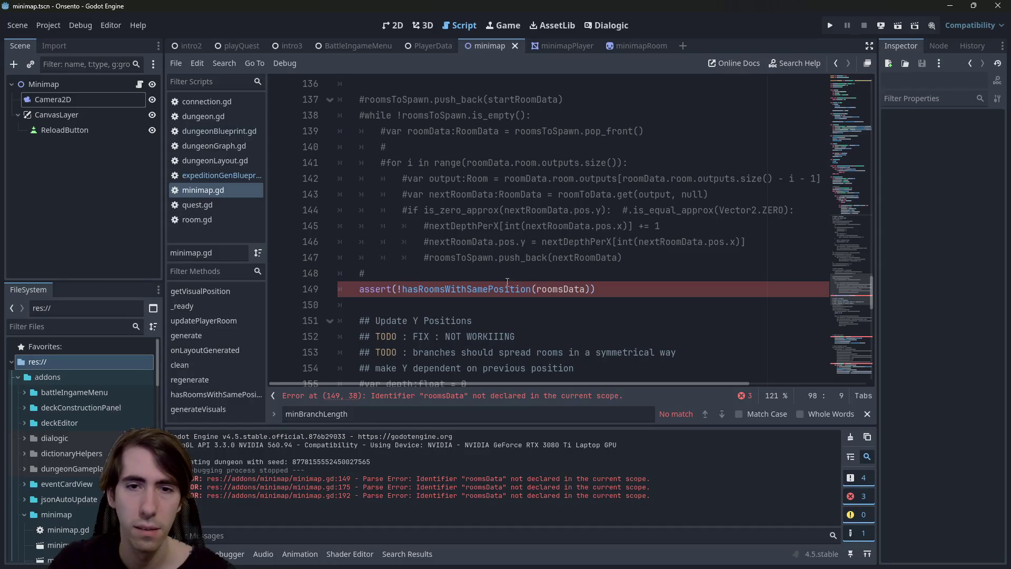
# Step: Uncomment the roomsData declaration so the assert can use it
pyautogui.click(584, 288)
pyautogui.scroll(12, 523, 179)
pyautogui.scroll(2, 524, 179)
pyautogui.scroll(-5, 481, 209)
pyautogui.click(571, 289)
pyautogui.hotkey('ctrl', 'k')
pyautogui.scroll(-1, 445, 260)
pyautogui.doubleClick(425, 241)
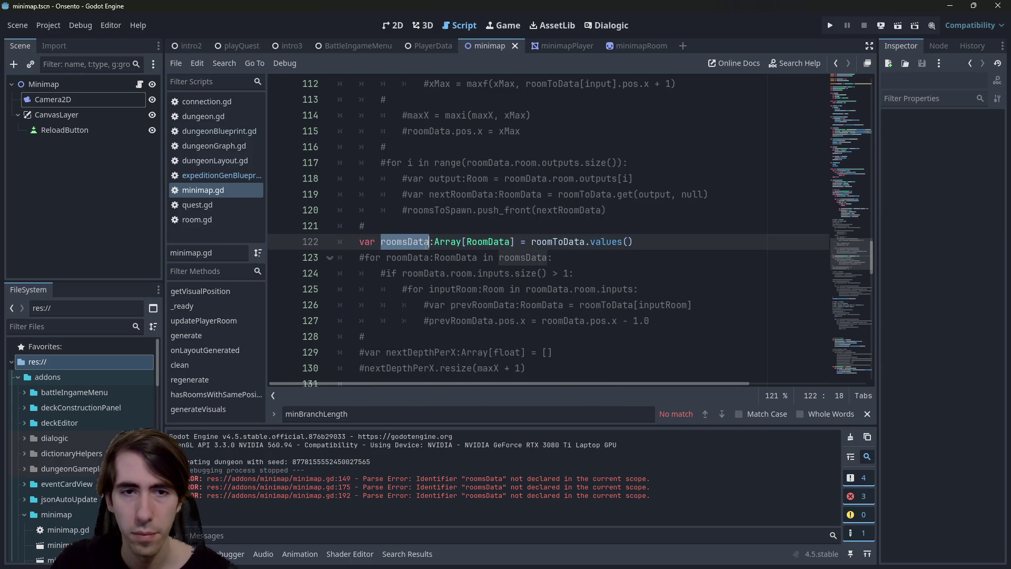
# Step: Insert blank lines above the assert and begin typing setupRoomPositions there
pyautogui.scroll(-10, 446, 210)
pyautogui.click(445, 178)
pyautogui.press('Return')
pyautogui.press('Return')
pyautogui.press('Up')
pyautogui.press('Up')
pyautogui.press('BackSpace')
pyautogui.press('Down')
pyautogui.write('set')
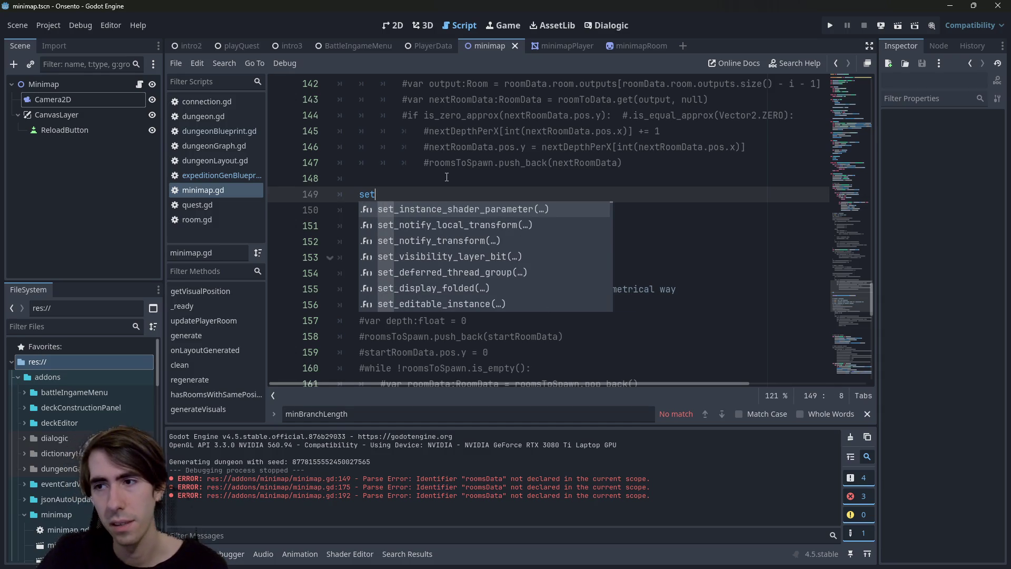
pyautogui.write('upRoomP')
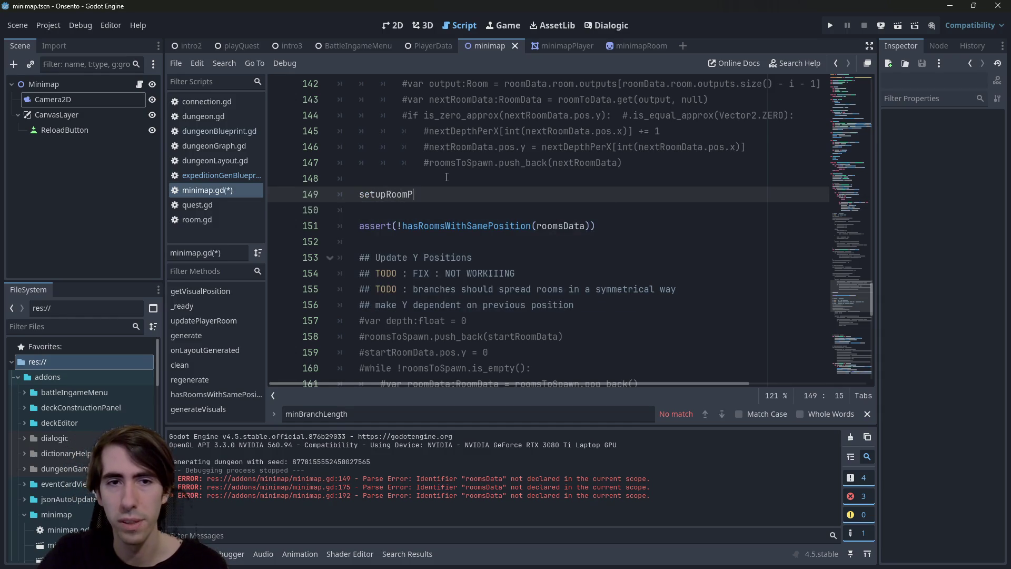
pyautogui.write('ositions')
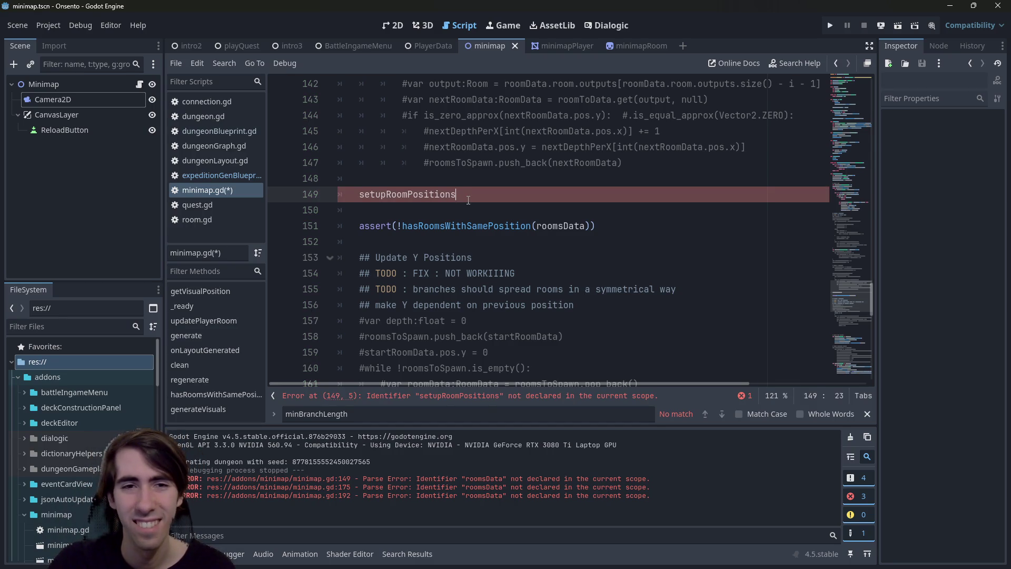
# Step: Complete the setupRoomPositions() call on line 149 and check roomsData and the call name
pyautogui.write('(')
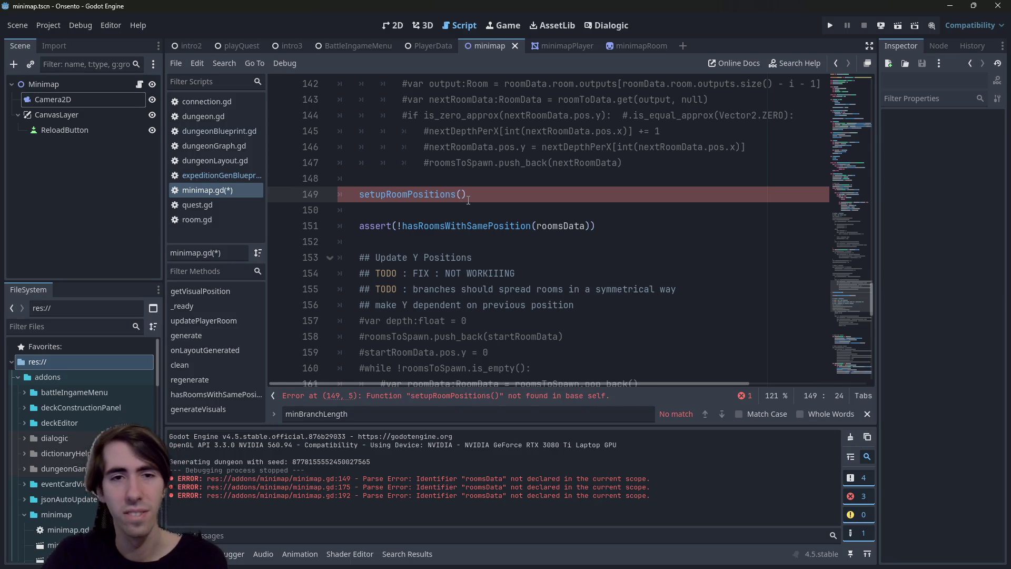
pyautogui.doubleClick(553, 219)
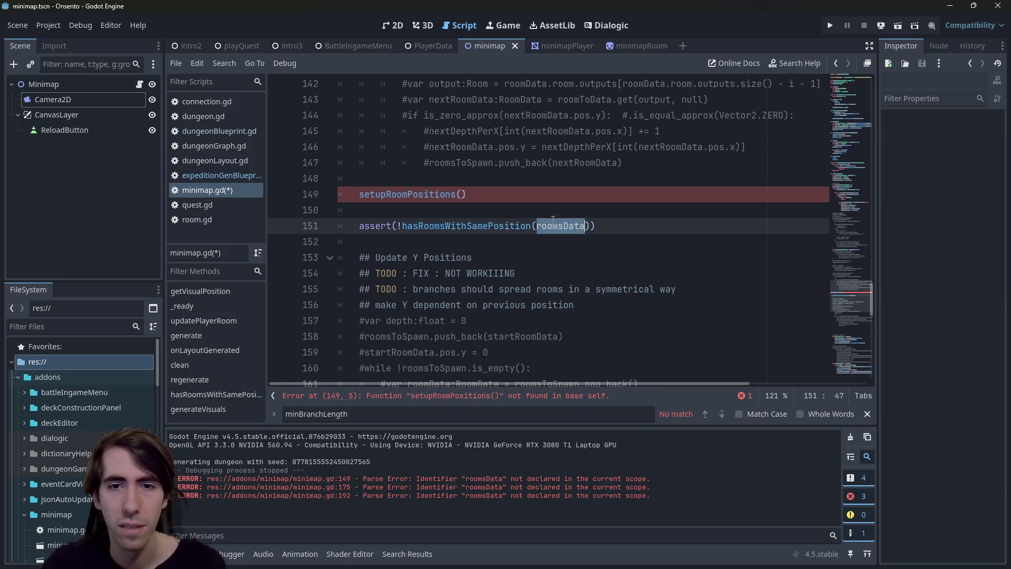
pyautogui.scroll(1, 623, 278)
pyautogui.doubleClick(405, 241)
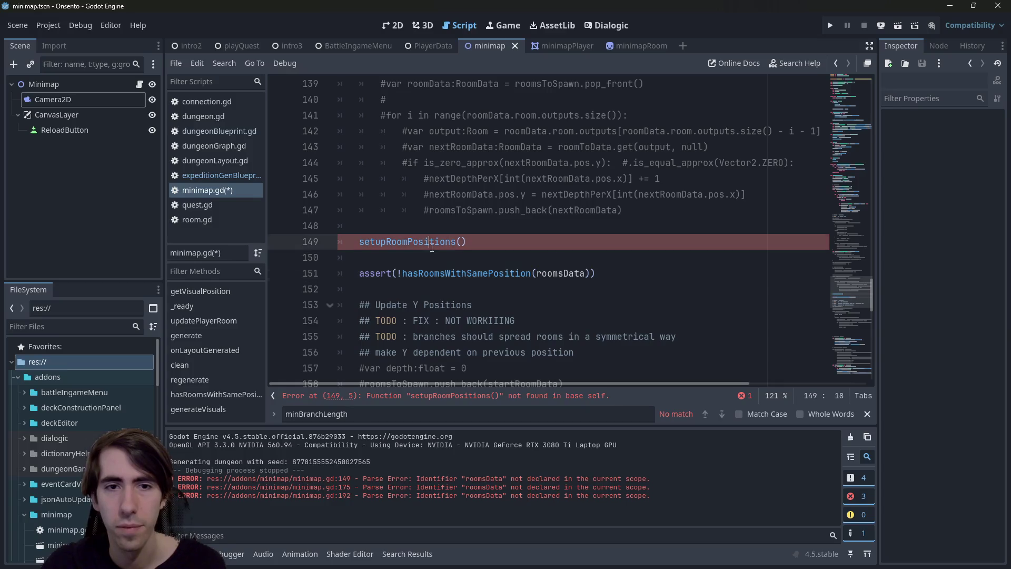
pyautogui.scroll(-1, 465, 217)
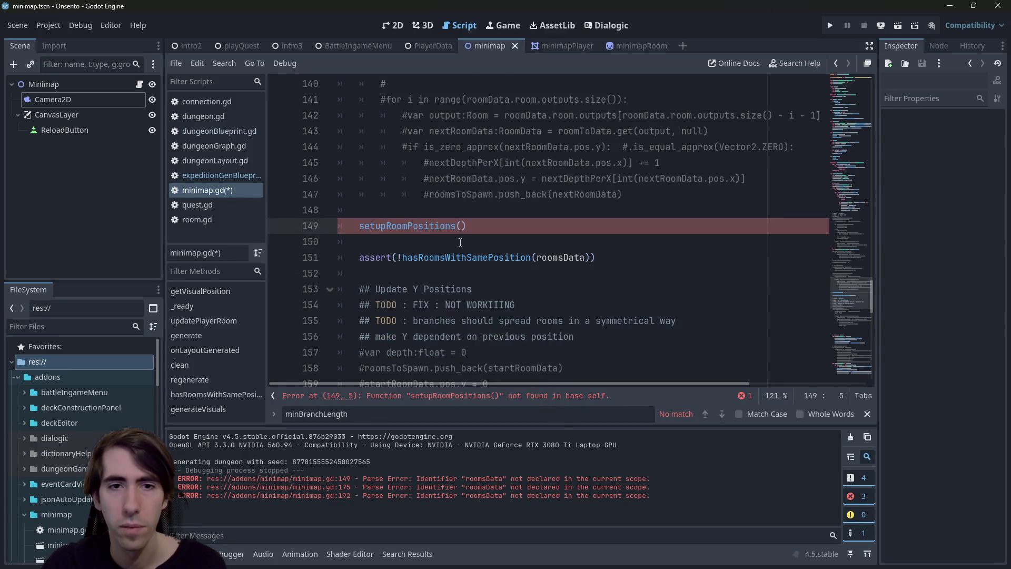
pyautogui.scroll(7, 465, 218)
pyautogui.scroll(14, 465, 218)
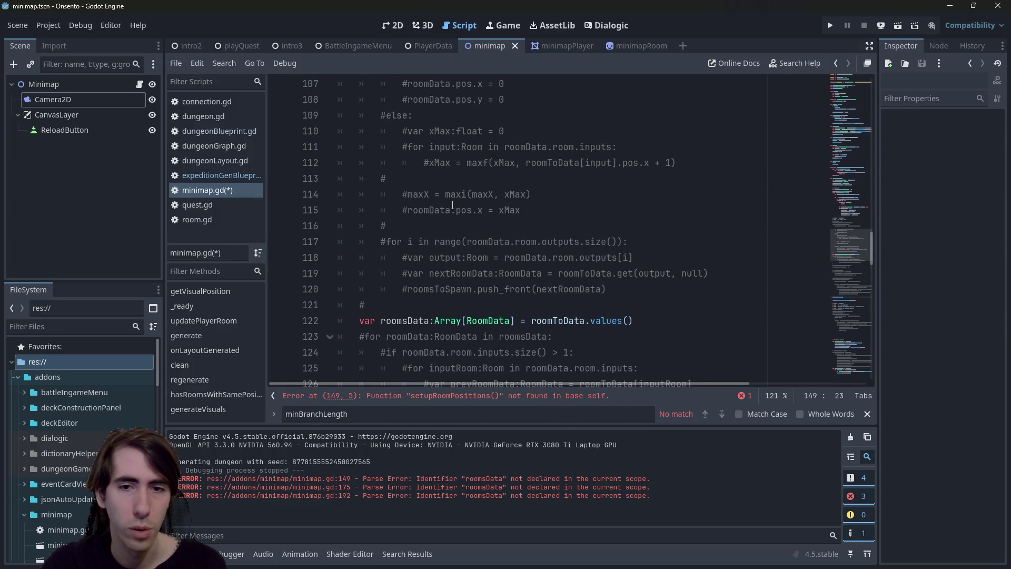
pyautogui.scroll(4, 451, 204)
pyautogui.click(415, 204)
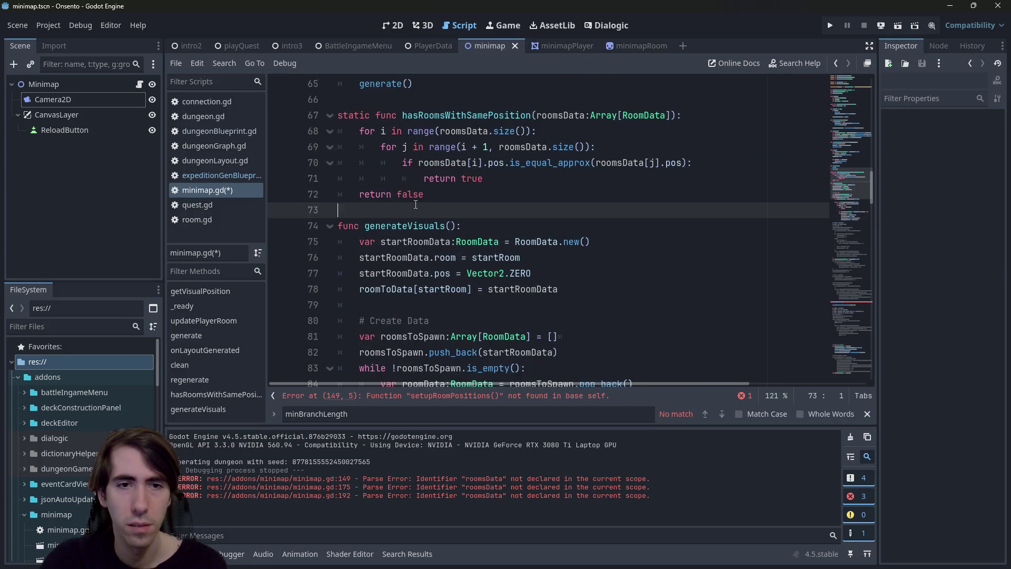
# Step: Add func setupRoomPositions(): after hasRoomsWithSamePosition at line 74
pyautogui.press('Return')
pyautogui.press('Return')
pyautogui.press('Up')
pyautogui.write('func setupRoomPositions():')
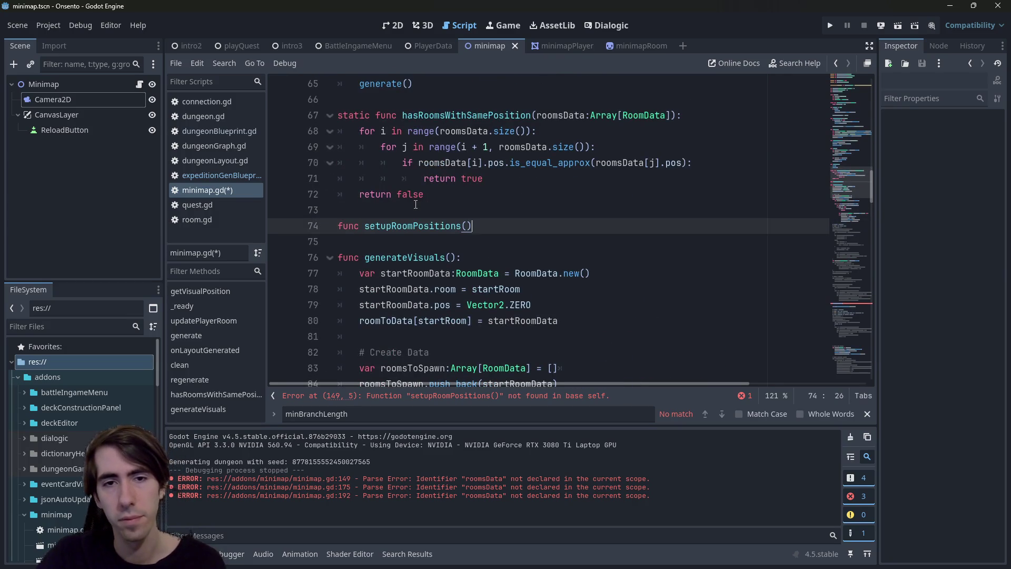
pyautogui.press('Return')
# Step: Review roomsToSpawn usages, selecting the rooms-queue lines and setupRoomPositions' empty body line
pyautogui.scroll(-2, 471, 182)
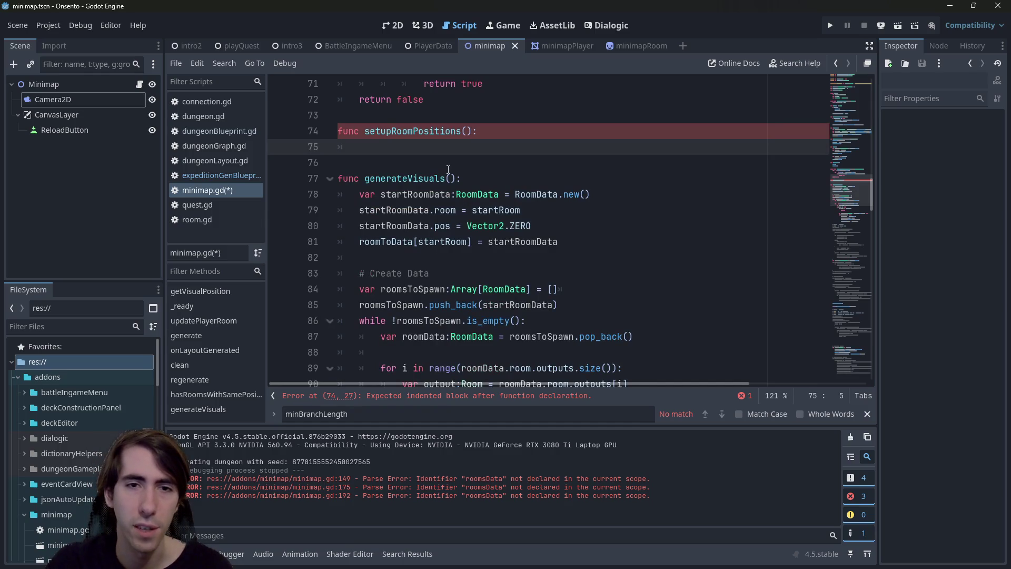
pyautogui.scroll(-4, 448, 170)
pyautogui.scroll(4, 446, 172)
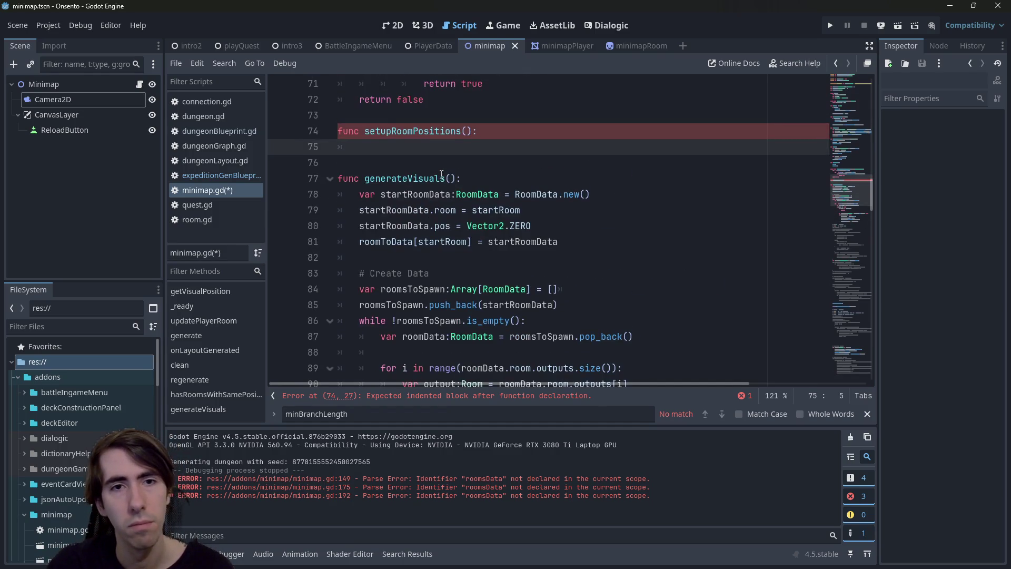
pyautogui.scroll(-15, 441, 175)
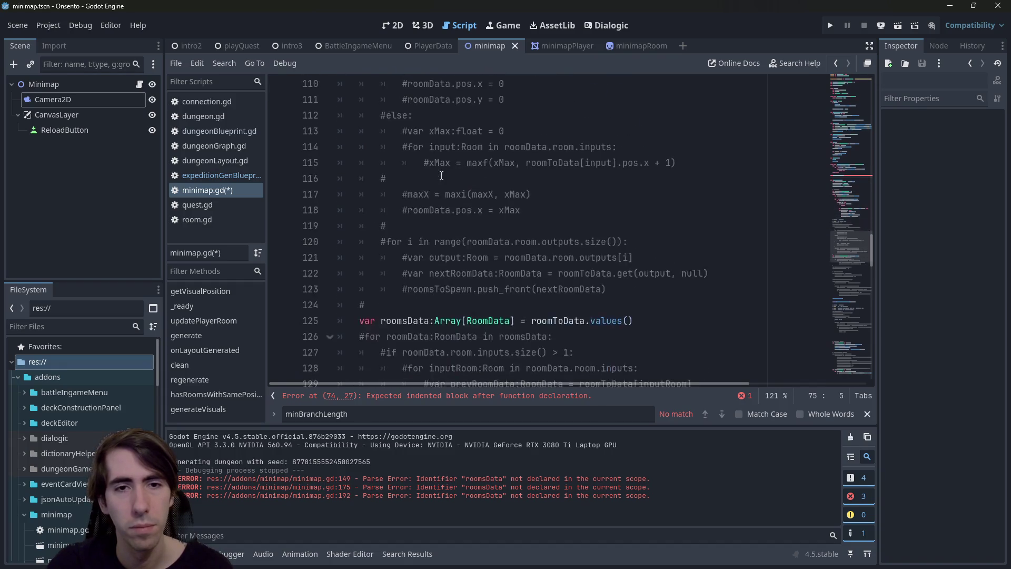
pyautogui.scroll(5, 441, 175)
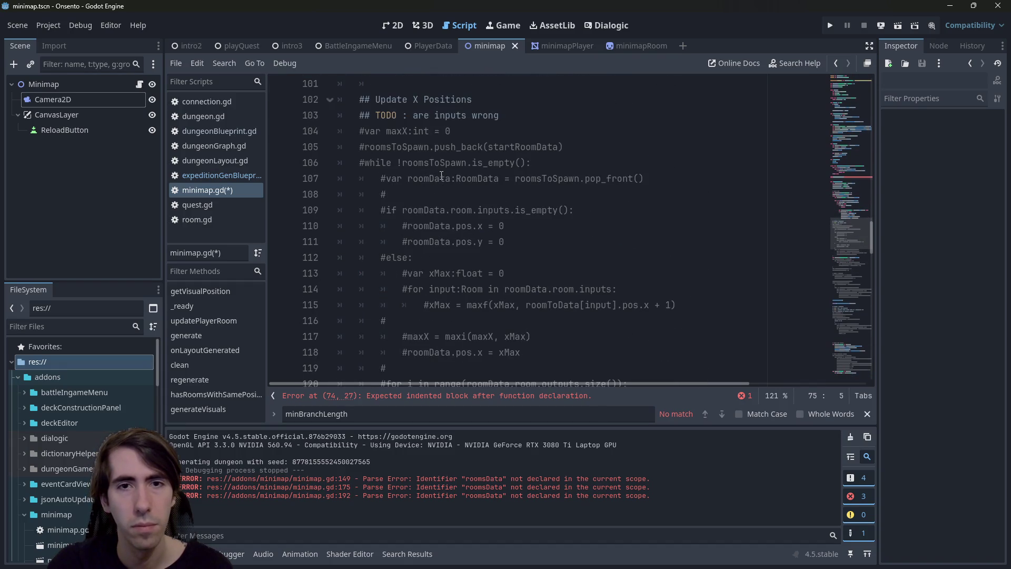
pyautogui.scroll(2, 442, 175)
pyautogui.doubleClick(421, 235)
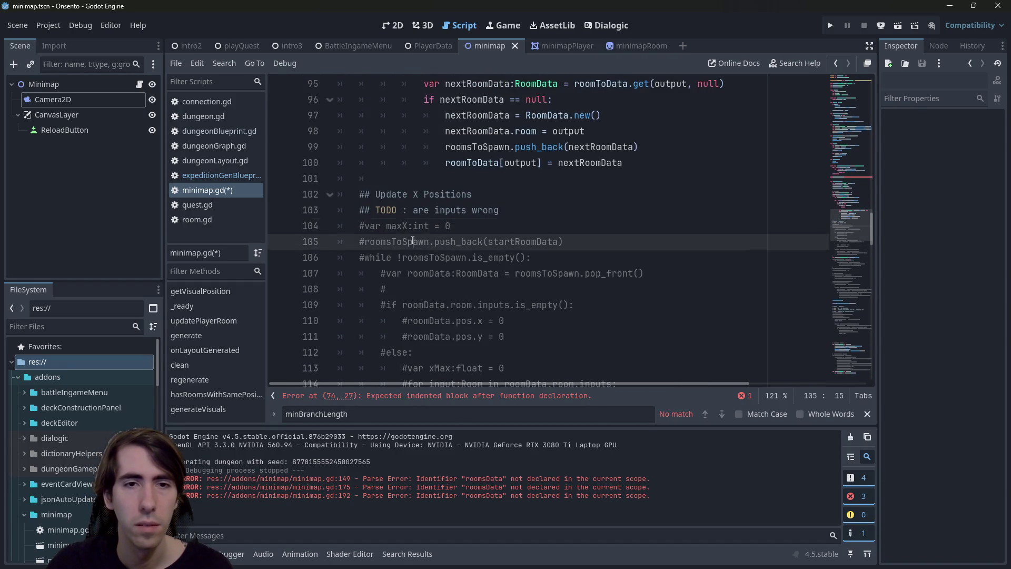
pyautogui.scroll(7, 536, 209)
pyautogui.moveTo(591, 250); pyautogui.dragTo(338, 226)
pyautogui.moveTo(559, 257)
pyautogui.mouseDown()
pyautogui.moveTo(439, 257)
pyautogui.moveTo(359, 241)
pyautogui.mouseUp()
pyautogui.hotkey('ctrl', 'c')
pyautogui.moveTo(363, 100); pyautogui.dragTo(314, 106)
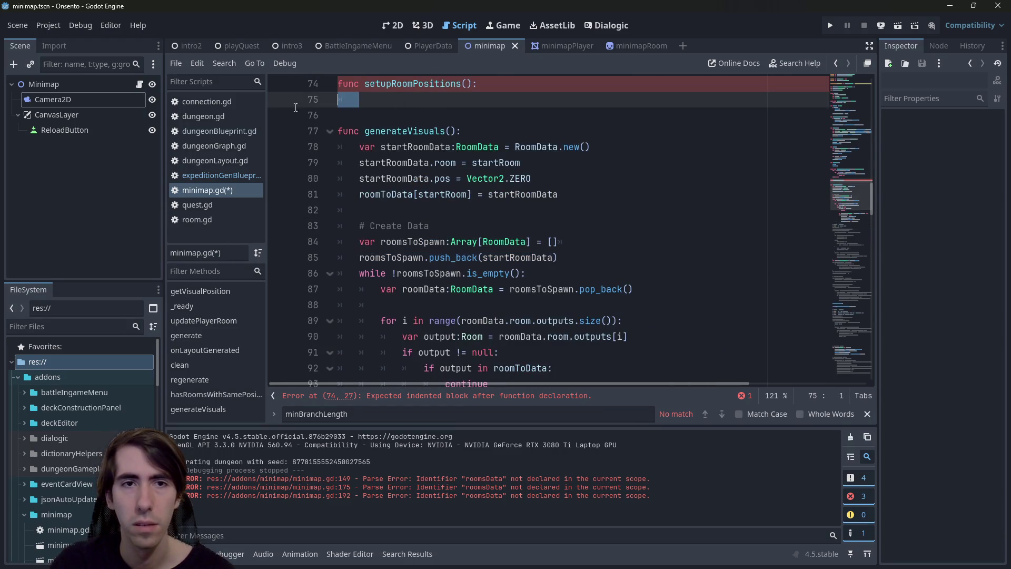
# Step: Paste the rooms queue lines into setupRoomPositions and rename roomsToSpawn to roomsToHandle
pyautogui.hotkey('ctrl', 'v')
pyautogui.doubleClick(421, 100)
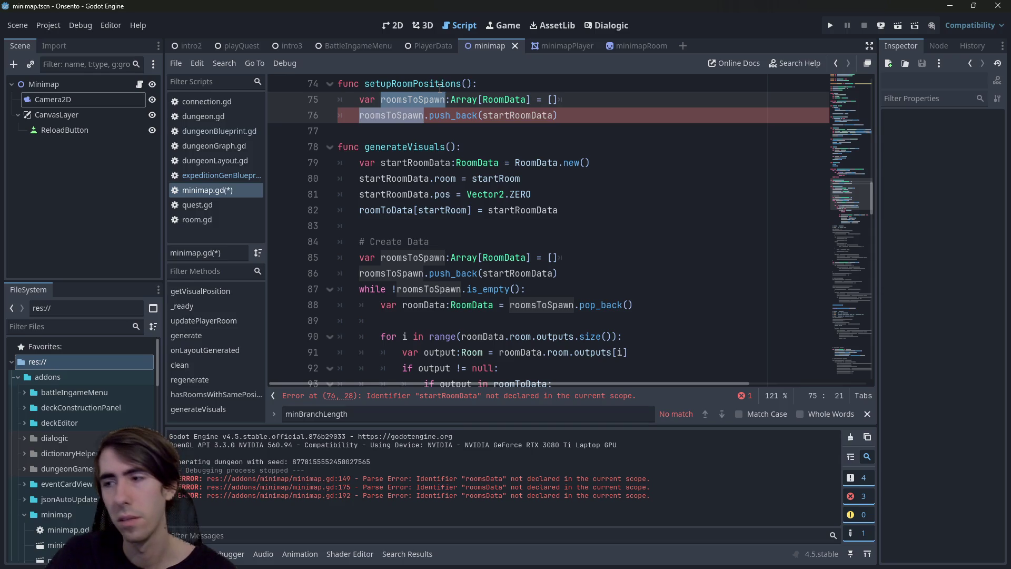
pyautogui.write('roomsToHandle')
pyautogui.hotkey('ctrl', 's')
# Step: Replace startRoomData in the push_back on line 76 with roomToData[startRoom]
pyautogui.doubleClick(533, 100)
pyautogui.click(533, 101)
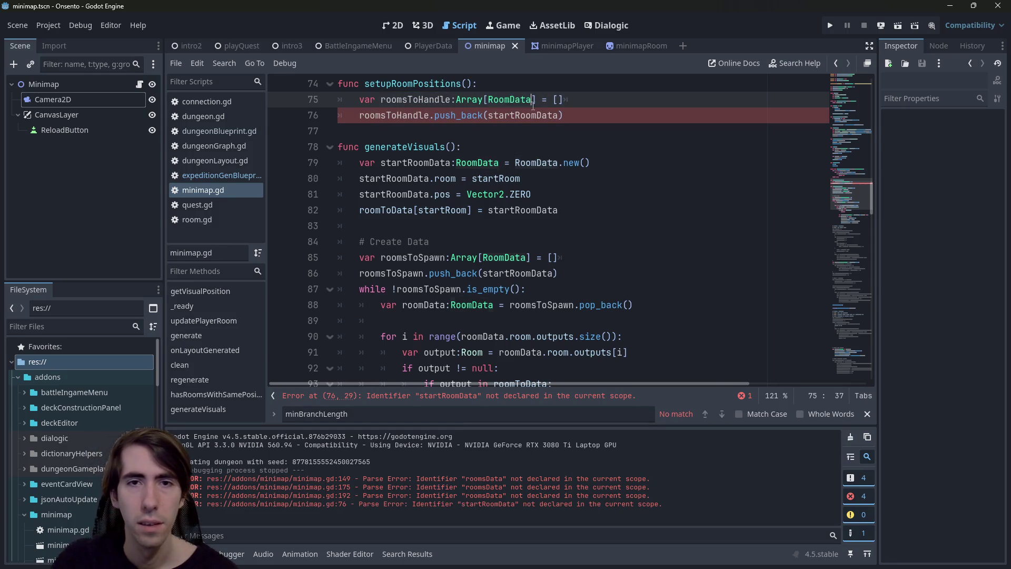
pyautogui.doubleClick(526, 115)
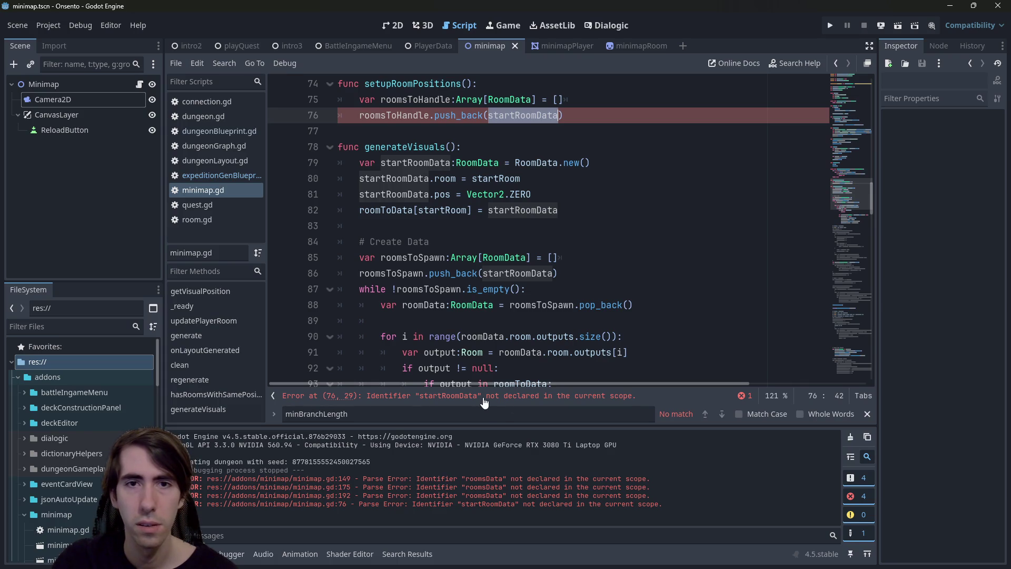
pyautogui.scroll(2, 534, 110)
pyautogui.moveTo(591, 258); pyautogui.dragTo(516, 258)
pyautogui.doubleClick(415, 258)
pyautogui.scroll(-1, 416, 260)
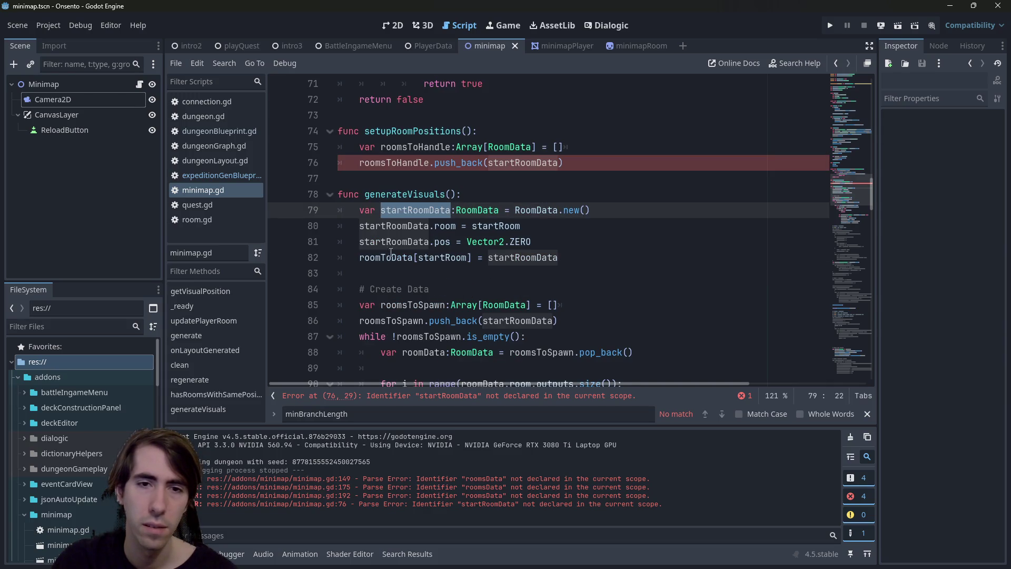
pyautogui.doubleClick(442, 257)
pyautogui.moveTo(359, 257); pyautogui.dragTo(473, 257)
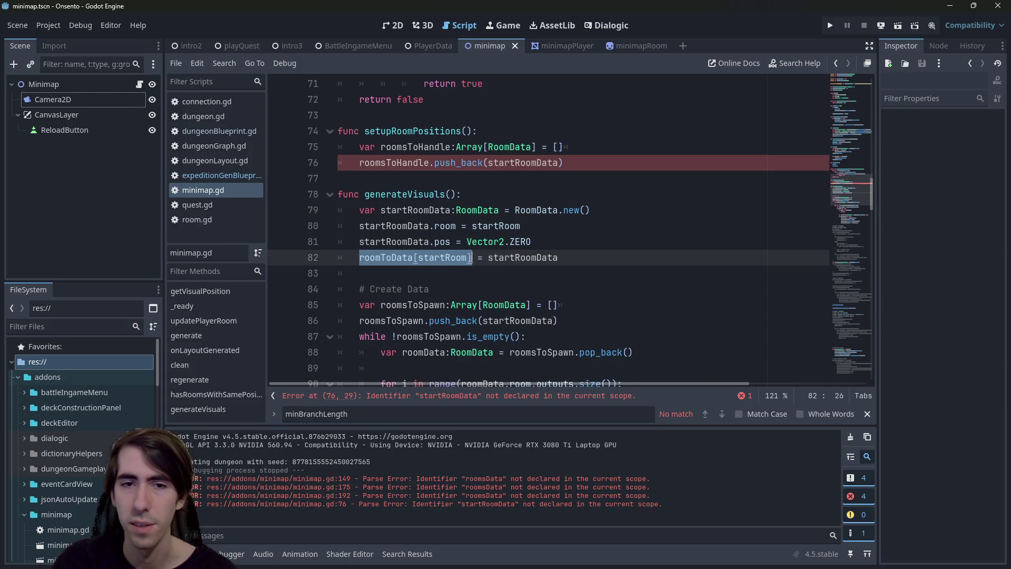
pyautogui.hotkey('ctrl', 'c')
pyautogui.doubleClick(548, 162)
pyautogui.hotkey('ctrl', 'v')
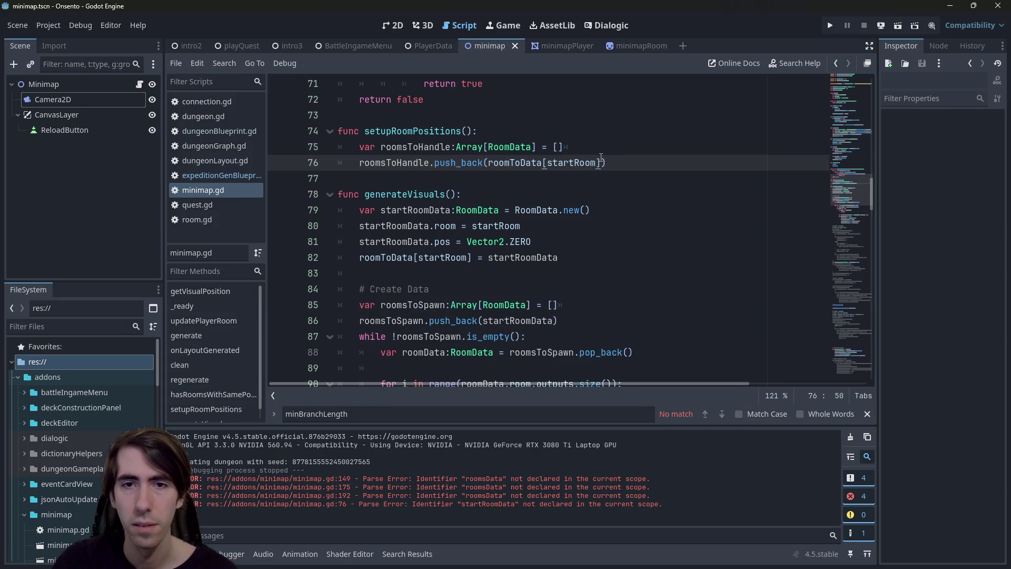
# Step: Copy generateVisuals' while loop and pop_back lines below the push_back, then save
pyautogui.press('End')
pyautogui.press('Return')
pyautogui.press('Return')
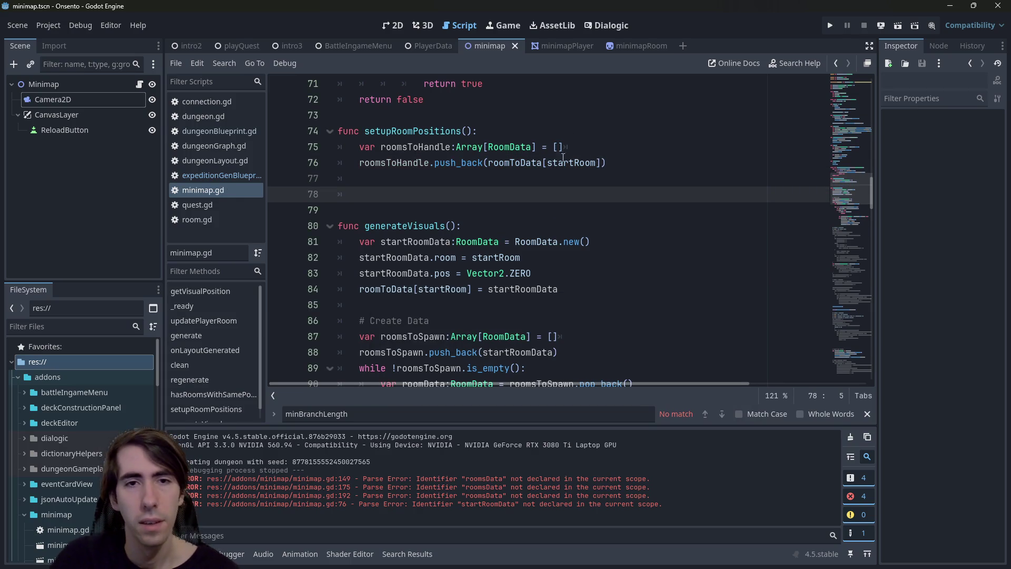
pyautogui.scroll(-4, 586, 153)
pyautogui.moveTo(573, 180)
pyautogui.mouseDown()
pyautogui.moveTo(339, 164)
pyautogui.moveTo(340, 179)
pyautogui.mouseUp()
pyautogui.scroll(3, 601, 293)
pyautogui.moveTo(633, 336); pyautogui.dragTo(339, 320)
pyautogui.moveTo(368, 131); pyautogui.dragTo(234, 136)
pyautogui.press('Return')
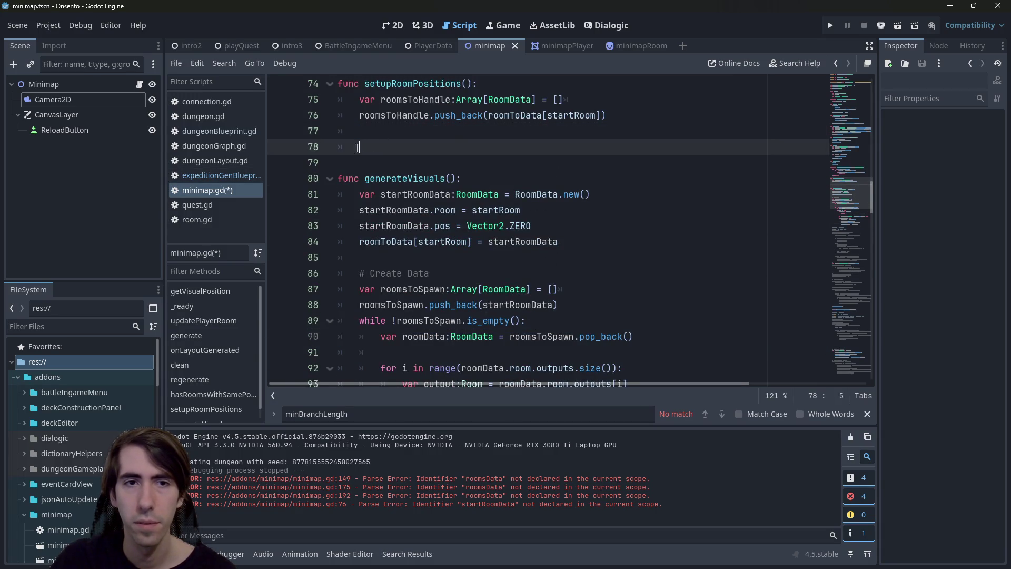
pyautogui.hotkey('ctrl', 'v')
pyautogui.hotkey('ctrl', 's')
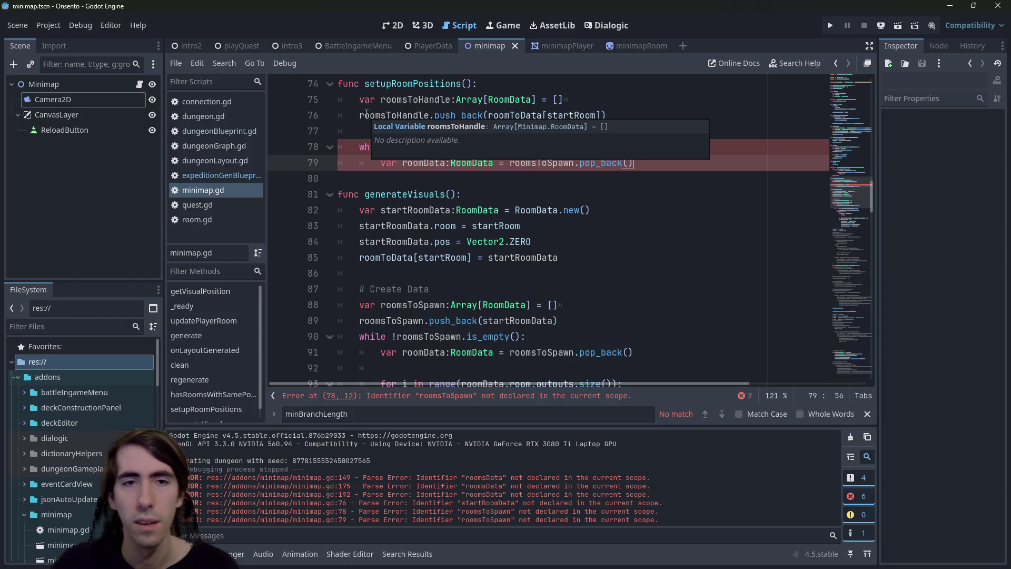
pyautogui.scroll(2, 639, 318)
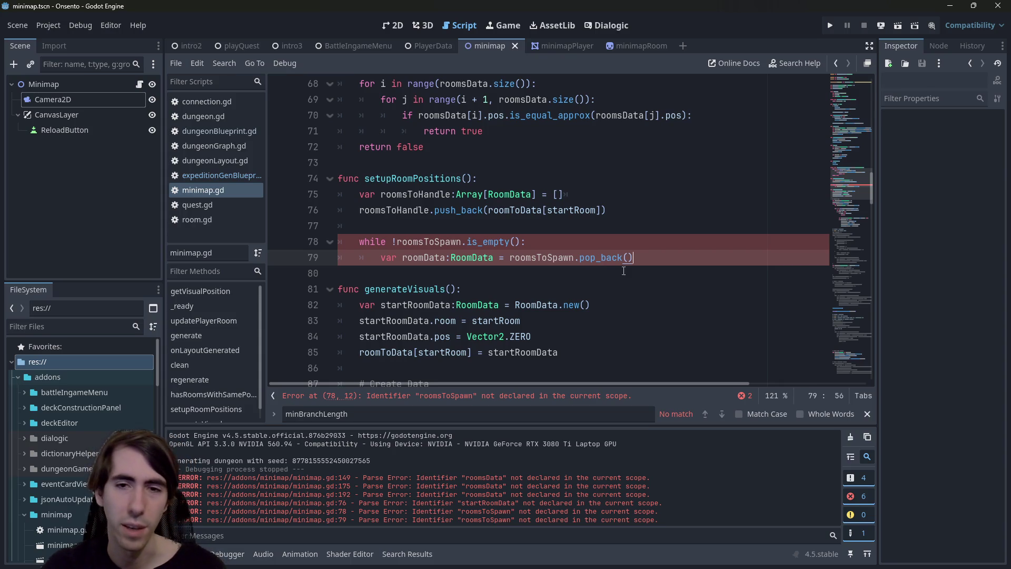
# Step: Paste the outputs for-loop after the pop_back line in setupRoomPositions and save
pyautogui.scroll(-2, 647, 250)
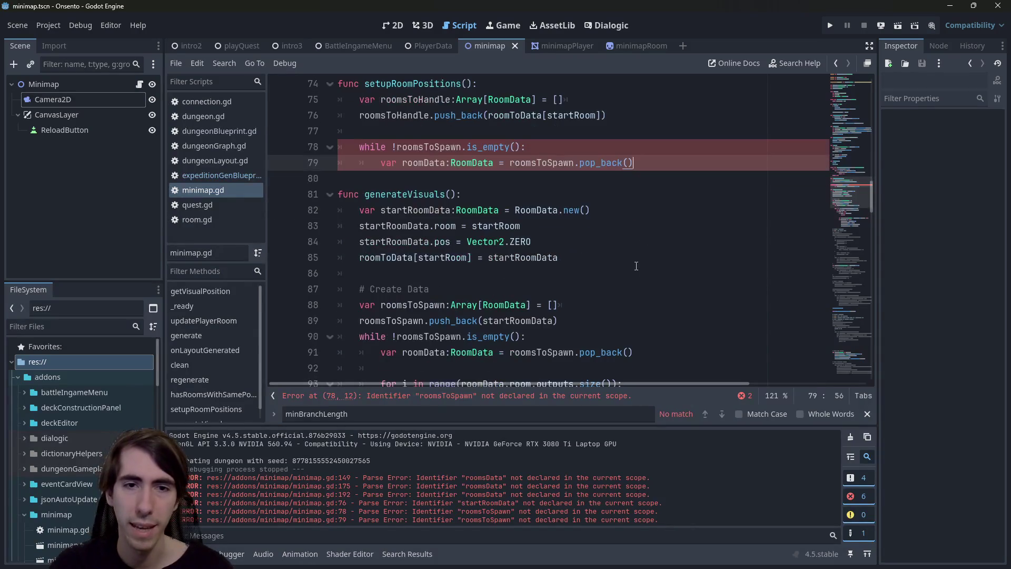
pyautogui.press('Return')
pyautogui.press('Return')
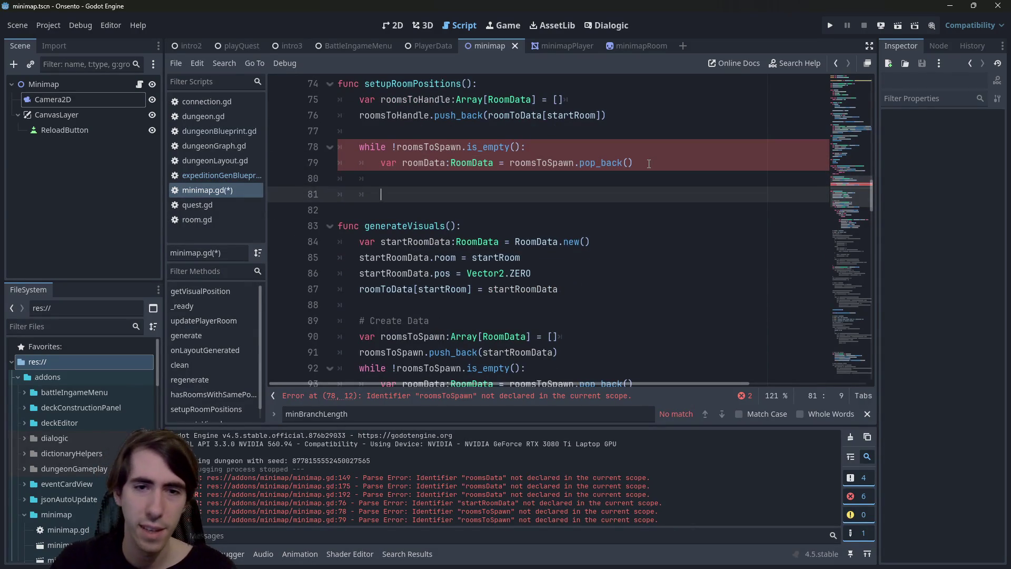
pyautogui.scroll(-4, 638, 180)
pyautogui.scroll(1, 638, 180)
pyautogui.scroll(-2, 638, 180)
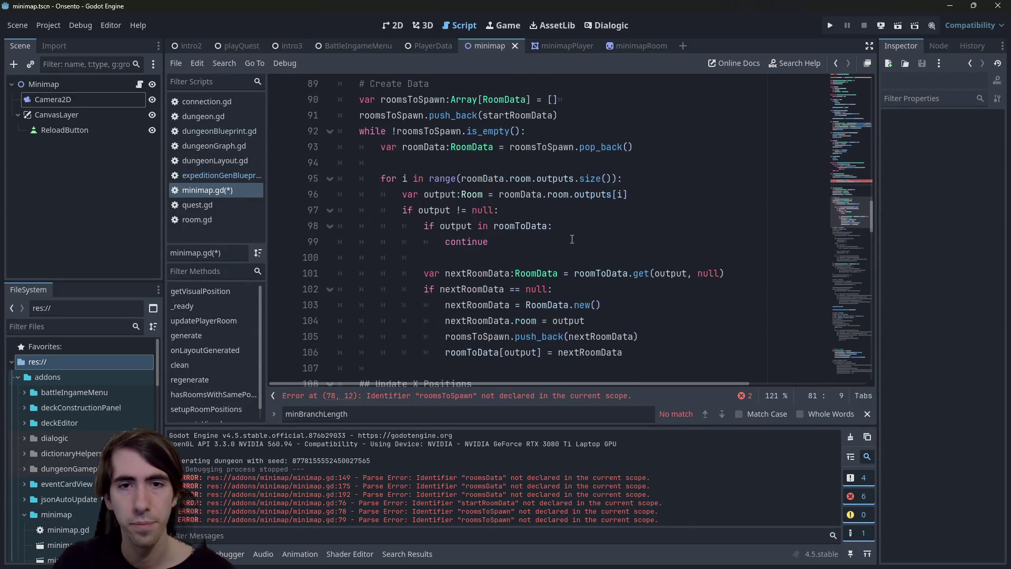
pyautogui.moveTo(488, 242); pyautogui.dragTo(337, 178)
pyautogui.scroll(5, 481, 208)
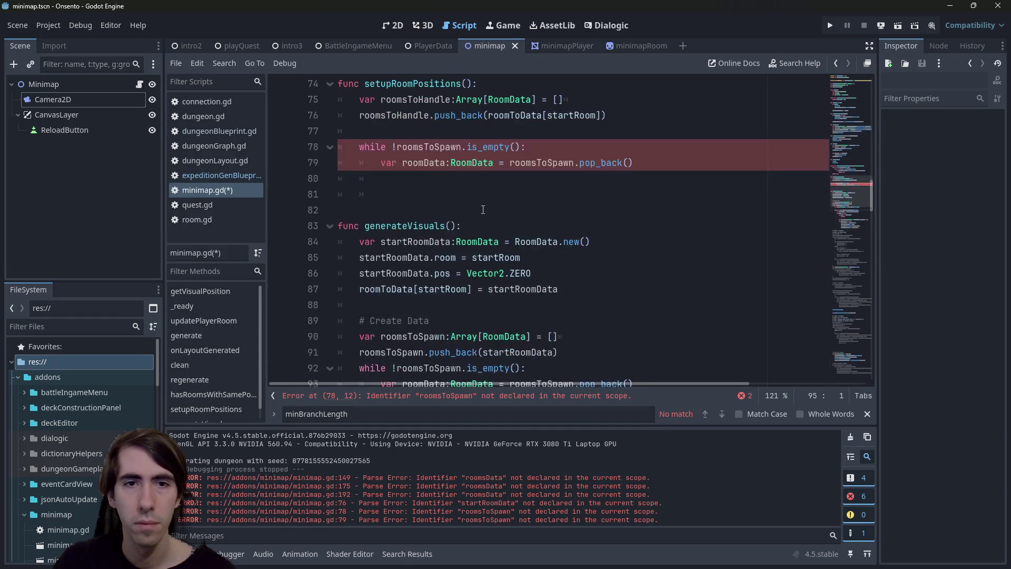
pyautogui.click(460, 194)
pyautogui.hotkey('ctrl', 'v')
pyautogui.hotkey('ctrl', 's')
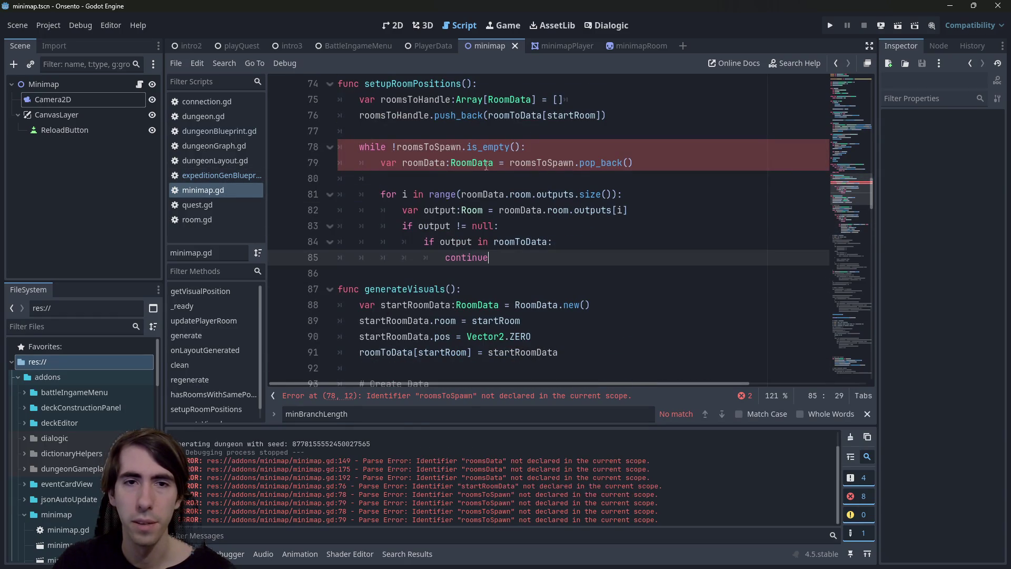
# Step: Rename both roomsToSpawn references on lines 78–79 to roomsToHandle and save
pyautogui.doubleClick(424, 160)
pyautogui.scroll(5, 473, 237)
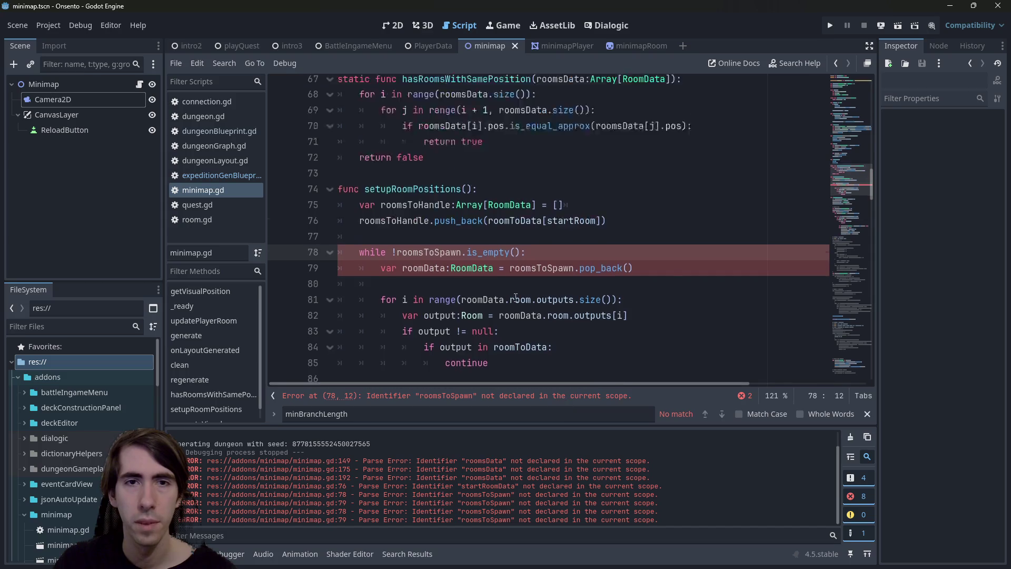
pyautogui.scroll(-3, 448, 231)
pyautogui.click(413, 225)
pyautogui.doubleClick(413, 225)
pyautogui.hotkey('ctrl', 'c')
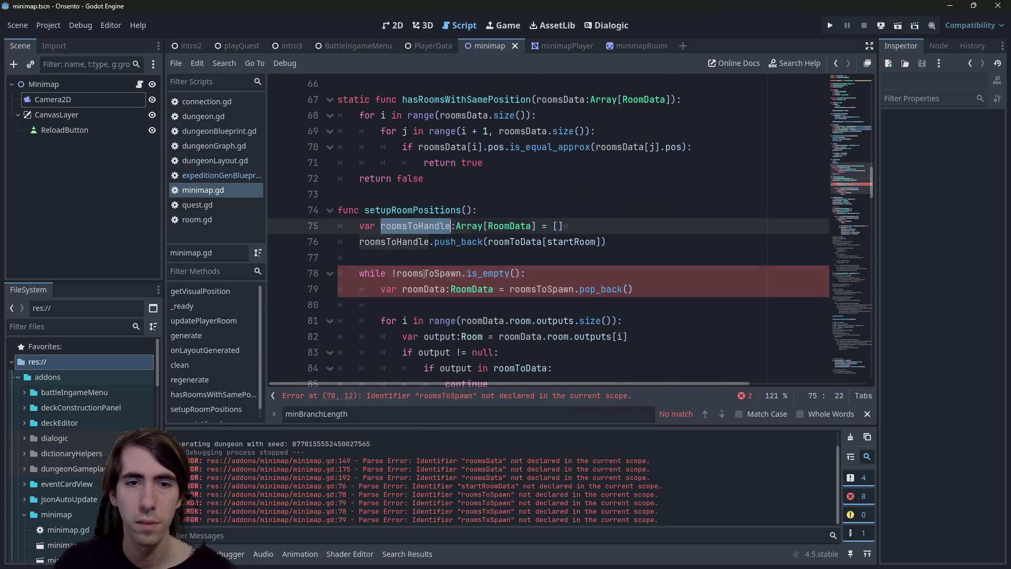
pyautogui.doubleClick(429, 273)
pyautogui.scroll(-2, 445, 268)
pyautogui.hotkey('ctrl', 'd')
pyautogui.hotkey('ctrl', 'v')
pyautogui.hotkey('ctrl', 's')
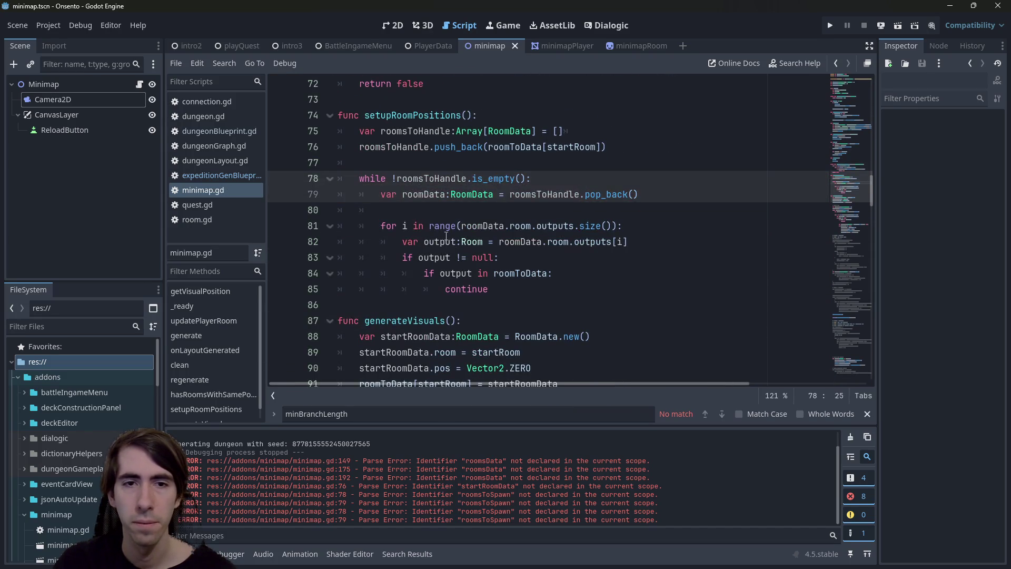
# Step: Add blank lines below the for-loop's continue statement for new code
pyautogui.doubleClick(454, 241)
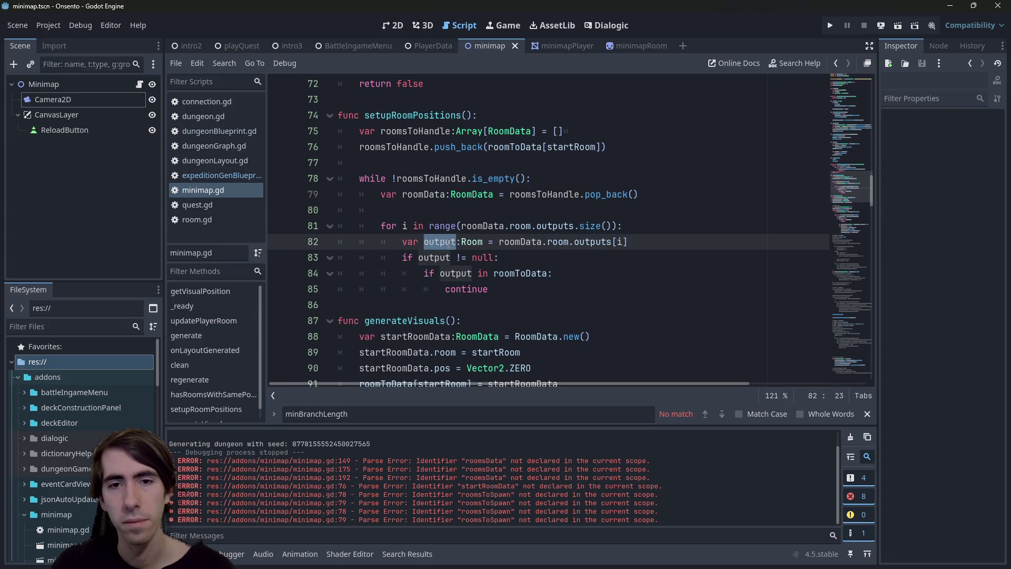
pyautogui.moveTo(511, 290)
pyautogui.mouseDown()
pyautogui.moveTo(337, 289)
pyautogui.moveTo(312, 257)
pyautogui.mouseUp()
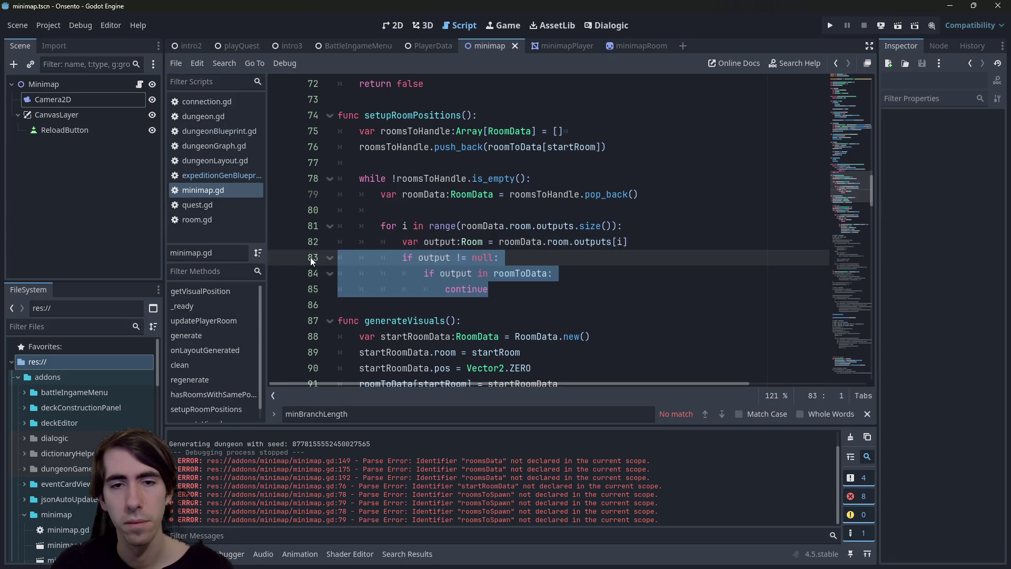
pyautogui.click(535, 294)
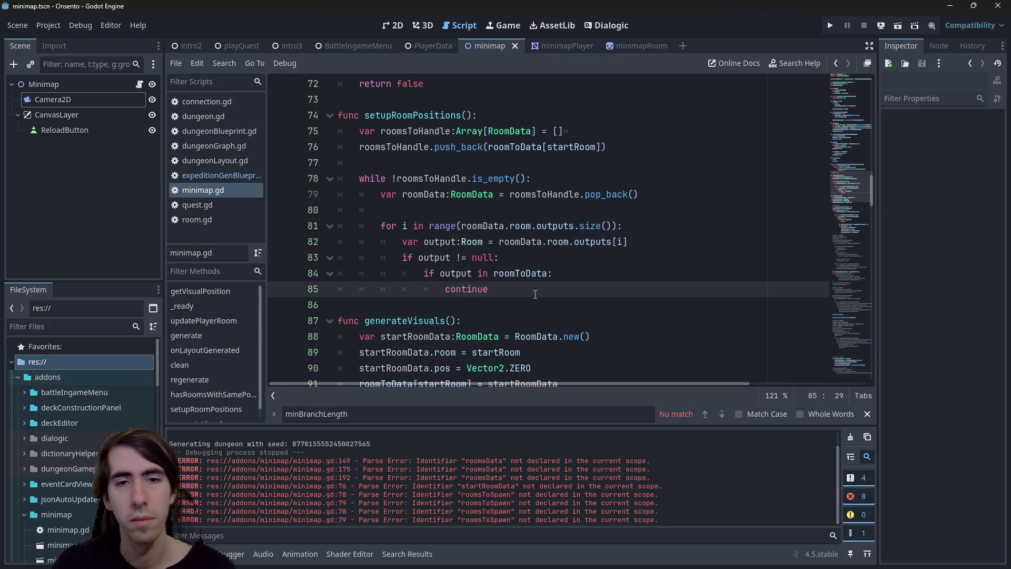
pyautogui.press('Return')
pyautogui.press('Return')
pyautogui.press('Return')
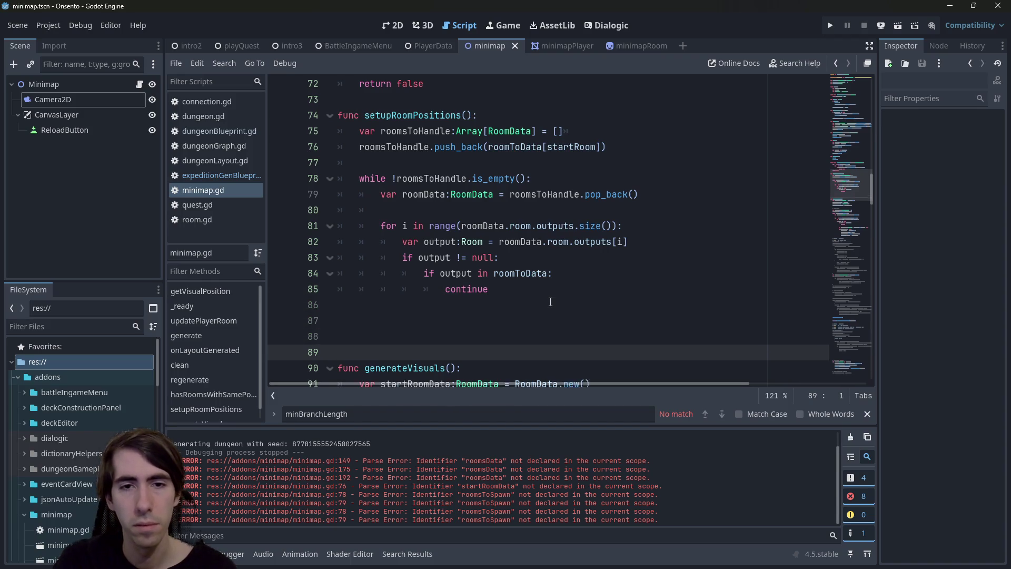
pyautogui.press('BackSpace')
pyautogui.press('BackSpace')
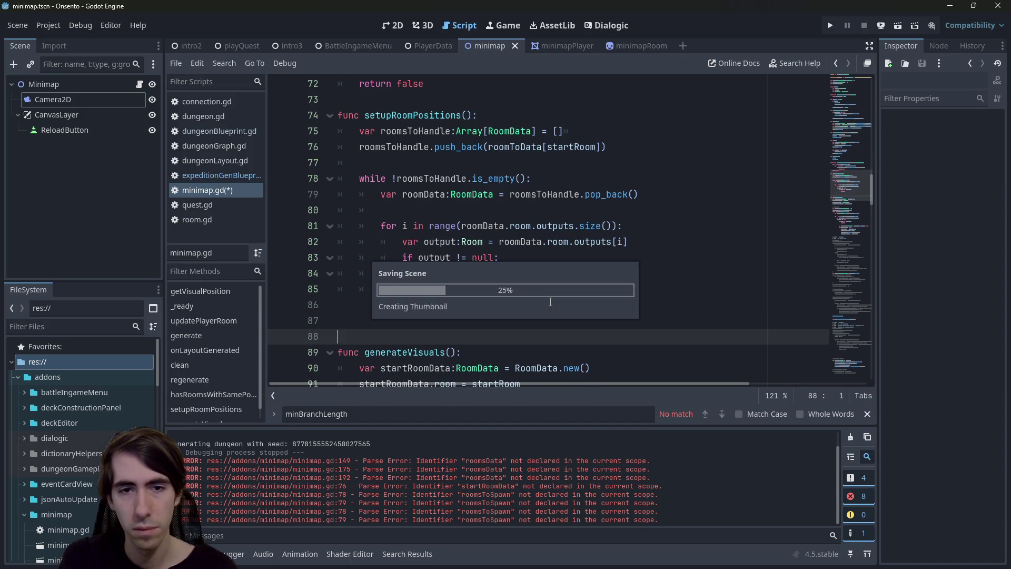
pyautogui.press('Up')
pyautogui.press('Up')
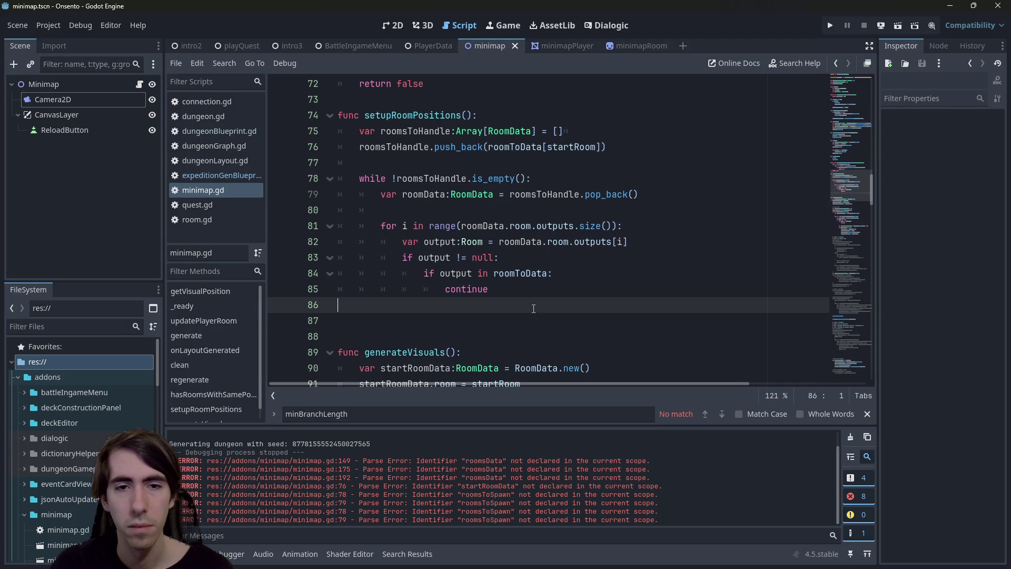
pyautogui.press('Down')
pyautogui.press('Down')
pyautogui.press('Up')
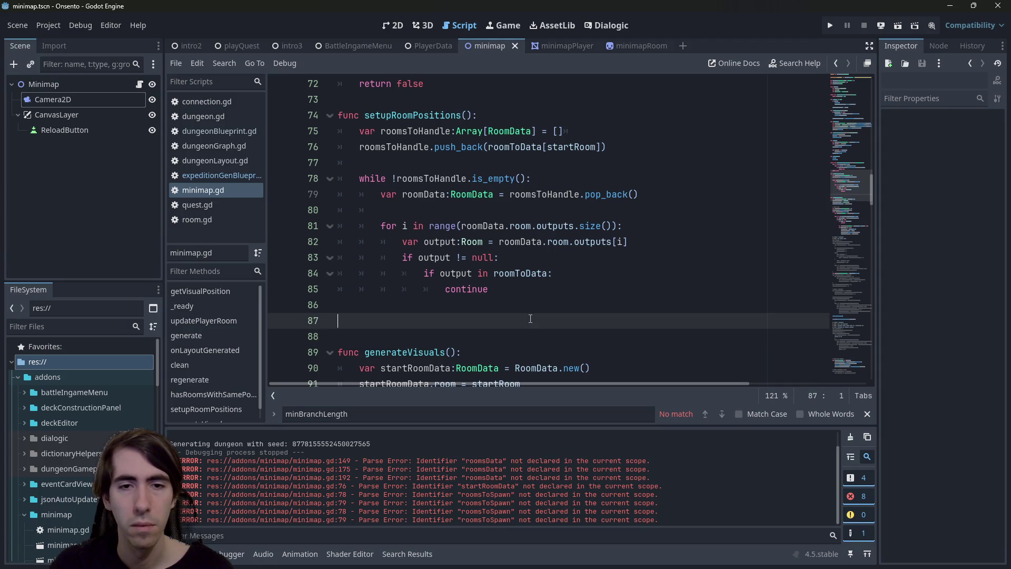
pyautogui.press('Up')
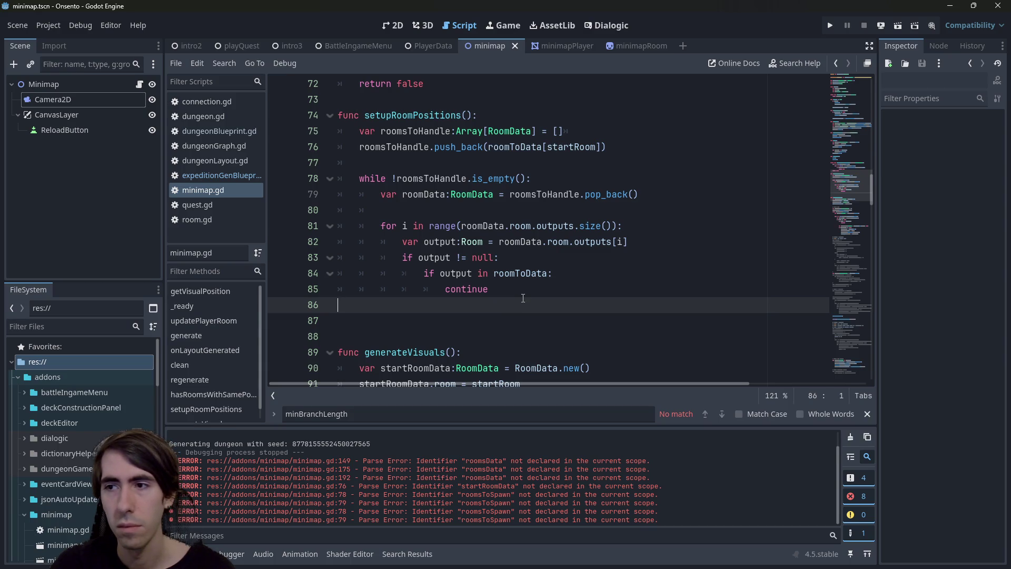
# Step: Change the outputs index to roomData.room.outputs.size() - i - 1 for reverse iteration
pyautogui.moveTo(517, 249)
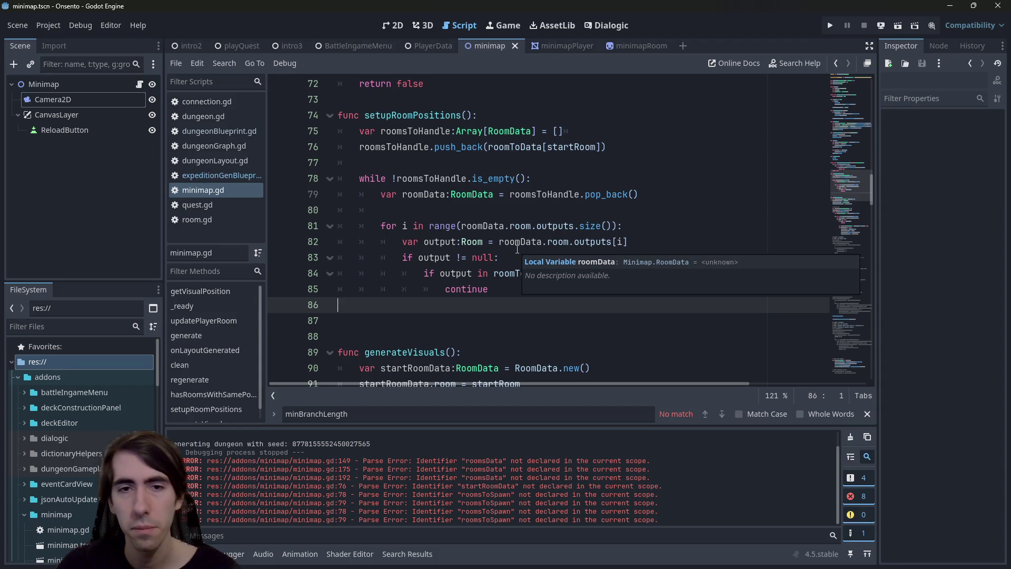
pyautogui.doubleClick(592, 242)
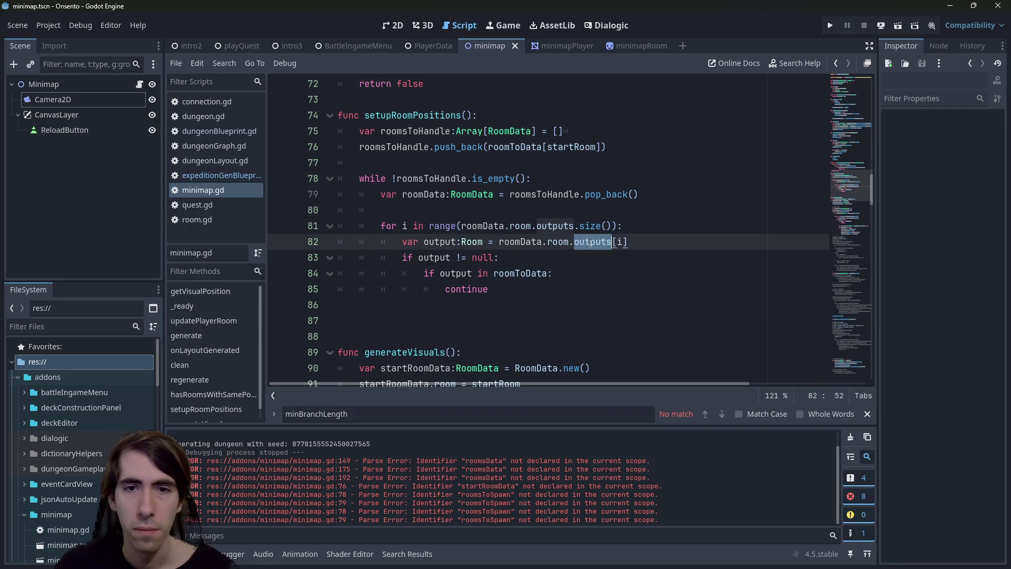
pyautogui.click(621, 241)
pyautogui.moveTo(462, 227); pyautogui.dragTo(613, 228)
pyautogui.hotkey('ctrl', 'c')
pyautogui.click(618, 237)
pyautogui.hotkey('ctrl', 'v')
pyautogui.write('-')
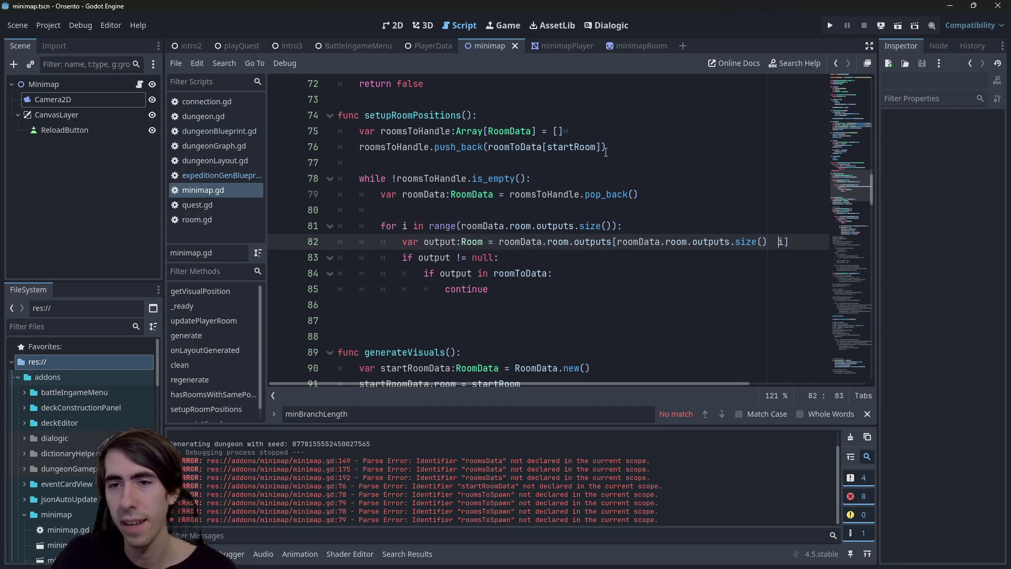
pyautogui.press('Right')
pyautogui.write('- 1')
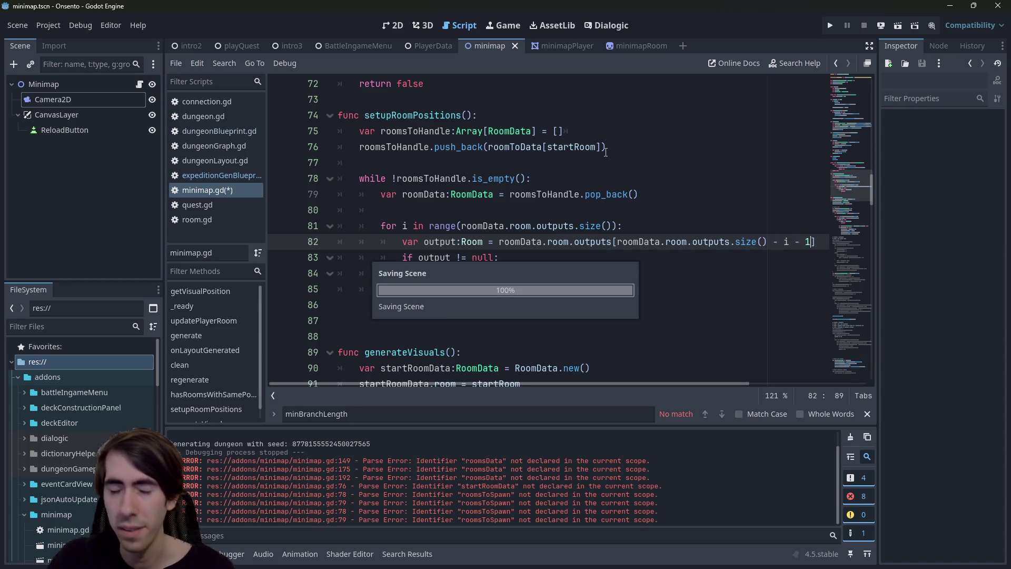
# Step: Delete the copied output null-check lines from the loop body
pyautogui.moveTo(489, 289)
pyautogui.mouseDown()
pyautogui.moveTo(369, 279)
pyautogui.moveTo(333, 257)
pyautogui.mouseUp()
pyautogui.click(498, 289)
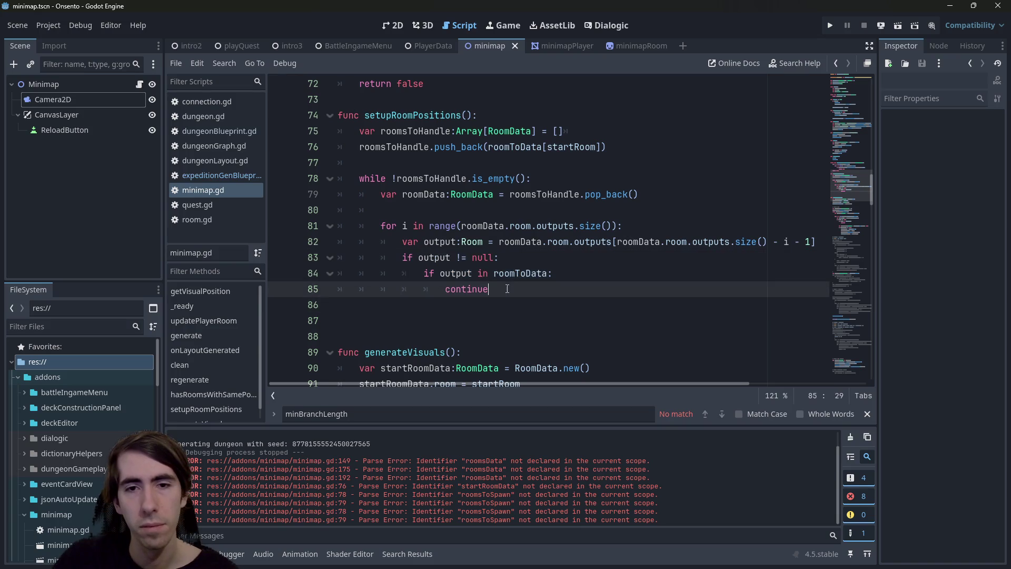
pyautogui.moveTo(499, 289)
pyautogui.mouseDown()
pyautogui.moveTo(307, 277)
pyautogui.moveTo(270, 260)
pyautogui.mouseUp()
pyautogui.press('BackSpace')
pyautogui.press('Tab')
pyautogui.press('Tab')
pyautogui.press('Tab')
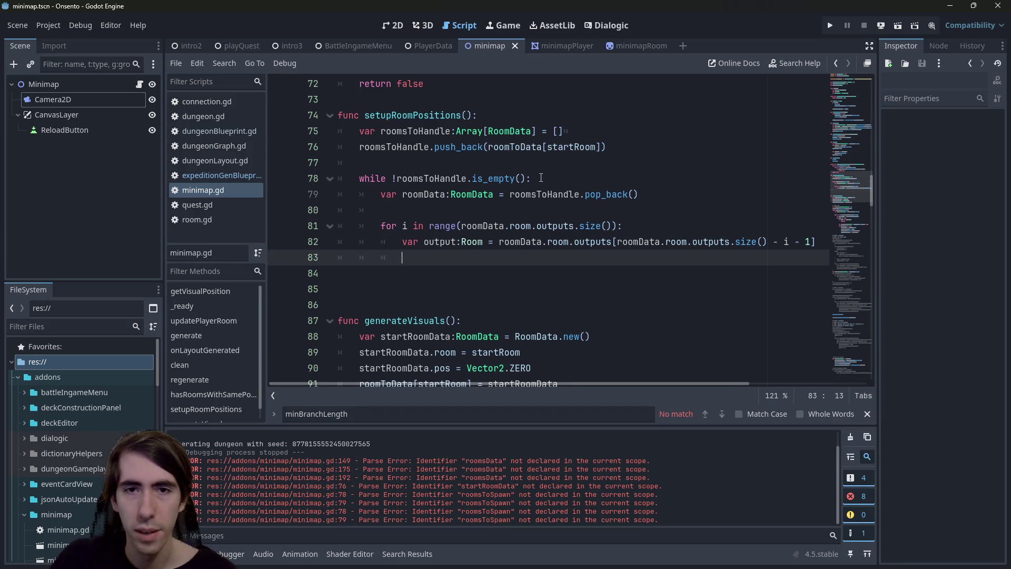
# Step: Add roomsToHandle.push_back(output) on line 83 inside the outputs loop
pyautogui.click(540, 178)
pyautogui.doubleClick(542, 194)
pyautogui.hotkey('ctrl', 'c')
pyautogui.click(416, 257)
pyautogui.hotkey('ctrl', 'v')
pyautogui.write('.push')
pyautogui.press('Return')
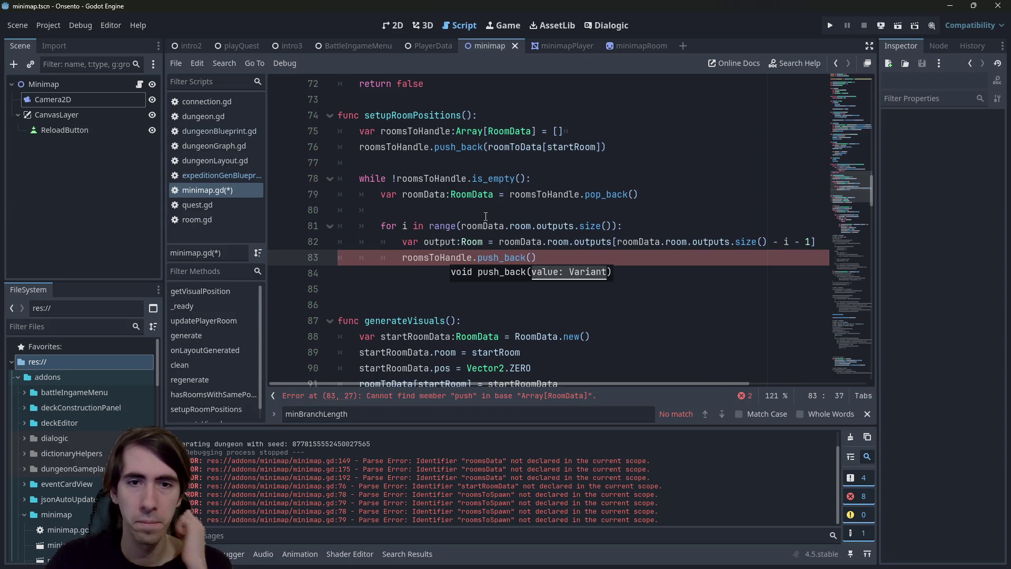
pyautogui.doubleClick(437, 242)
pyautogui.hotkey('ctrl', 'c')
pyautogui.click(529, 257)
pyautogui.hotkey('ctrl', 'v')
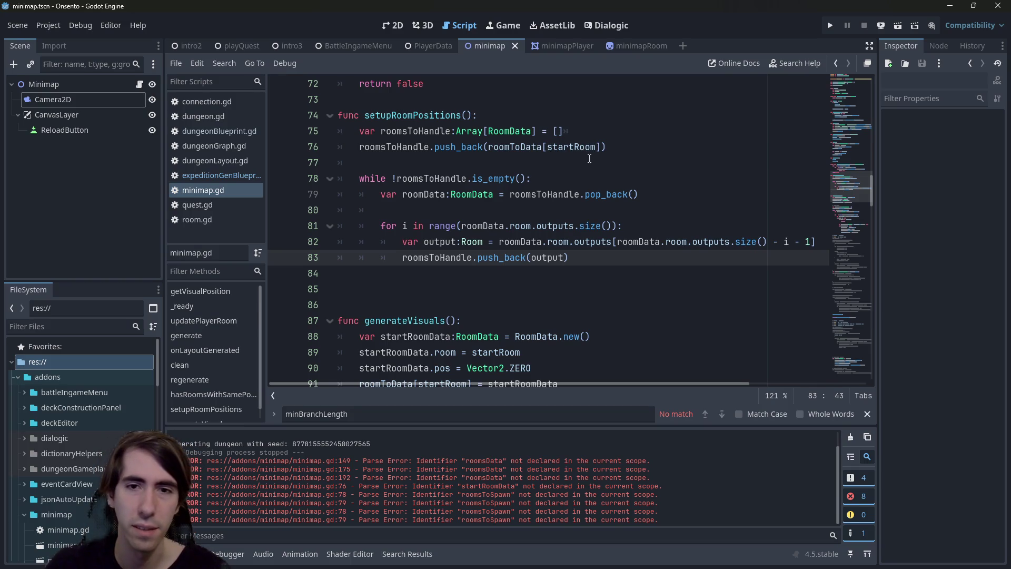
# Step: Insert an if with the is_zero_approx pos.y check from the old commented code above push_back
pyautogui.scroll(-15, 589, 159)
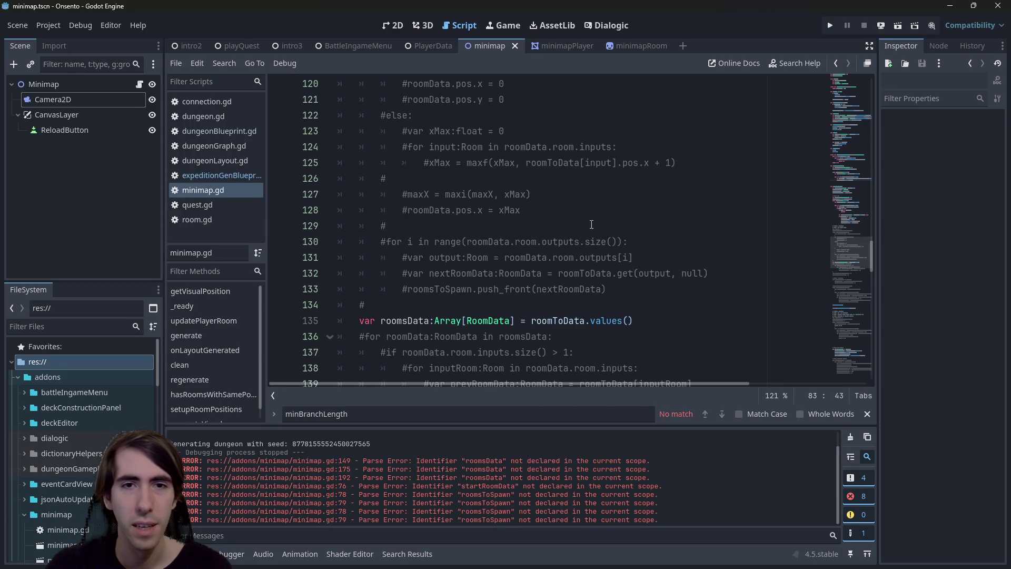
pyautogui.scroll(-3, 600, 230)
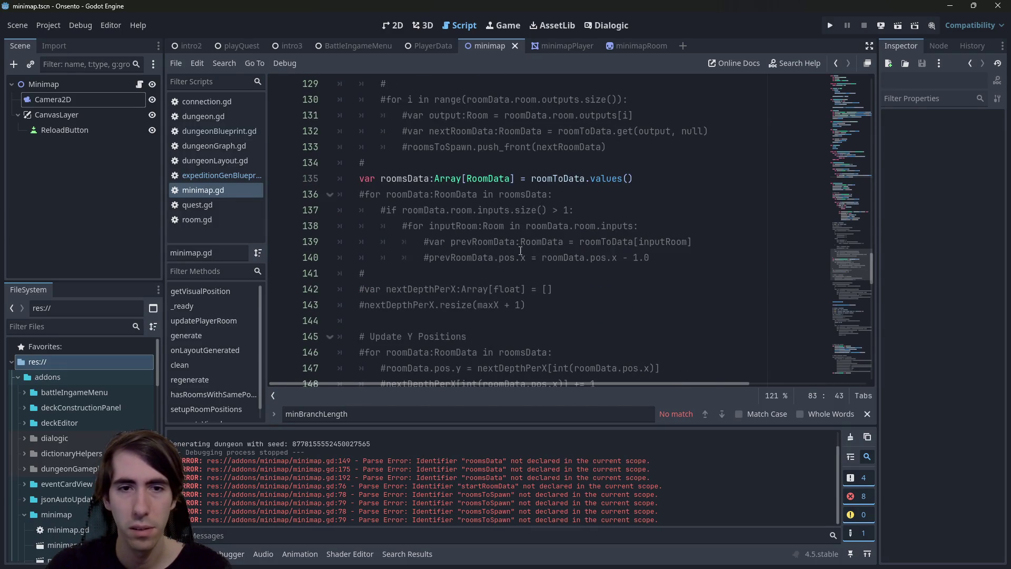
pyautogui.scroll(-5, 522, 249)
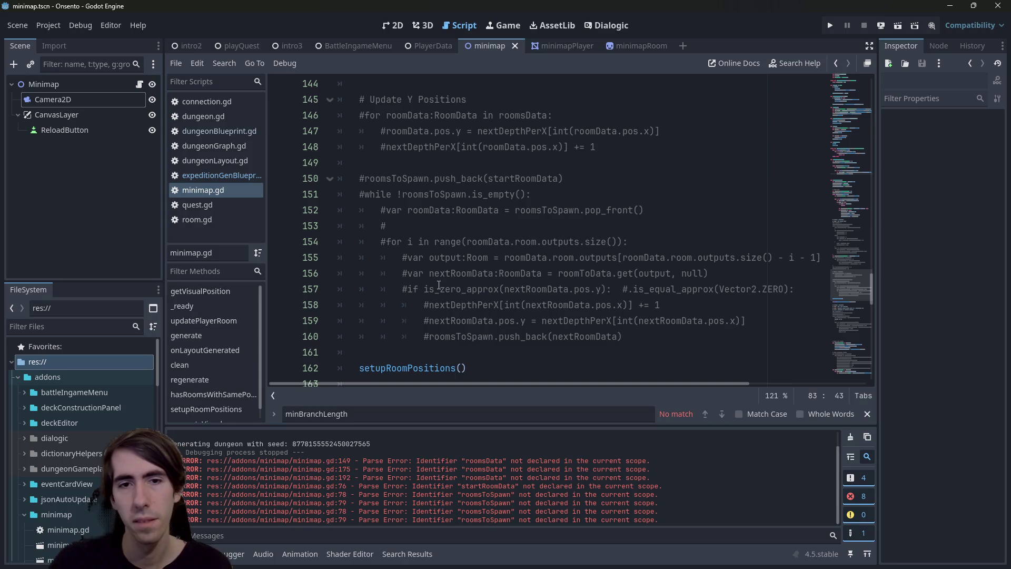
pyautogui.moveTo(404, 289); pyautogui.dragTo(608, 289)
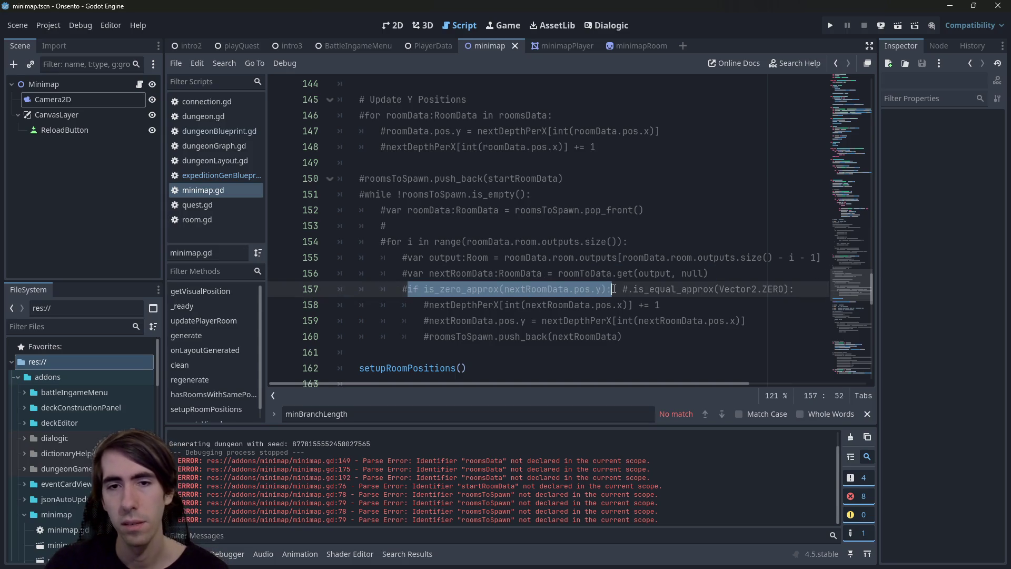
pyautogui.scroll(3, 495, 207)
pyautogui.scroll(20, 496, 208)
pyautogui.scroll(-2, 603, 300)
pyautogui.click(603, 316)
pyautogui.click(401, 320)
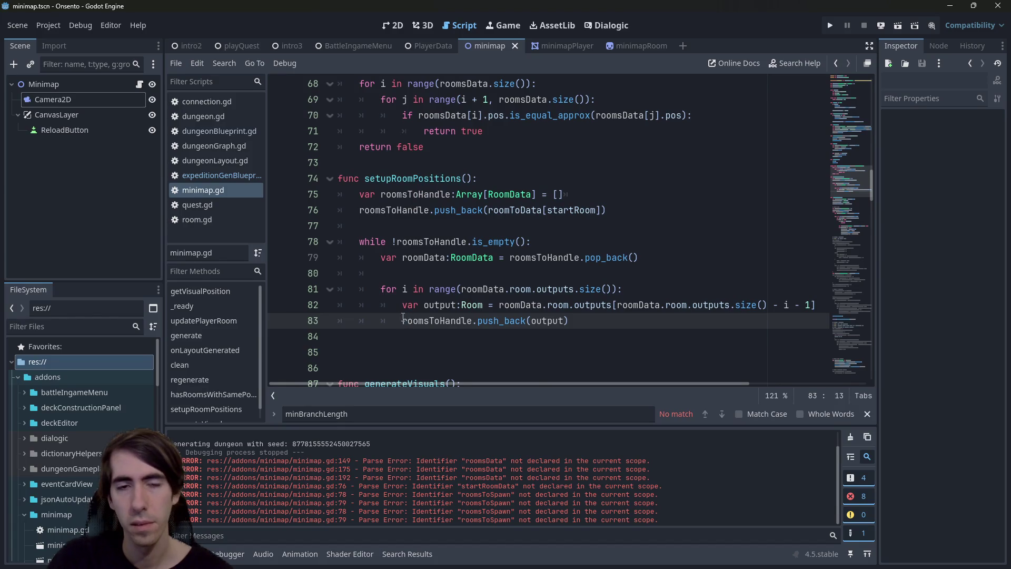
pyautogui.press('Return')
pyautogui.press('Up')
pyautogui.write('if')
pyautogui.hotkey('ctrl', 'v')
pyautogui.write(':')
# Step: Change nextRoomData to output in the condition, indent push_back beneath it, and save
pyautogui.doubleClick(437, 304)
pyautogui.hotkey('ctrl', 'c')
pyautogui.doubleClick(527, 320)
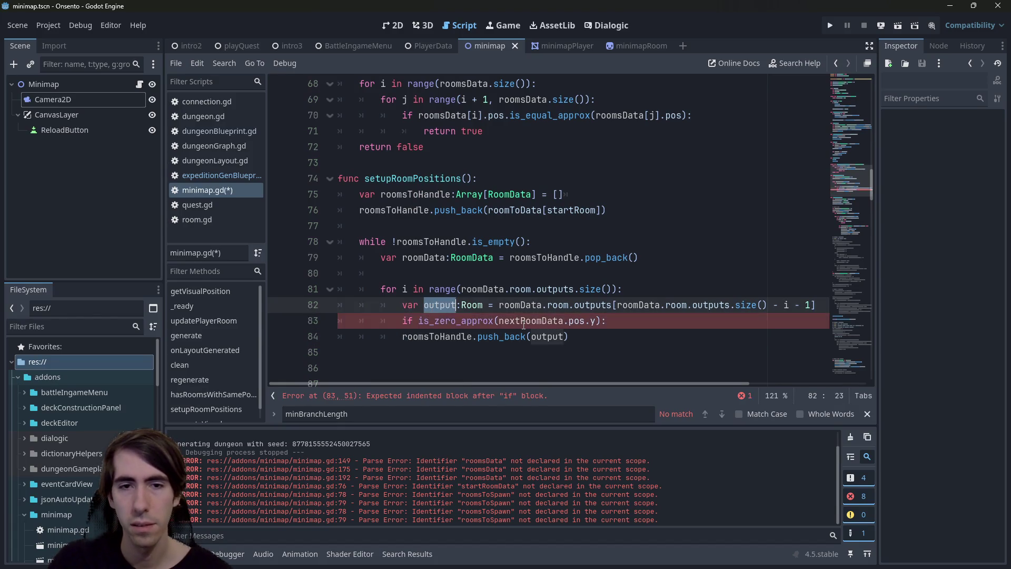
pyautogui.hotkey('ctrl', 'v')
pyautogui.hotkey('ctrl', 's')
pyautogui.press('Down')
pyautogui.press('Home')
pyautogui.press('Tab')
pyautogui.hotkey('ctrl', 's')
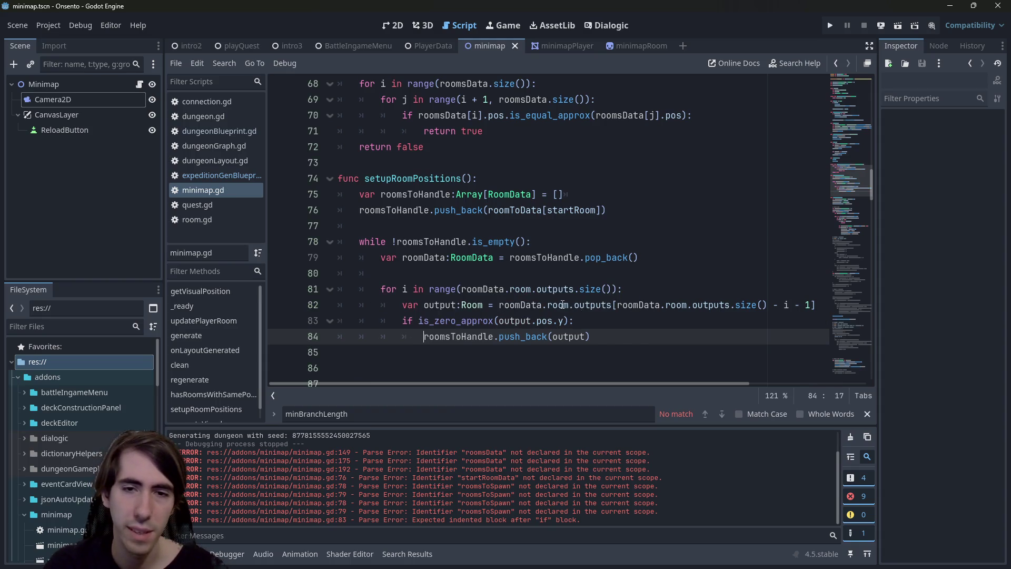
# Step: Check roomsToHandle's uses and place the cursor after the start room's push_back
pyautogui.click(562, 321)
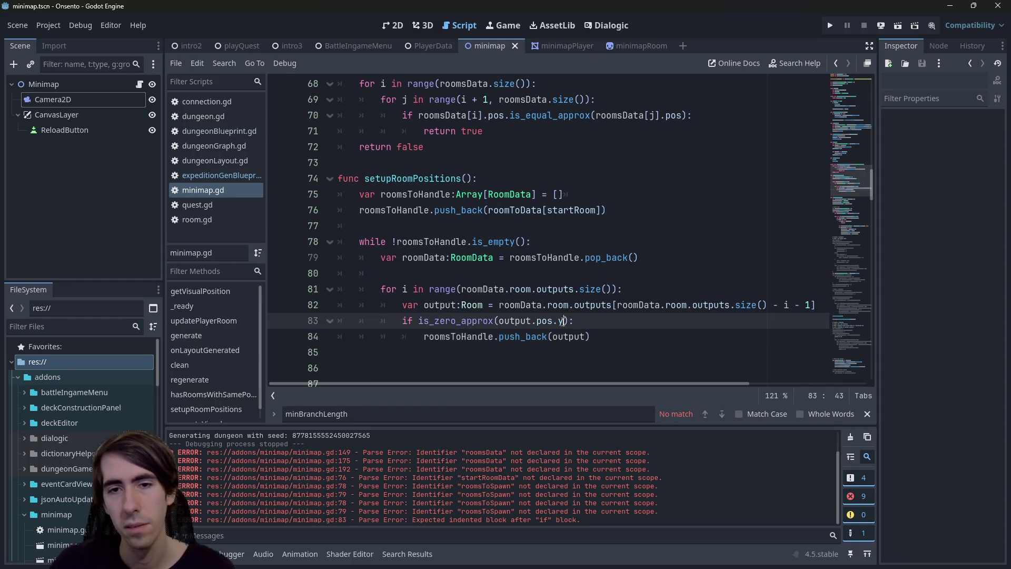
pyautogui.click(588, 337)
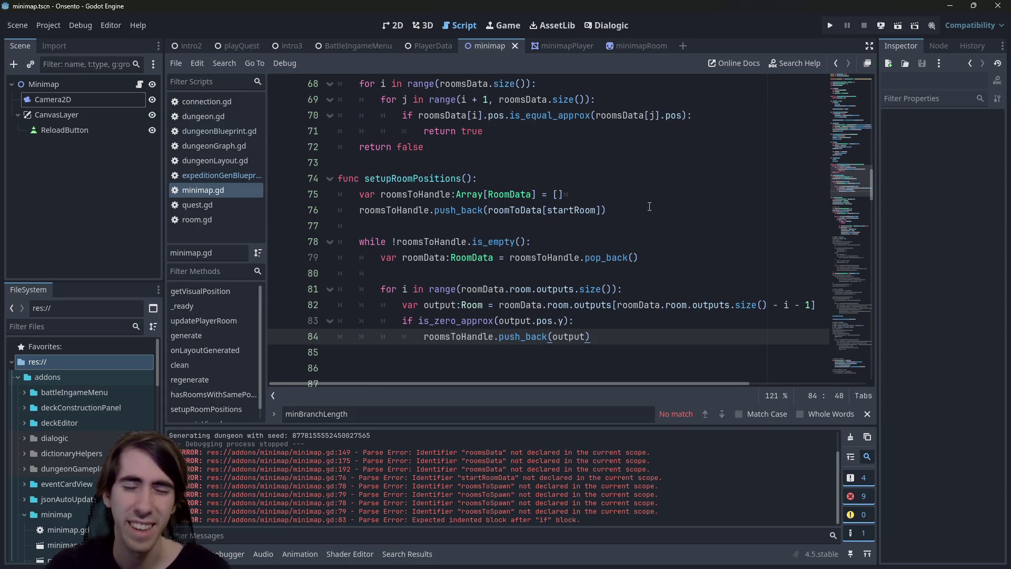
pyautogui.doubleClick(430, 191)
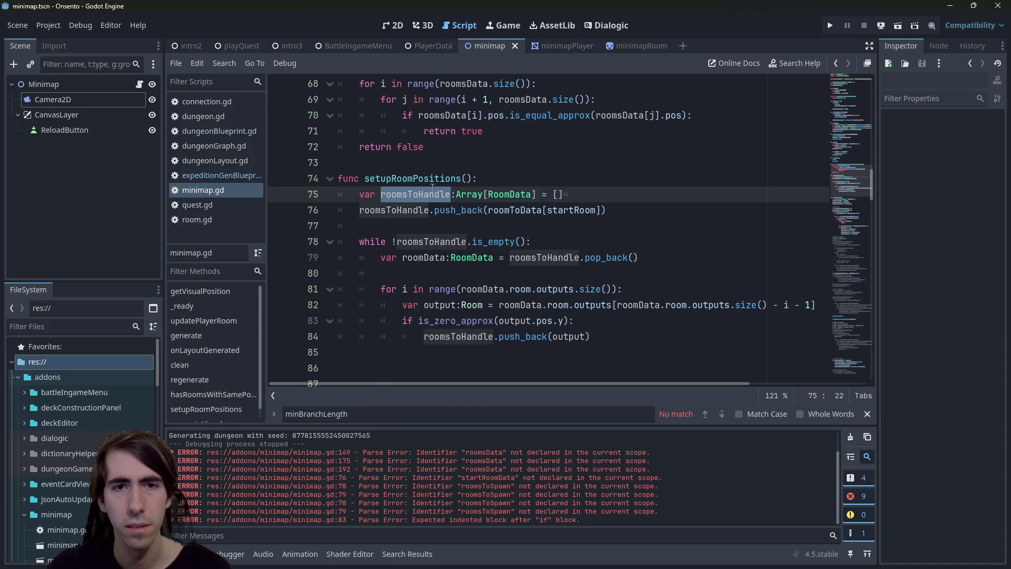
pyautogui.click(503, 222)
# Step: Start a new line declaring var roomsHandled:Dictionary[] via autocomplete
pyautogui.press('Return')
pyautogui.press('Return')
pyautogui.press('Up')
pyautogui.write('var roomsHandled')
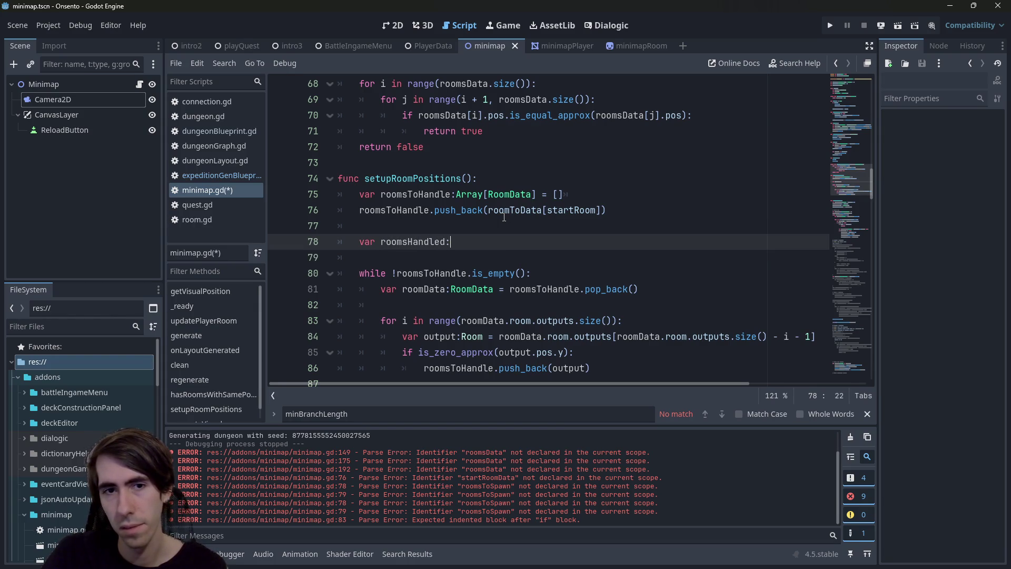
pyautogui.write(':Diction')
pyautogui.press('Return')
pyautogui.hotkey('ctrl', 's')
pyautogui.write('[]')
# Step: Give roomsHandled key type RoomData, value type null, and initialize it to {}
pyautogui.doubleClick(511, 195)
pyautogui.hotkey('ctrl', 'c')
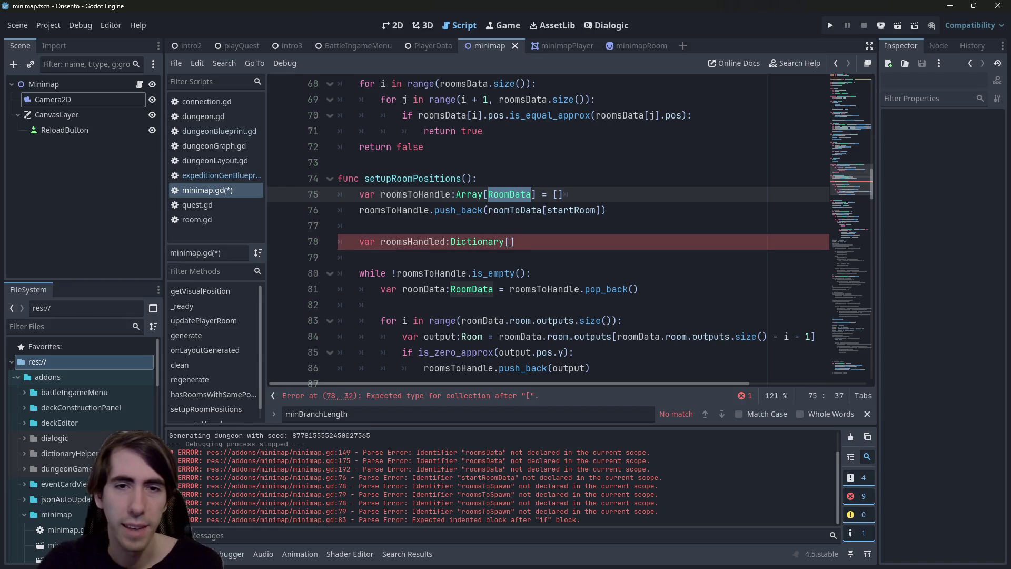
pyautogui.click(509, 241)
pyautogui.hotkey('ctrl', 'v')
pyautogui.write(', null')
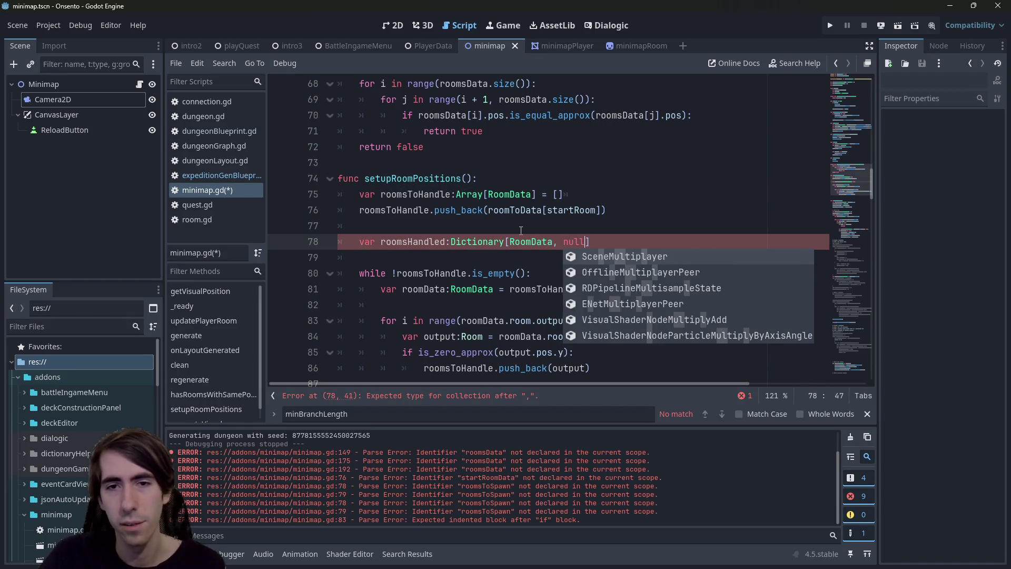
pyautogui.click(445, 242)
pyautogui.click(629, 241)
pyautogui.write('= {}')
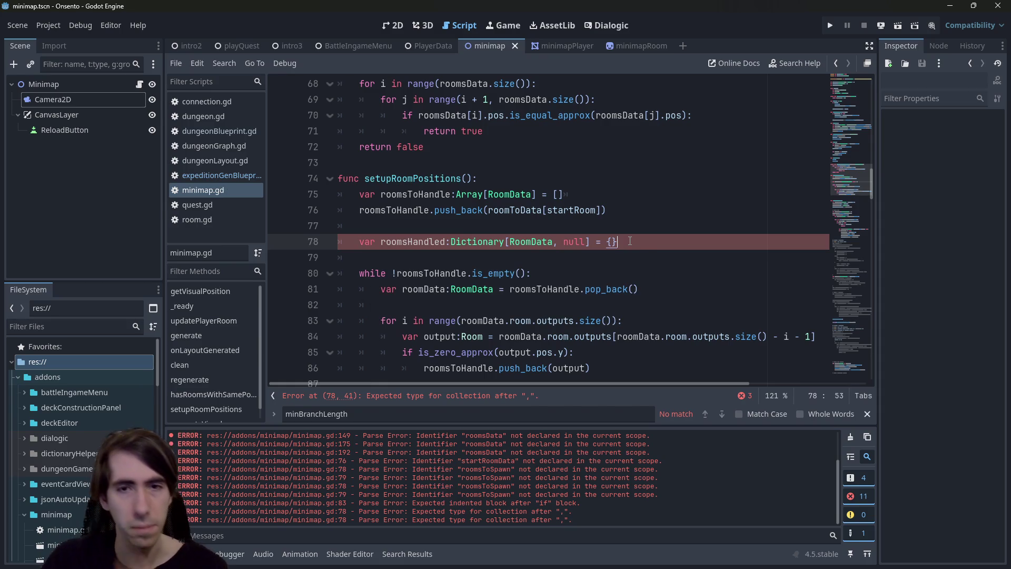
# Step: Fix the parse error by changing the value type from null to Object, then save
pyautogui.click(450, 401)
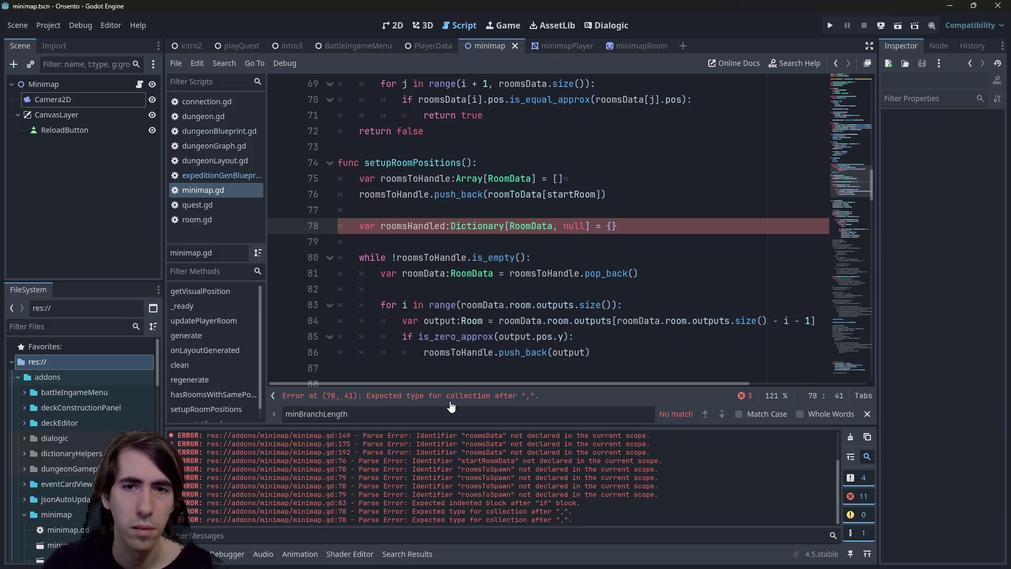
pyautogui.doubleClick(577, 225)
pyautogui.press('BackSpace')
pyautogui.press('BackSpace')
pyautogui.press('BackSpace')
pyautogui.hotkey('ctrl', 'z')
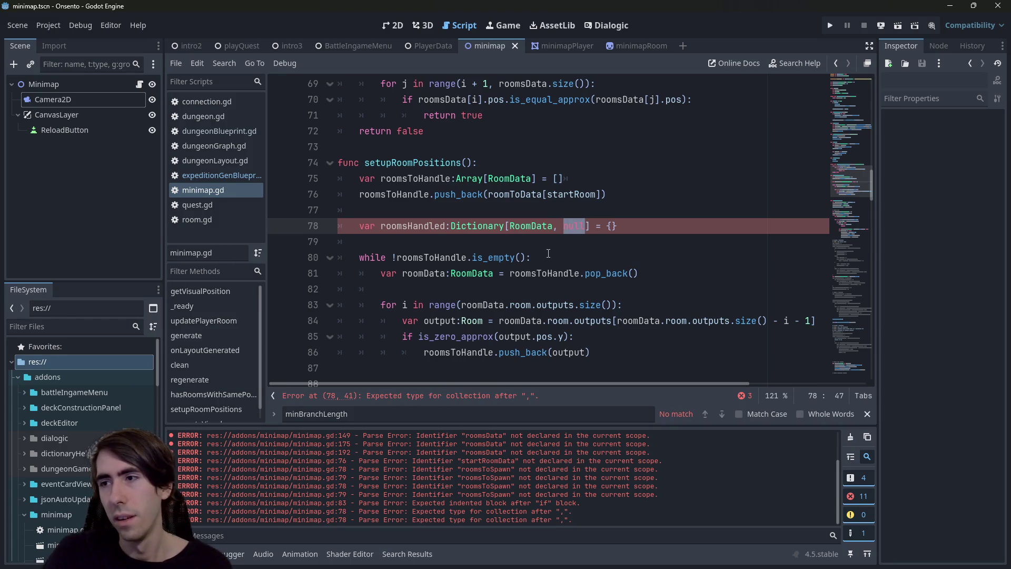
pyautogui.write('object')
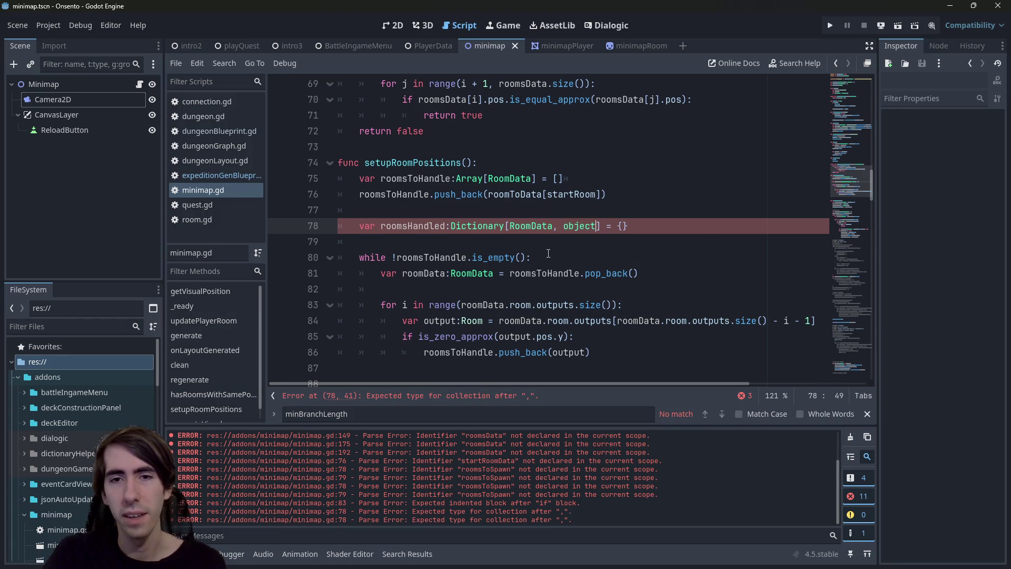
pyautogui.hotkey('ctrl', 'BackSpace')
pyautogui.press('Return')
pyautogui.hotkey('ctrl', 's')
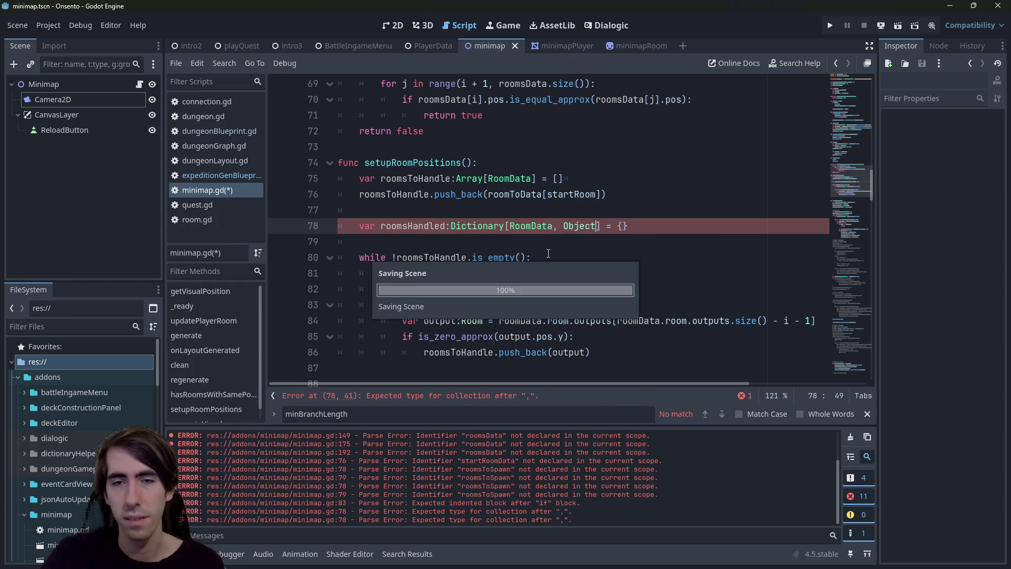
pyautogui.doubleClick(446, 228)
pyautogui.click(446, 228)
pyautogui.doubleClick(446, 227)
pyautogui.scroll(-1, 572, 324)
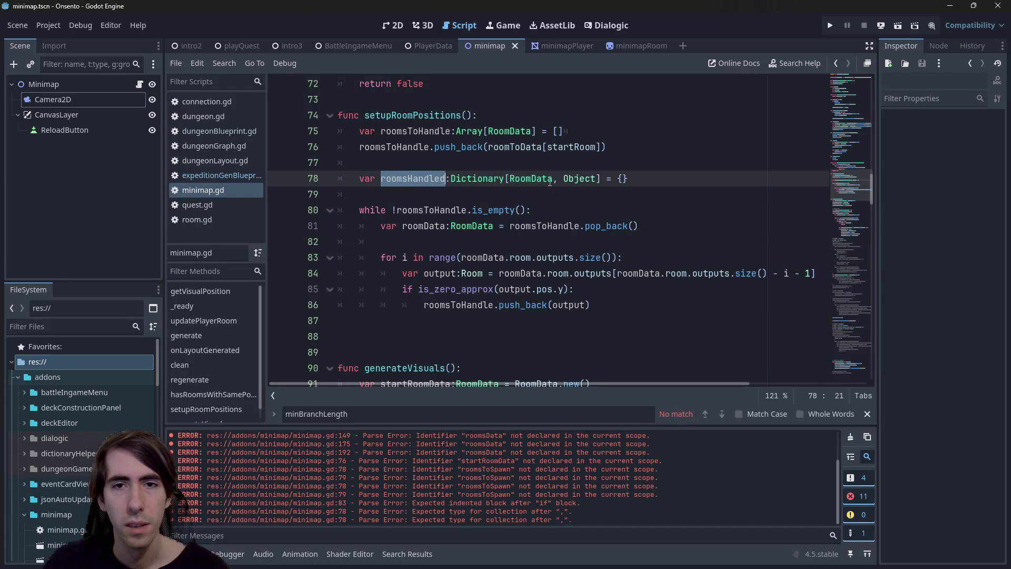
# Step: Change roomsHandled's dictionary value type from Object to Node
pyautogui.doubleClick(578, 180)
pyautogui.write('Node')
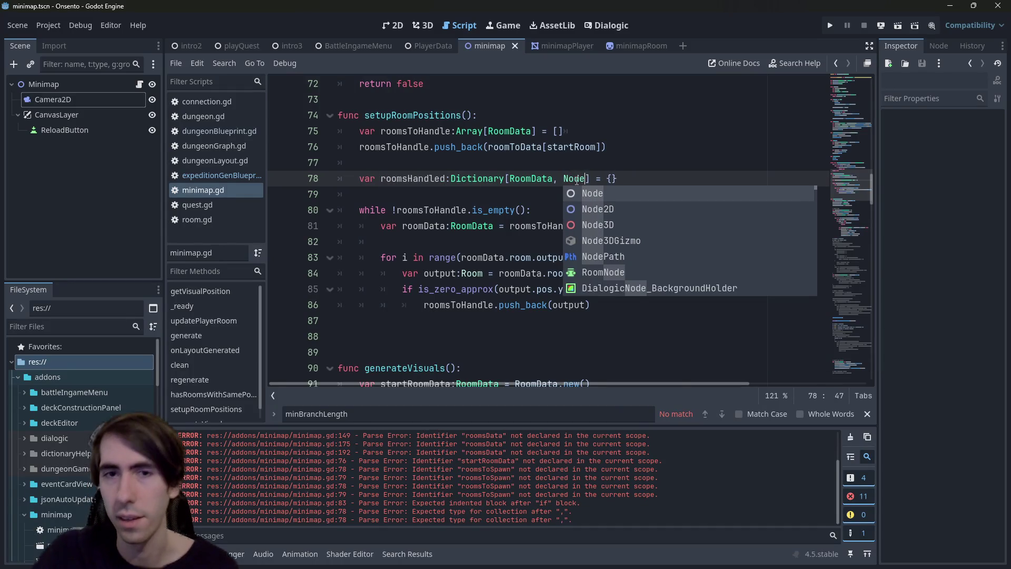
pyautogui.tripleClick(419, 181)
pyautogui.doubleClick(417, 182)
pyautogui.click(479, 310)
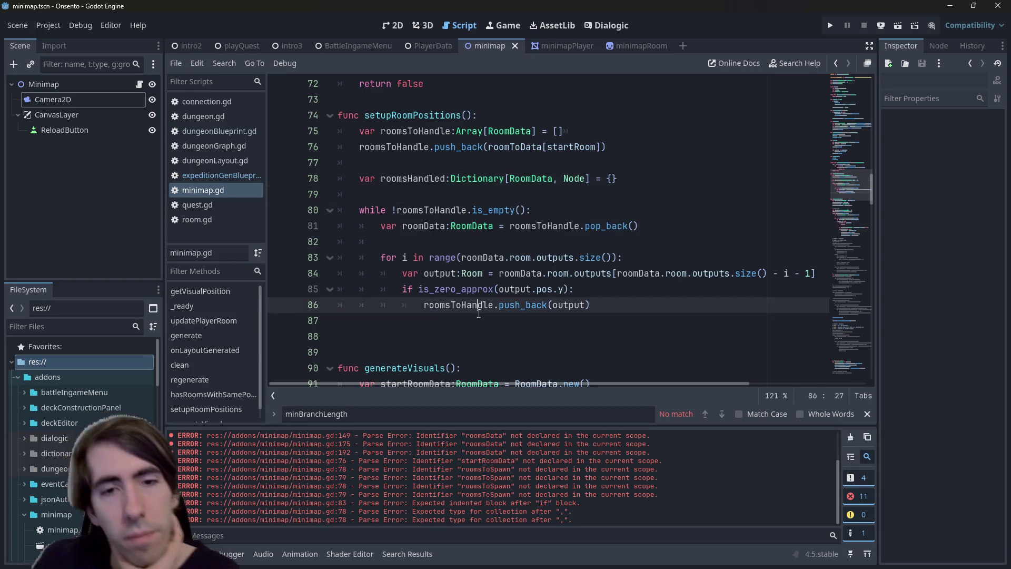
pyautogui.click(389, 184)
pyautogui.doubleClick(411, 181)
# Step: Start a roomsHandled[ line in the condition and change the dictionary key type to Room
pyautogui.click(640, 283)
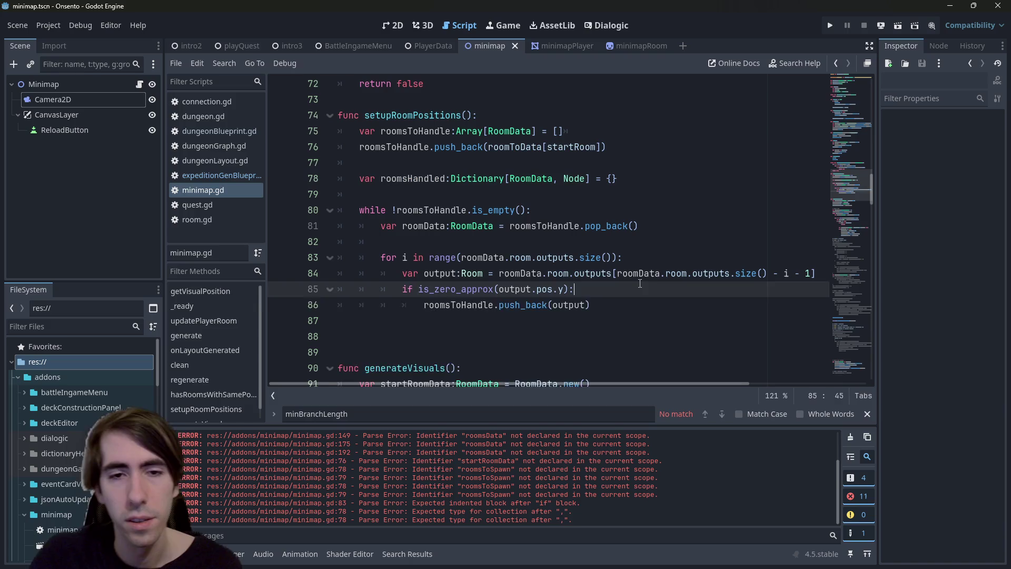
pyautogui.press('Return')
pyautogui.write('roomsHandled[')
pyautogui.press('Down')
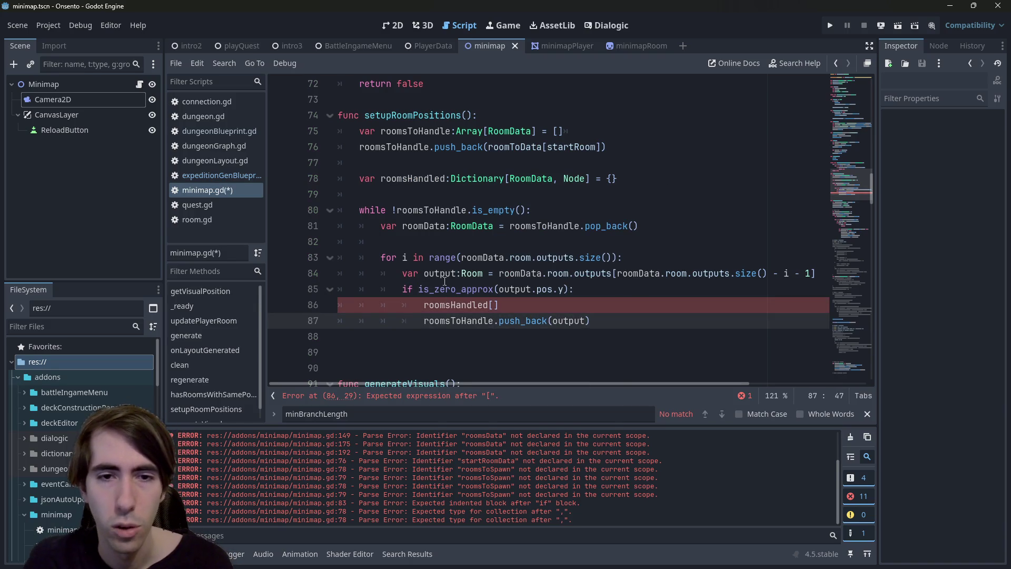
pyautogui.doubleClick(531, 179)
pyautogui.write('Room')
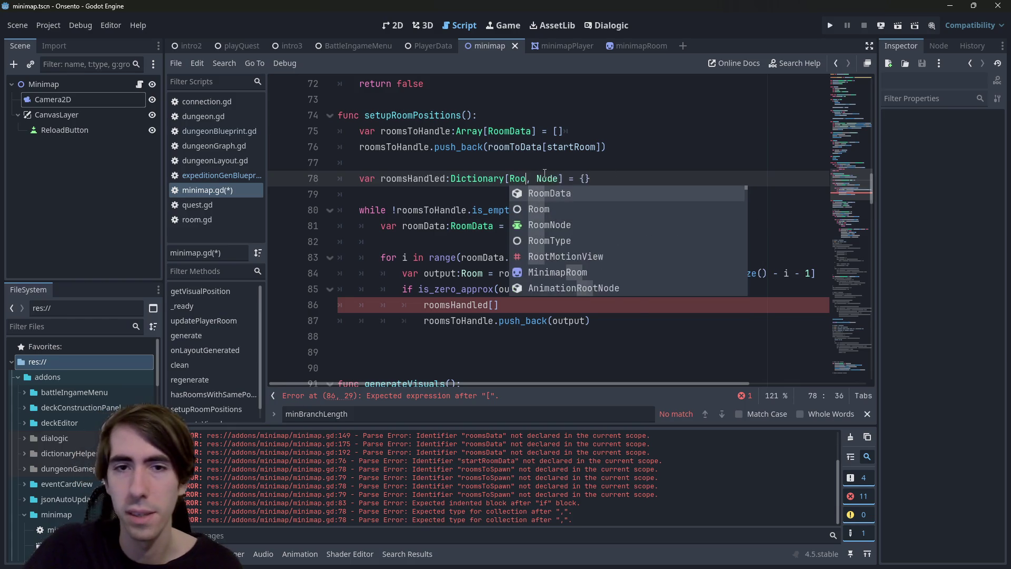
pyautogui.doubleClick(416, 178)
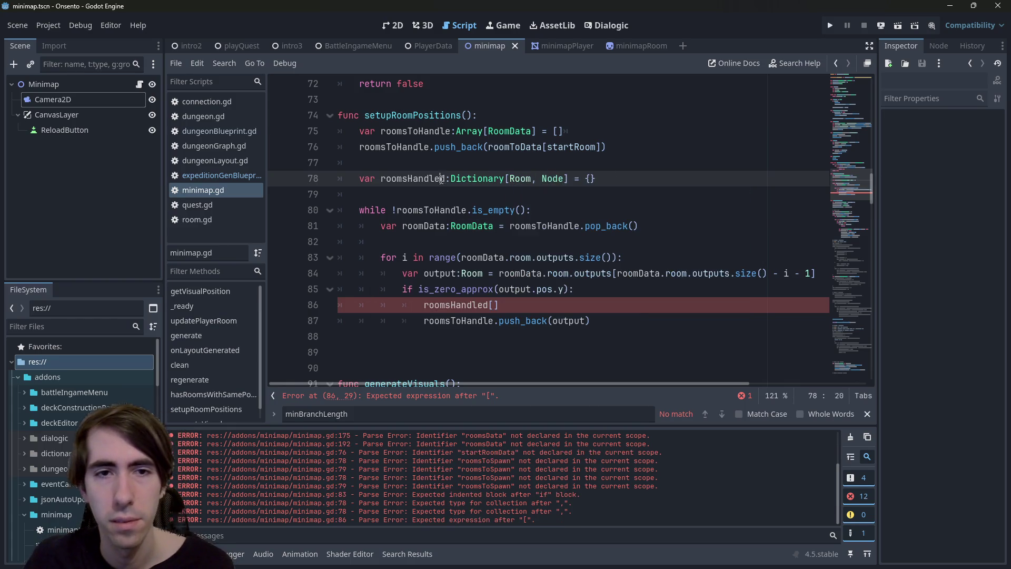
pyautogui.click(503, 304)
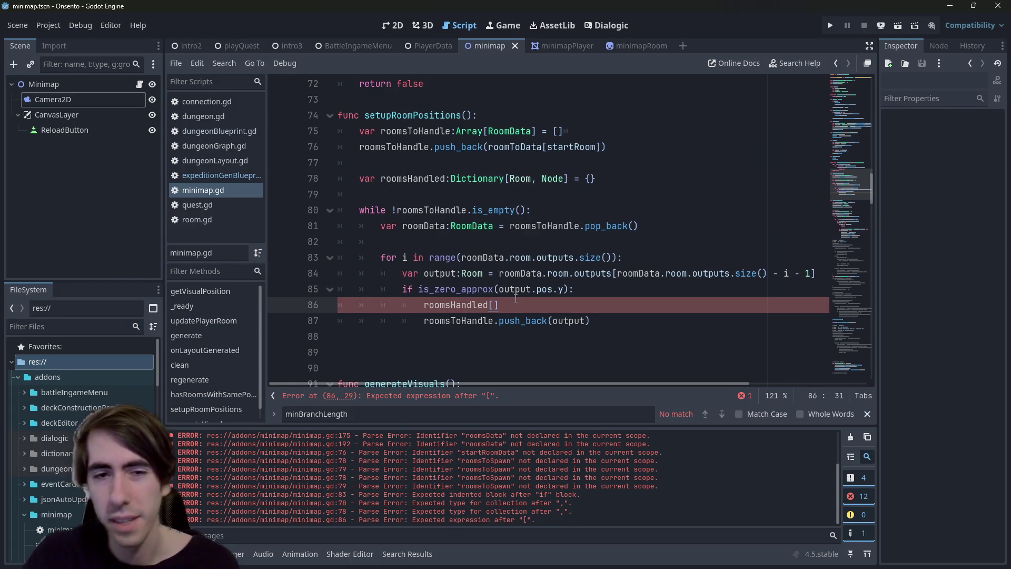
# Step: Replace the old zero-y position check in the condition with 'room in roomsHandled'
pyautogui.press('Up')
pyautogui.hotkey('ctrl', 'Left')
pyautogui.write('room ')
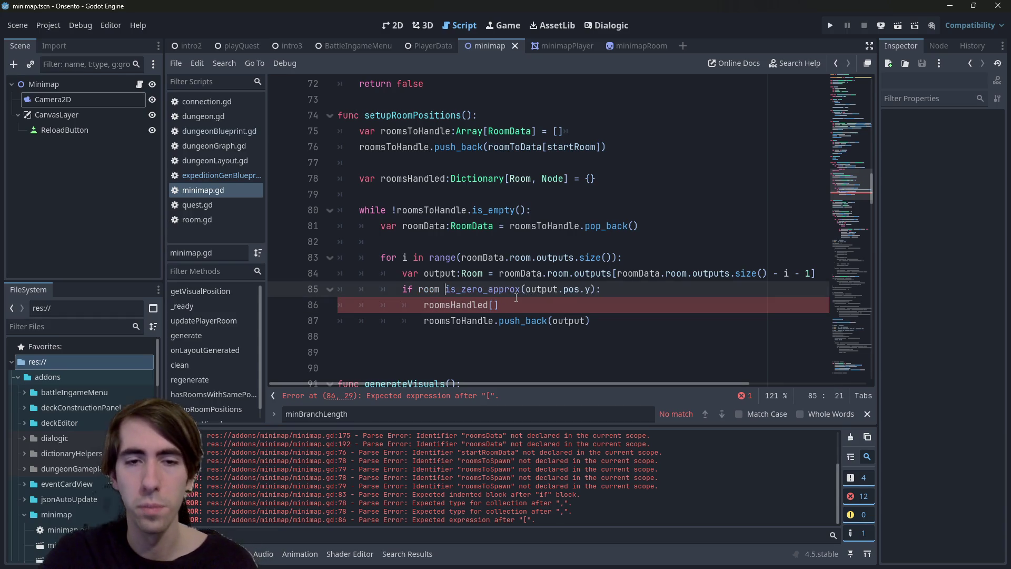
pyautogui.write('in output')
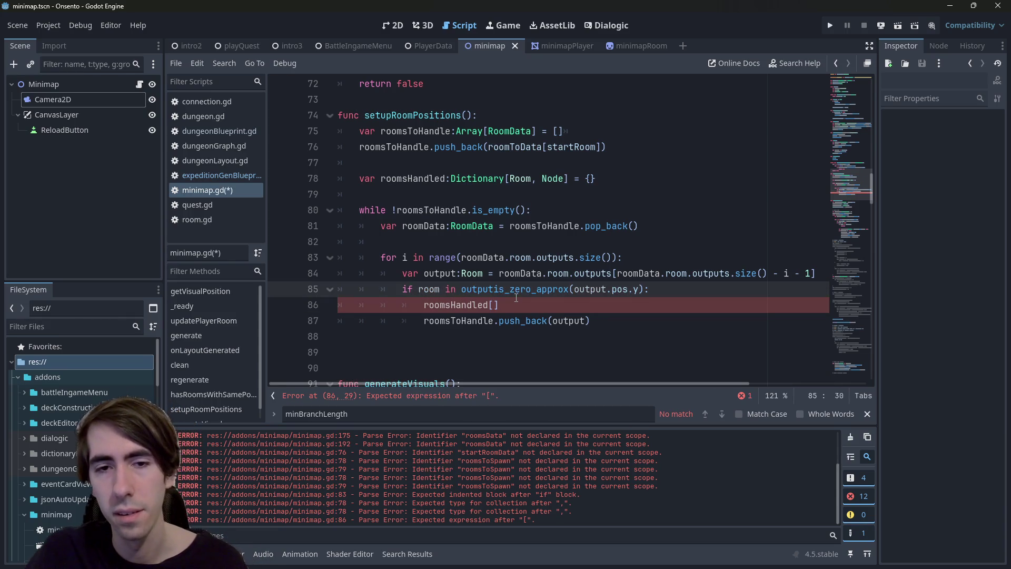
pyautogui.press('BackSpace')
pyautogui.press('BackSpace')
pyautogui.press('BackSpace')
pyautogui.write('roomsHandled')
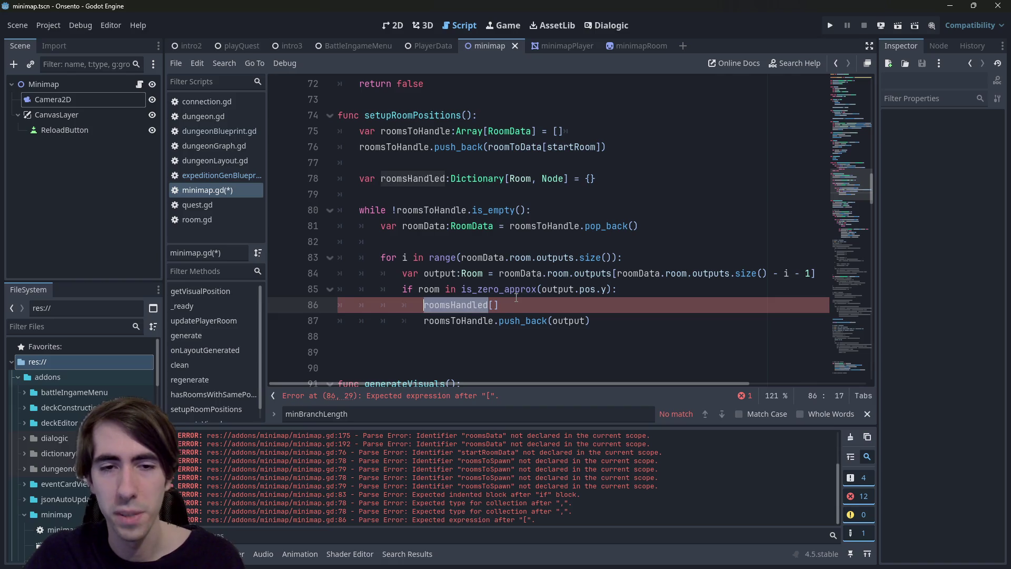
pyautogui.hotkey('ctrl', 'Left')
pyautogui.press('Right')
pyautogui.press('Right')
pyautogui.hotkey('ctrl', 'Right')
pyautogui.press('Right')
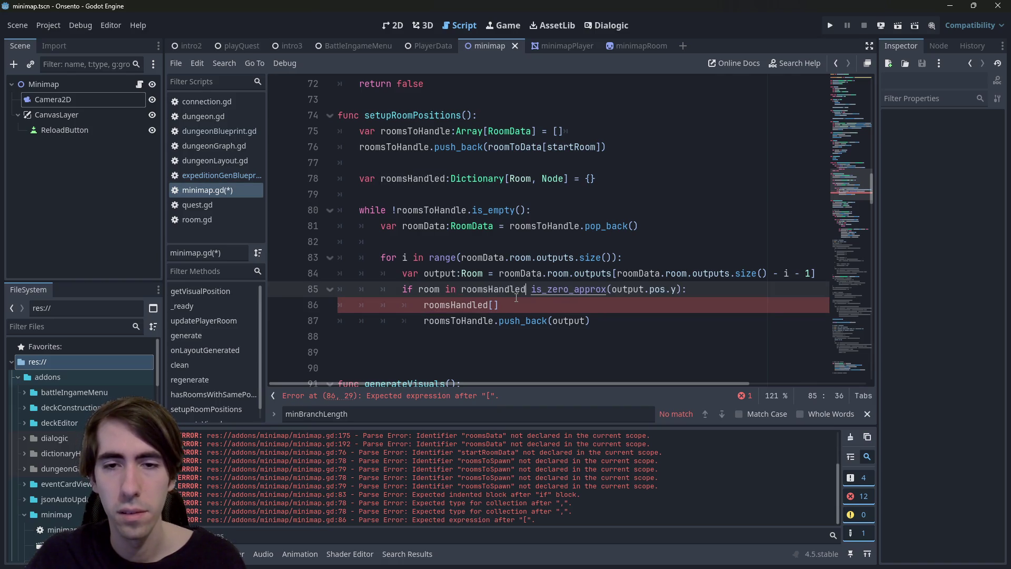
pyautogui.hotkey('shift', 'ctrl', 'Right')
pyautogui.hotkey('shift', 'ctrl', 'Right')
pyautogui.hotkey('shift', 'ctrl', 'Right')
pyautogui.press('BackSpace')
pyautogui.press('BackSpace')
# Step: Negate the condition as 'if !(room in roomsHandled):' and save
pyautogui.hotkey('ctrl', 'Left')
pyautogui.hotkey('ctrl', 'Left')
pyautogui.hotkey('ctrl', 'Left')
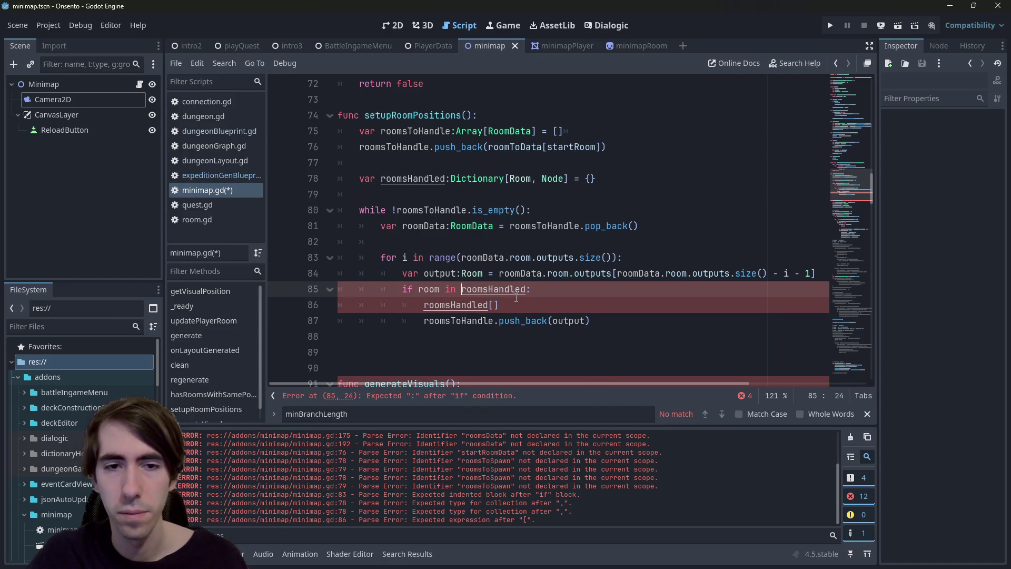
pyautogui.write('!)')
pyautogui.press('BackSpace')
pyautogui.write('(')
pyautogui.press('End')
pyautogui.hotkey('ctrl', 's')
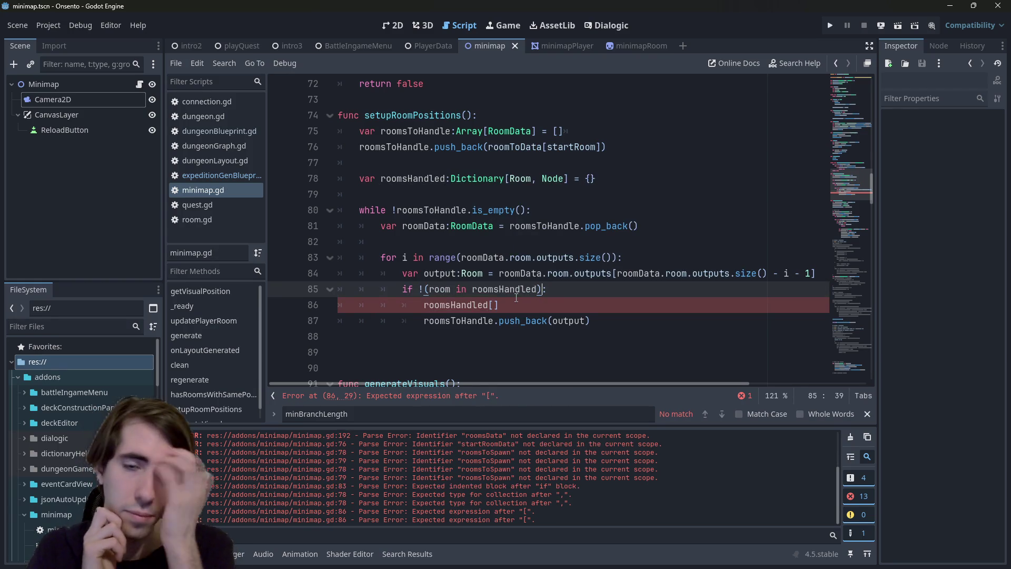
# Step: Delete the unfinished roomsHandled line and save the script
pyautogui.press('End')
pyautogui.hotkey('shift', 'Down')
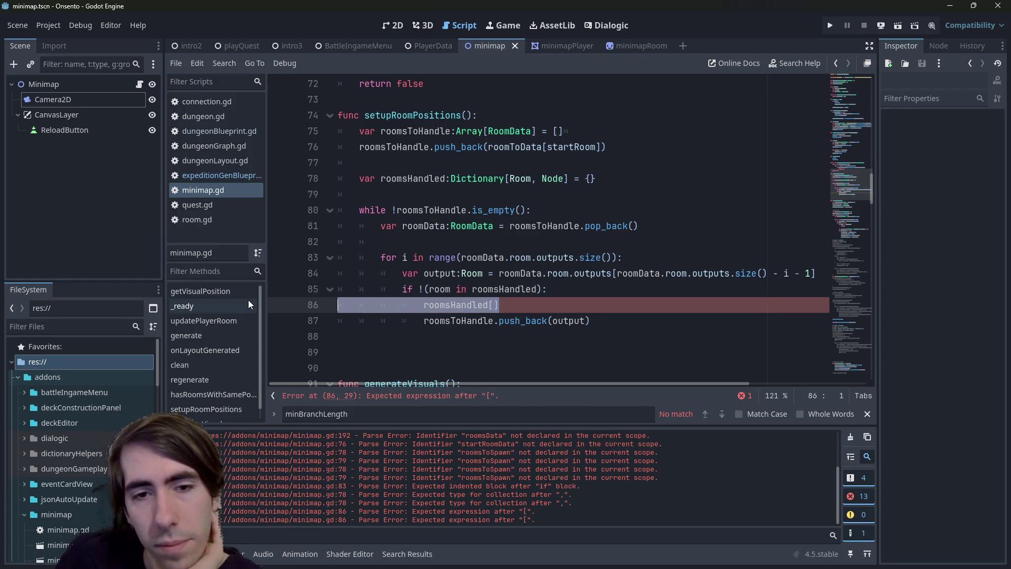
pyautogui.press('BackSpace')
pyautogui.hotkey('ctrl', 's')
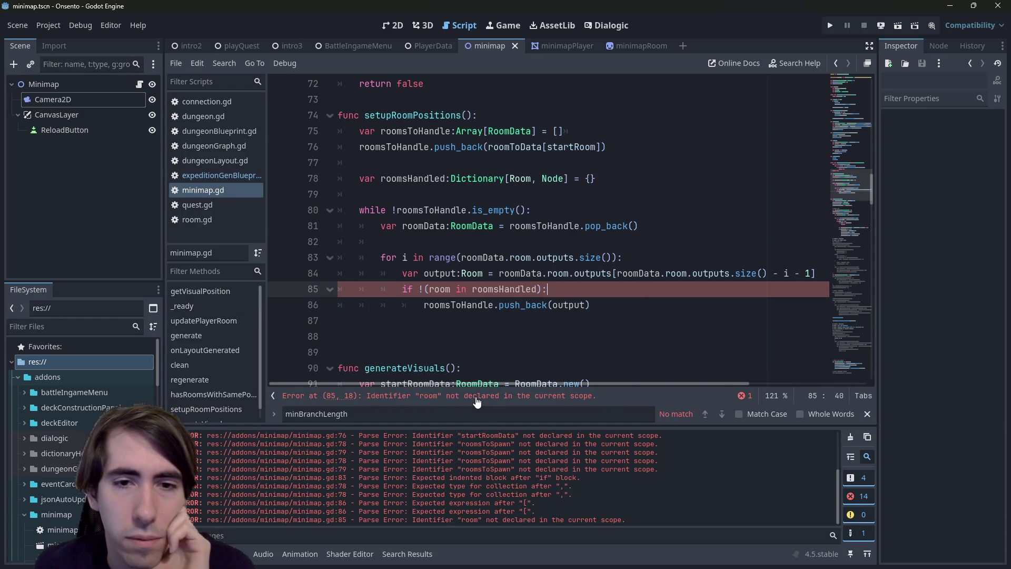
# Step: Make the condition check output instead of the undeclared room
pyautogui.doubleClick(440, 289)
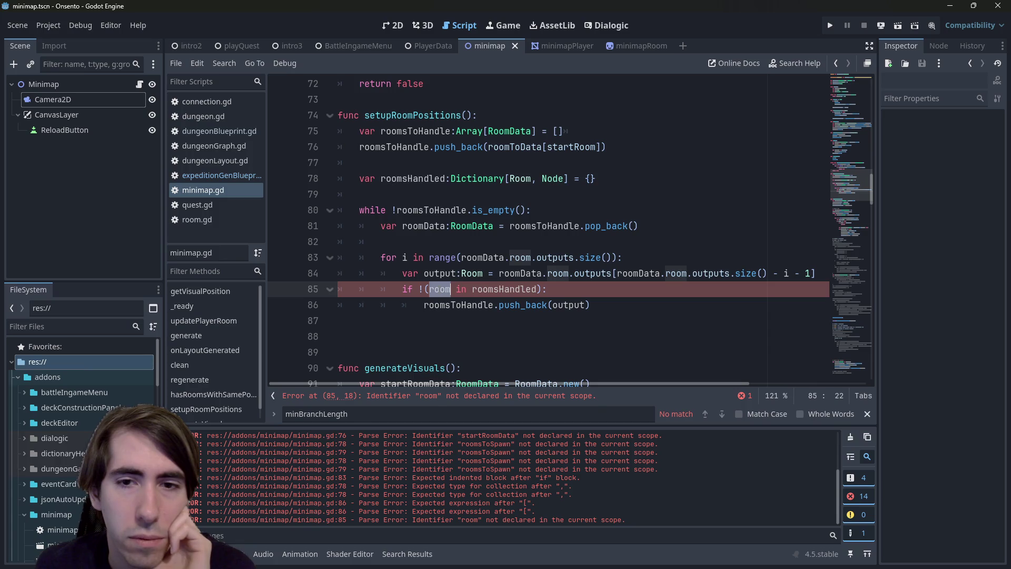
pyautogui.write('output')
pyautogui.doubleClick(484, 289)
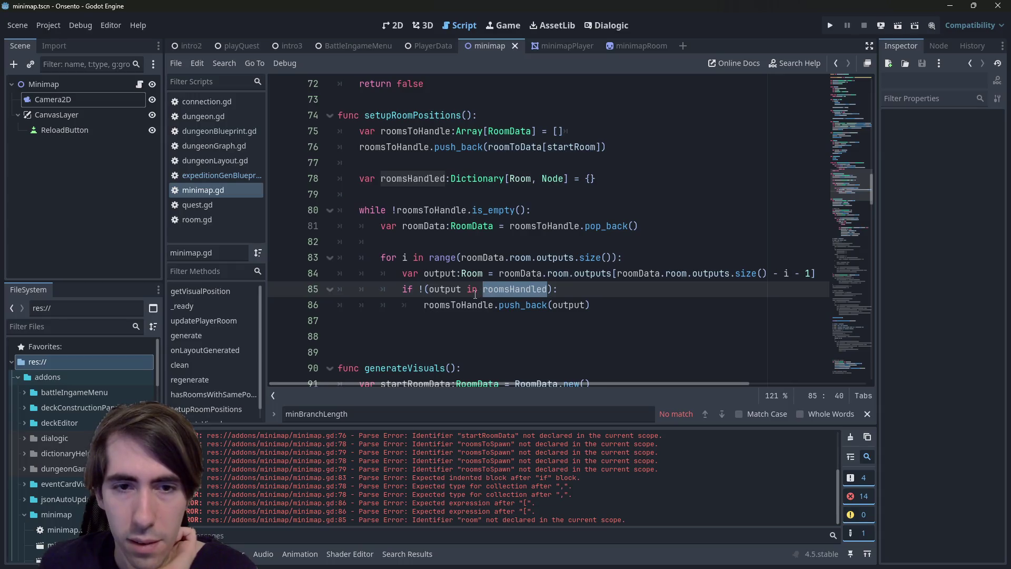
pyautogui.hotkey('ctrl', 'c')
# Step: Add 'roomsHandled[output] = null' inside the if block and save
pyautogui.click(590, 290)
pyautogui.press('Return')
pyautogui.hotkey('ctrl', 'v')
pyautogui.write('[')
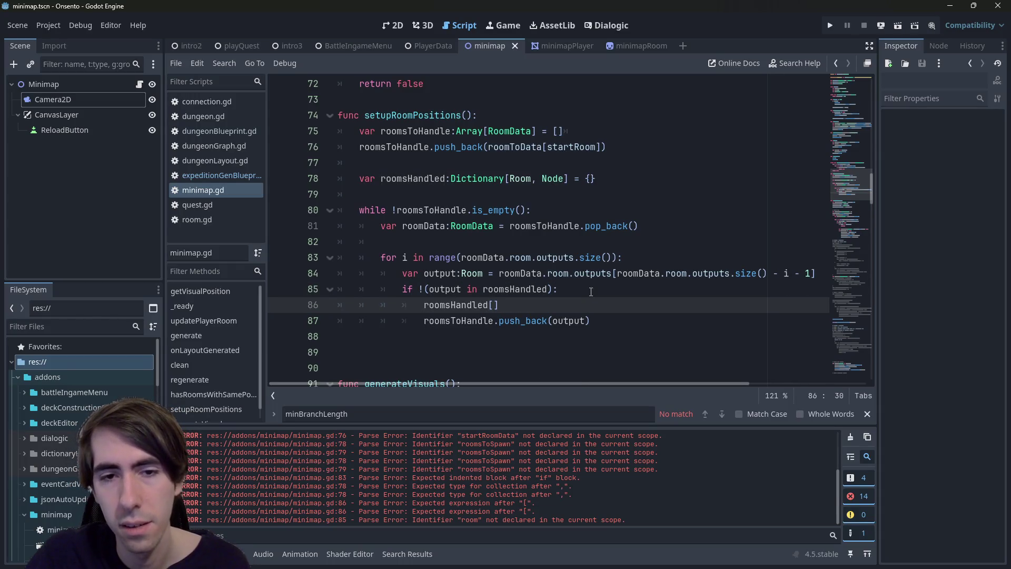
pyautogui.press('Right')
pyautogui.press('Left')
pyautogui.write('output] = null')
pyautogui.hotkey('ctrl', 's')
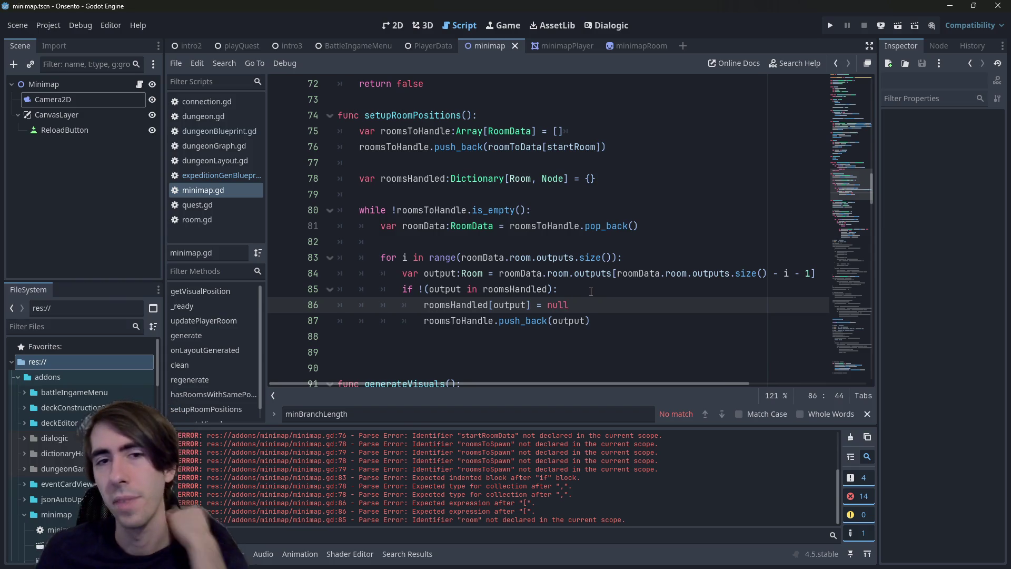
# Step: Review where RoomData and roomsHandled are used in the script
pyautogui.doubleClick(508, 131)
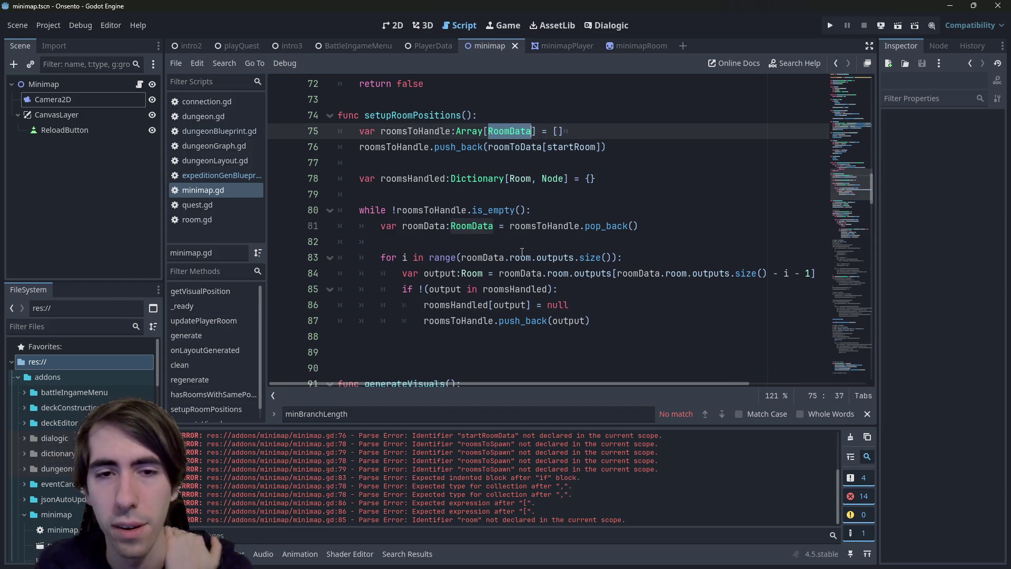
pyautogui.click(589, 305)
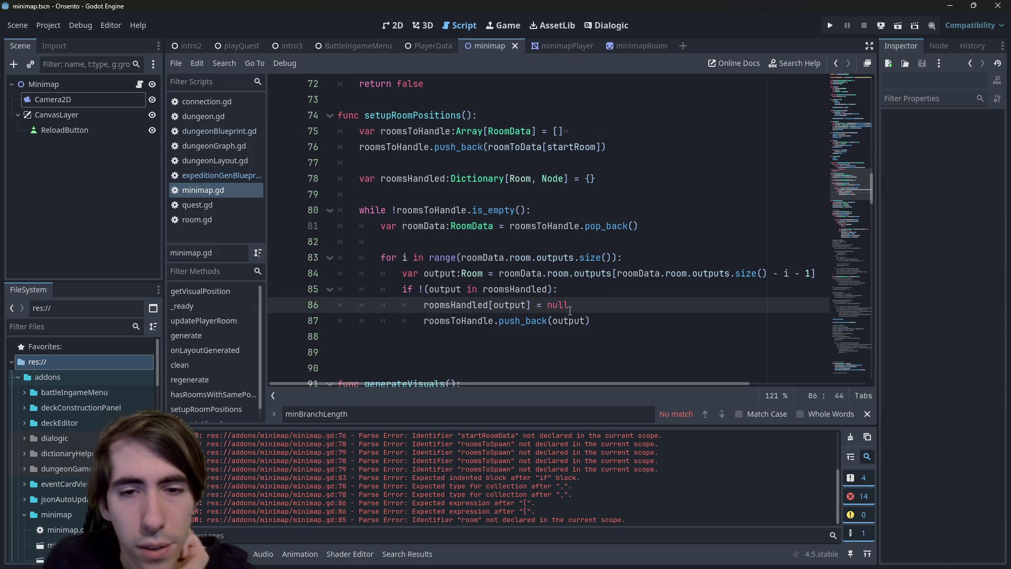
pyautogui.doubleClick(424, 179)
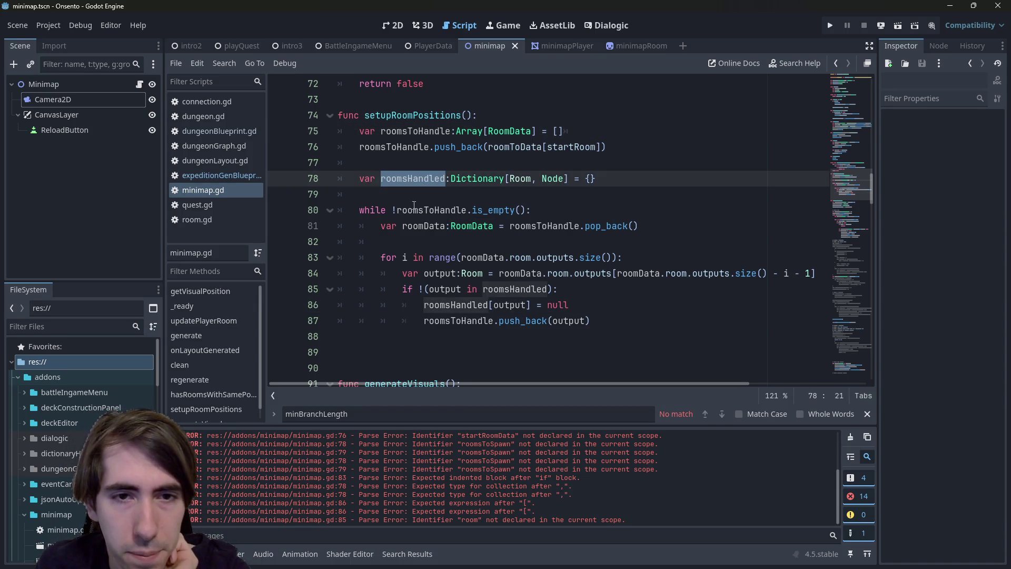
pyautogui.click(428, 240)
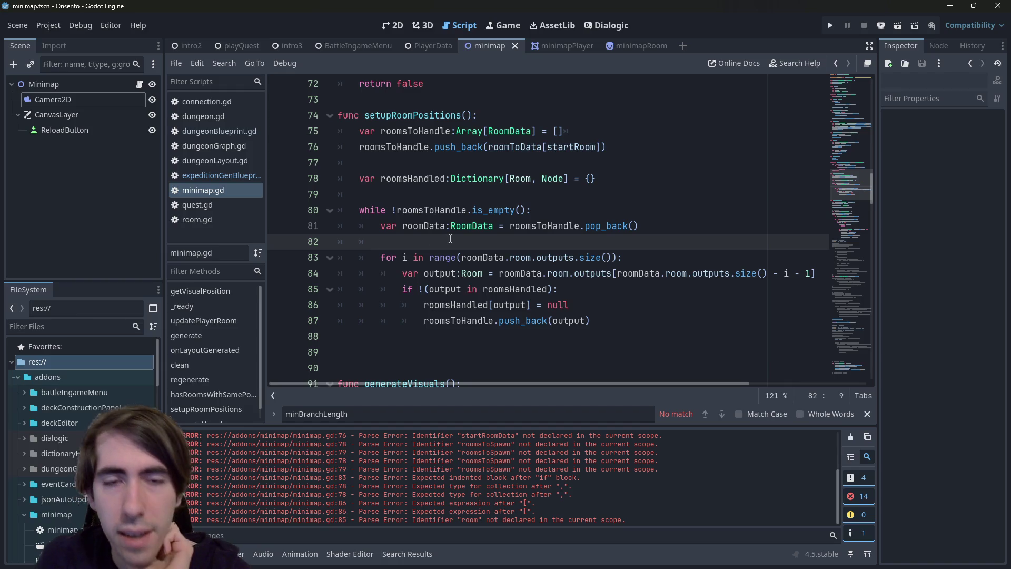
# Step: Open blank lines before the for loop and review uses of roomsToHandle, RoomData, output and roomToData
pyautogui.press('Return')
pyautogui.press('Return')
pyautogui.press('Up')
pyautogui.doubleClick(559, 227)
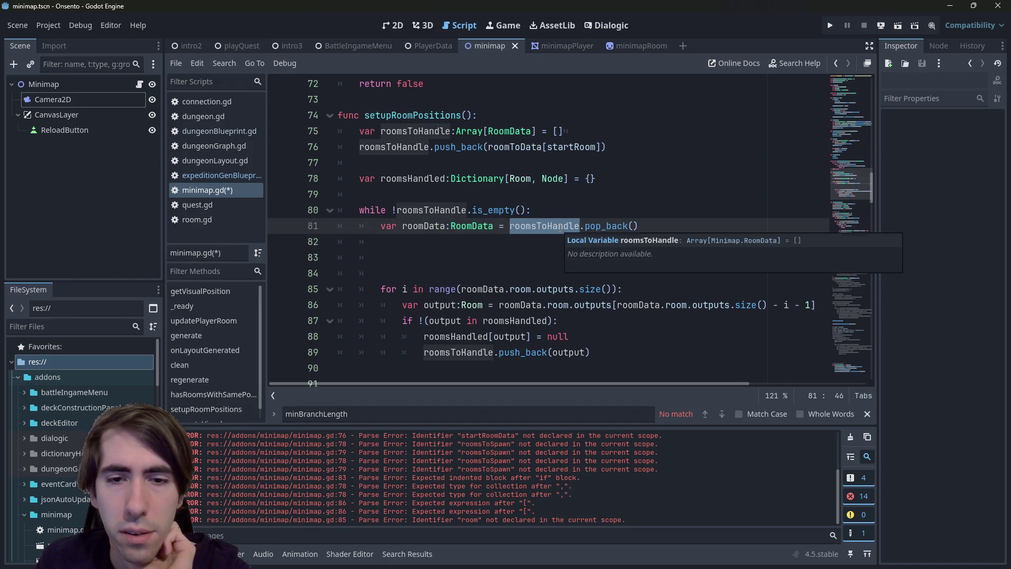
pyautogui.doubleClick(510, 131)
pyautogui.doubleClick(569, 352)
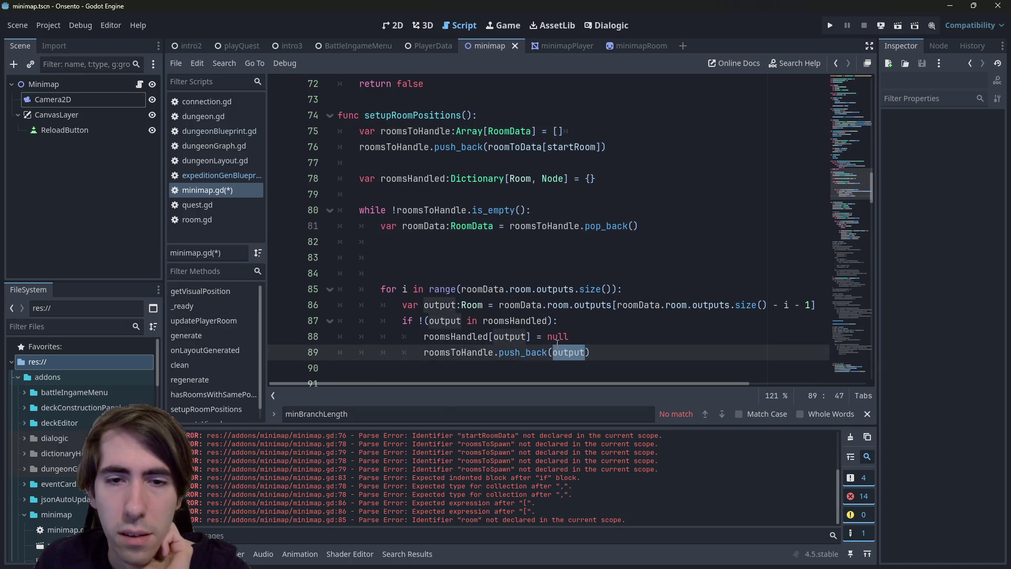
pyautogui.scroll(-3, 482, 329)
pyautogui.scroll(-4, 482, 328)
pyautogui.scroll(2, 411, 254)
pyautogui.doubleClick(390, 243)
pyautogui.scroll(3, 619, 235)
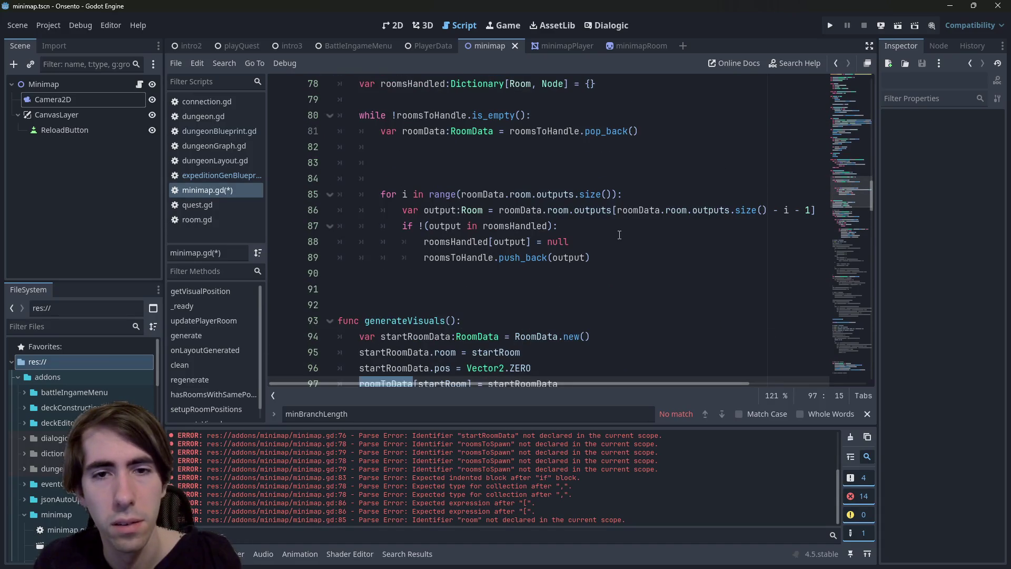
# Step: Add a roomToData[output] lookup line below the output declaration and save
pyautogui.click(468, 226)
pyautogui.hotkey('ctrl', 'shift', 'Return')
pyautogui.write('roomToData[')
pyautogui.press('Left')
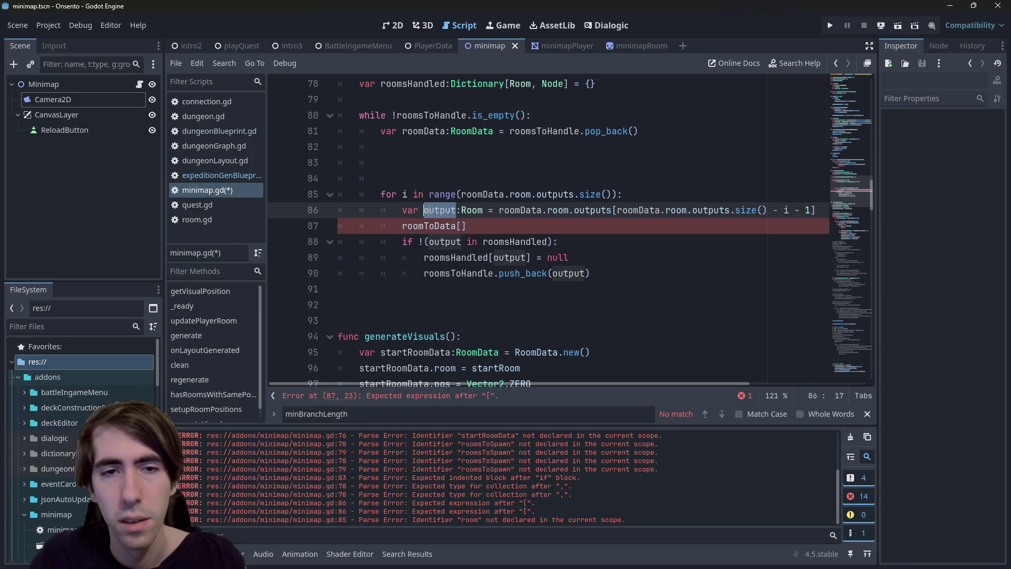
pyautogui.write('output')
pyautogui.hotkey('ctrl', 's')
# Step: Turn the lookup into 'var outputRoomData:RoomData = roomToData[output]'
pyautogui.press('Up')
pyautogui.hotkey('ctrl', 'shift', 'Left')
pyautogui.hotkey('ctrl', 'shift', 'Left')
pyautogui.hotkey('ctrl', 'shift', 'Left')
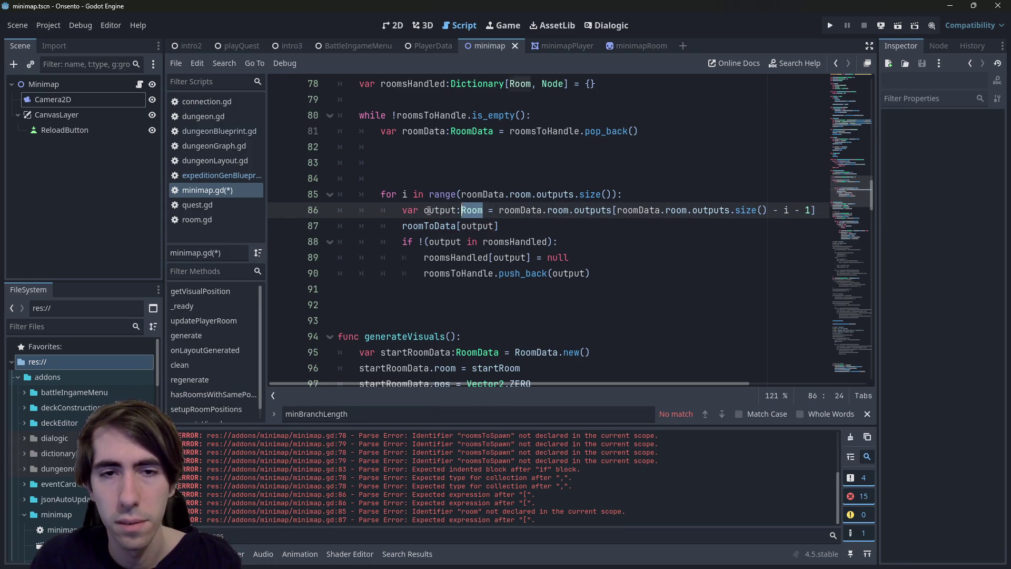
pyautogui.hotkey('ctrl', 'c')
pyautogui.press('Down')
pyautogui.hotkey('ctrl', 'v')
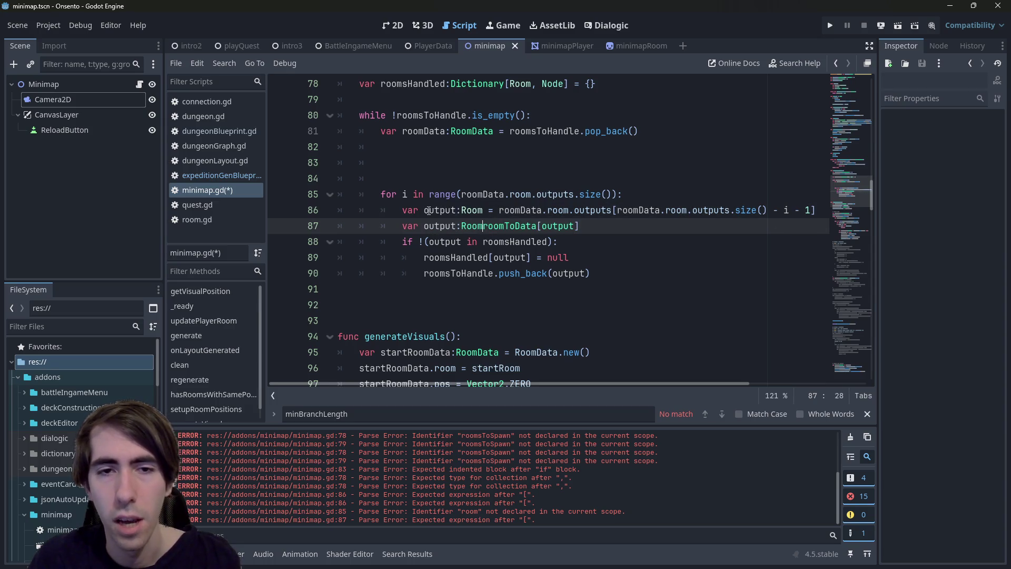
pyautogui.hotkey('ctrl', 'Left')
pyautogui.hotkey('ctrl', 'Left')
pyautogui.write('RoomDat')
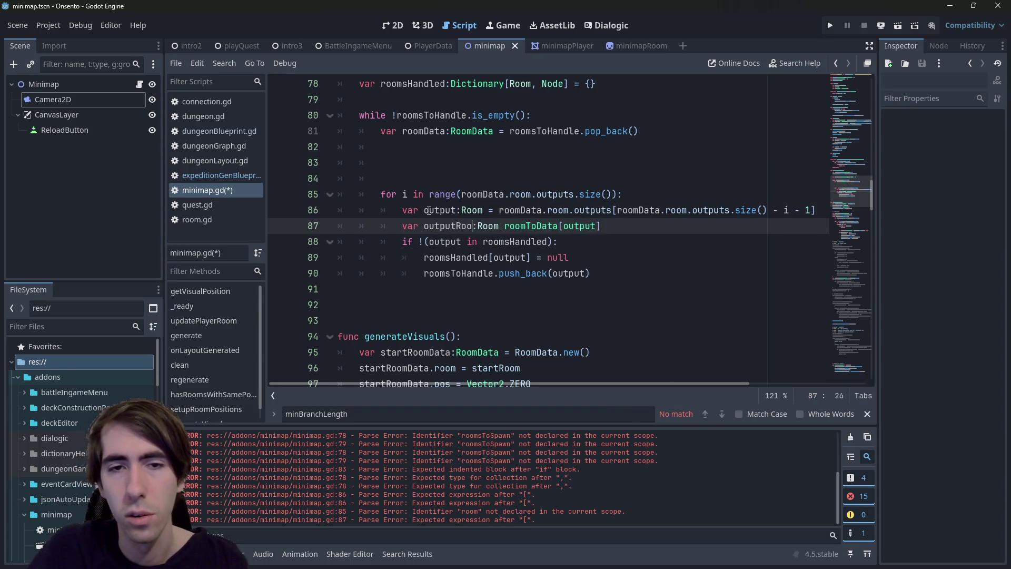
pyautogui.write('at')
pyautogui.hotkey('ctrl', 'Right')
pyautogui.write('Data =')
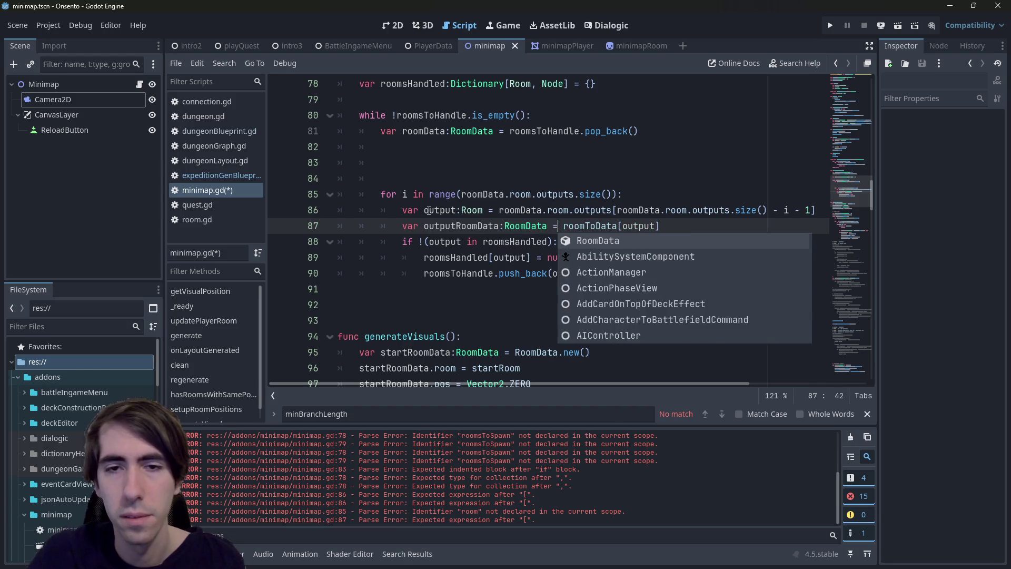
pyautogui.doubleClick(449, 223)
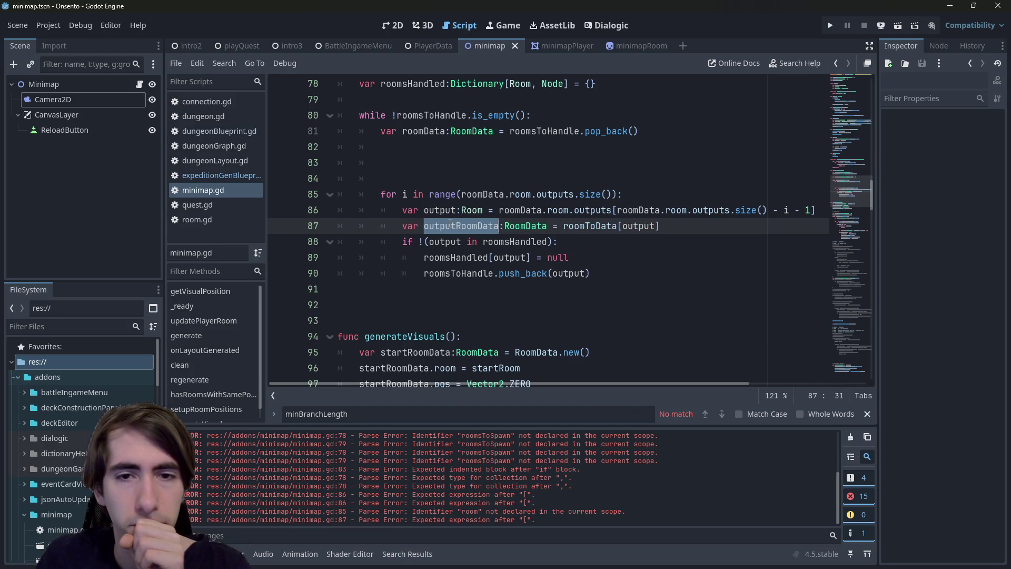
pyautogui.scroll(3, 528, 294)
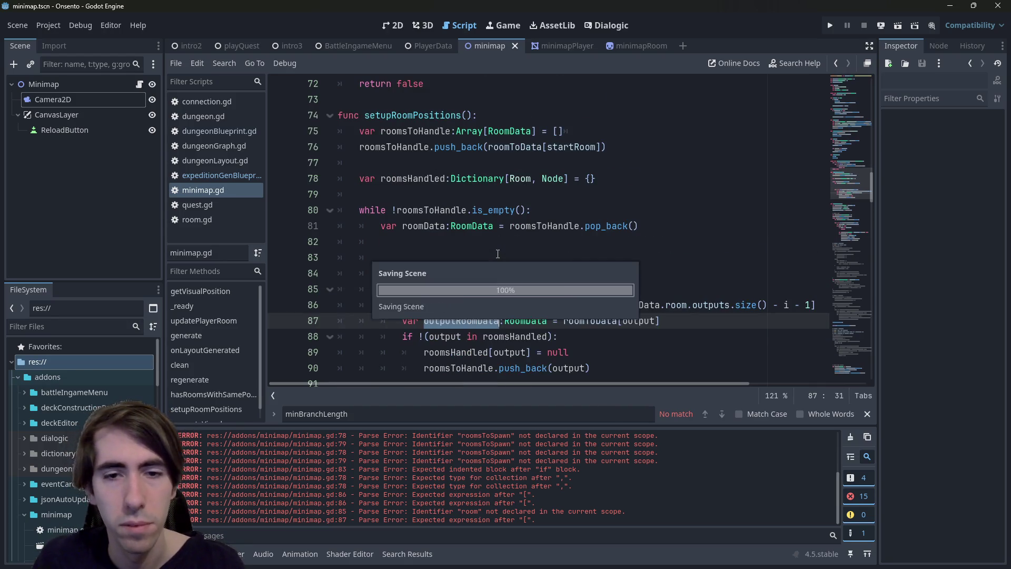
# Step: Move the lookup into the if block, push outputRoomData instead of output, and save
pyautogui.hotkey('alt', 'Down')
pyautogui.press('Home')
pyautogui.press('Tab')
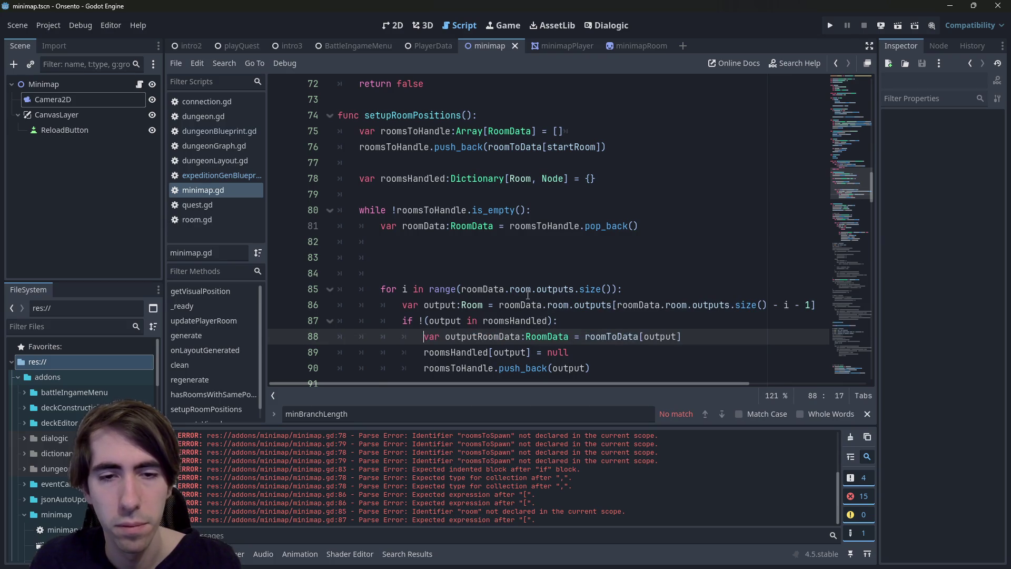
pyautogui.doubleClick(489, 337)
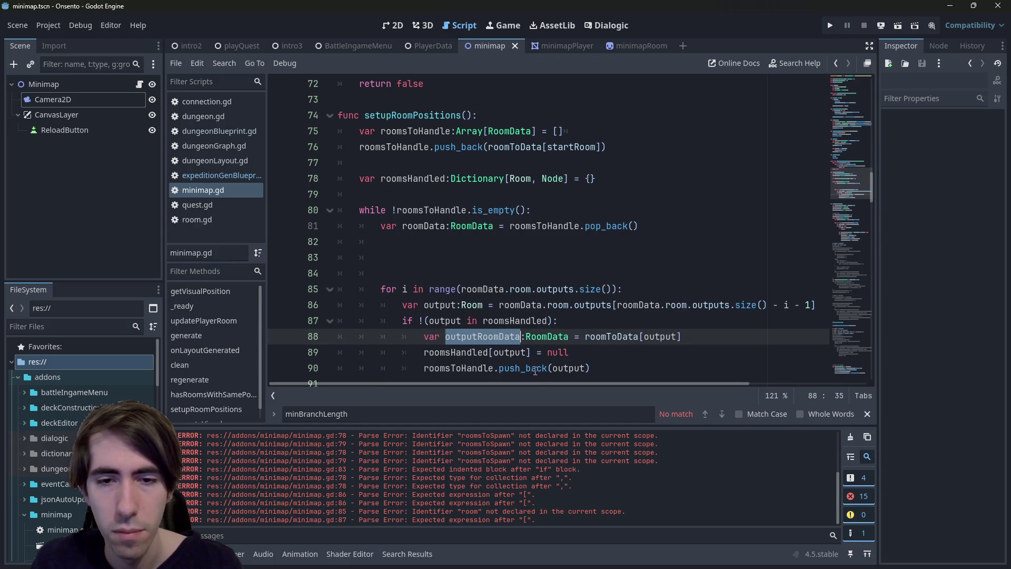
pyautogui.hotkey('ctrl', 'c')
pyautogui.doubleClick(568, 368)
pyautogui.hotkey('ctrl', 'v')
pyautogui.hotkey('ctrl', 's')
# Step: Move 'roomsHandled[output] = null' above the outputRoomData lookup and save
pyautogui.doubleClick(509, 352)
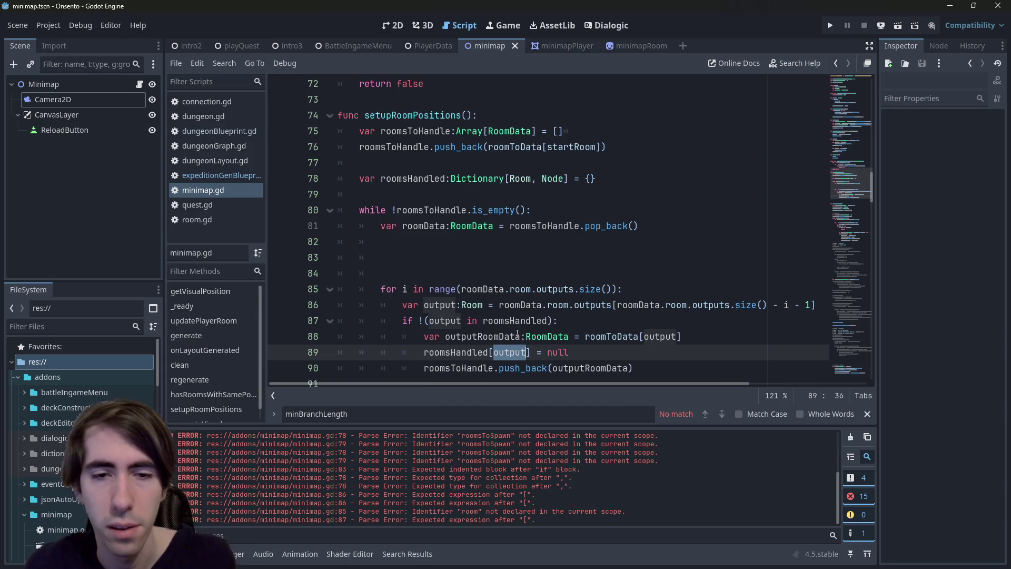
pyautogui.hotkey('alt', 'Up')
pyautogui.hotkey('ctrl', 's')
# Step: Check where roomData is used, ending on the blank line before the loop
pyautogui.click(486, 252)
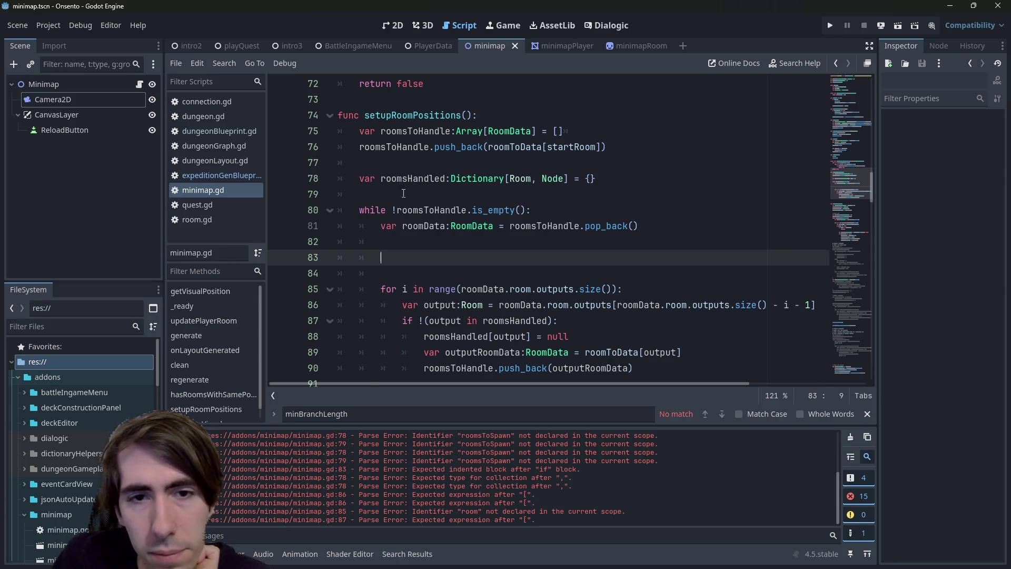
pyautogui.doubleClick(424, 226)
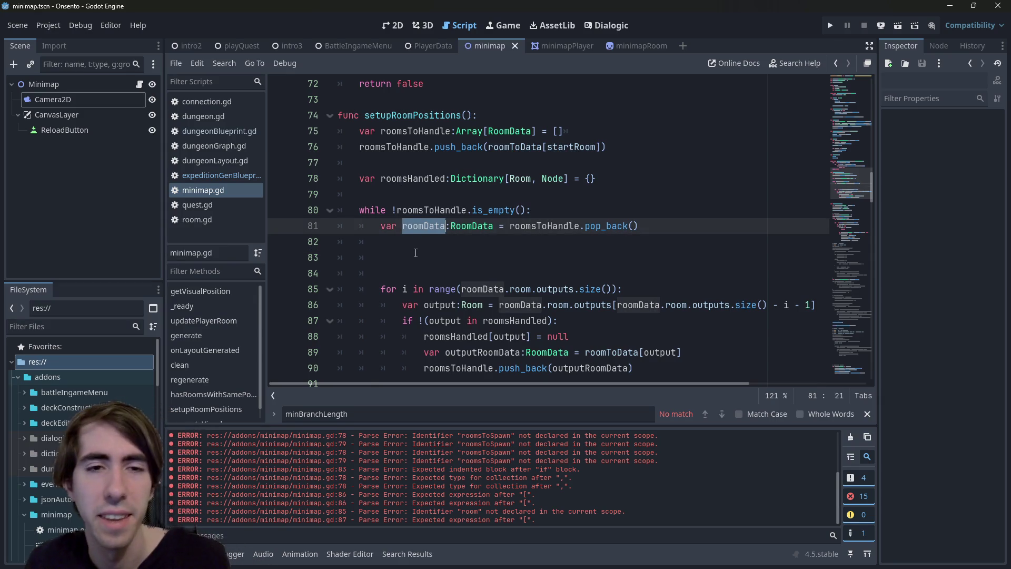
pyautogui.click(428, 258)
pyautogui.click(418, 238)
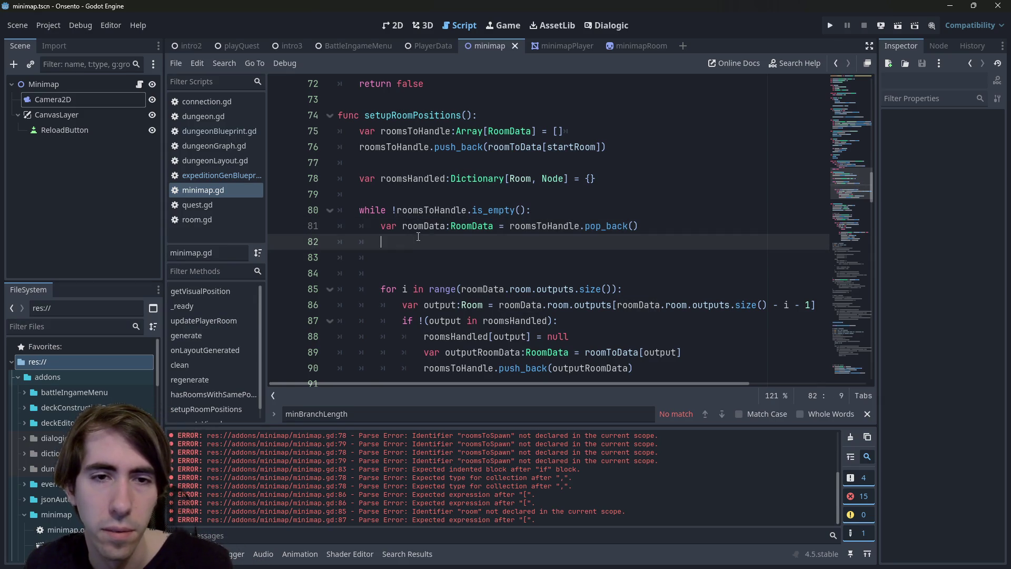
pyautogui.doubleClick(421, 225)
pyautogui.click(428, 253)
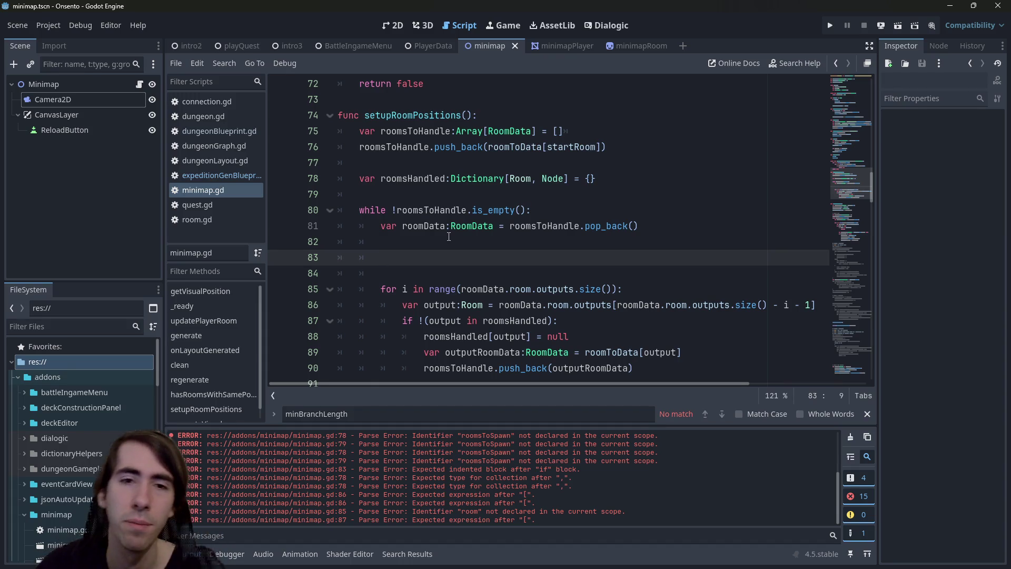
pyautogui.moveTo(634, 368)
pyautogui.mouseDown()
pyautogui.moveTo(529, 338)
pyautogui.moveTo(529, 321)
pyautogui.mouseUp()
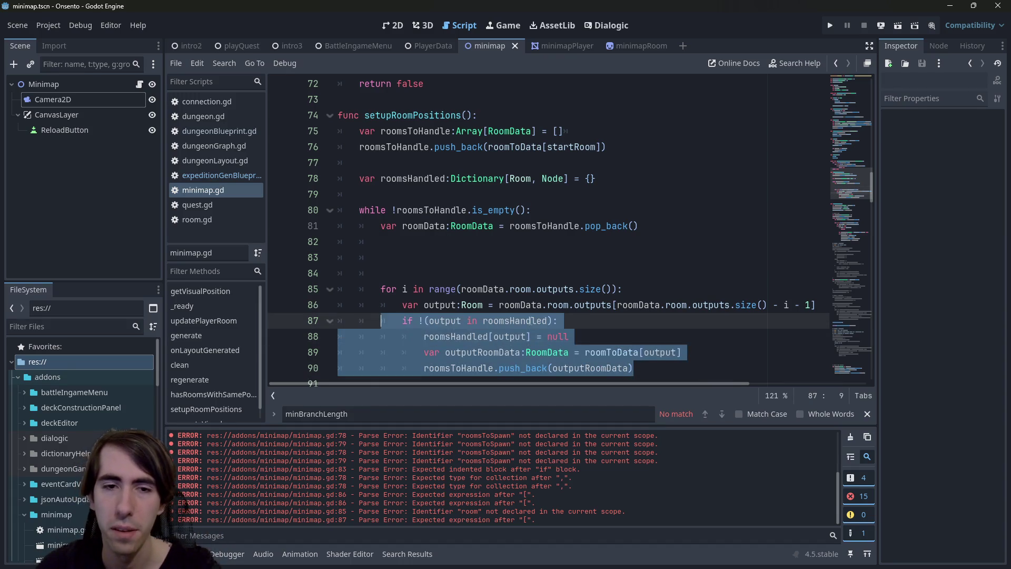
# Step: Add 'outputRoomData.pos.y = i + 1' on a new line below the outputRoomData lookup
pyautogui.click(529, 322)
pyautogui.press('Down')
pyautogui.press('End')
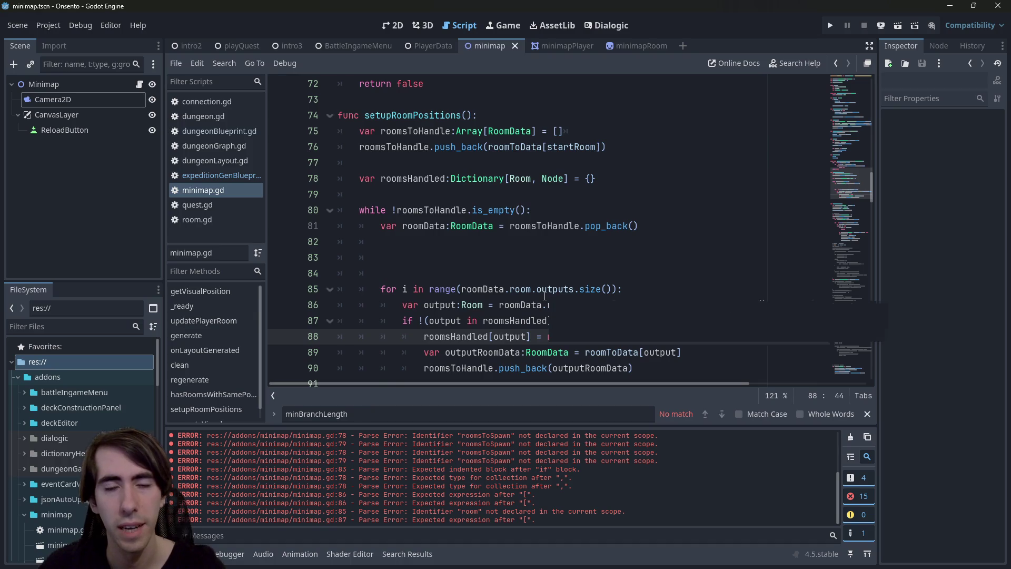
pyautogui.scroll(-3, 542, 295)
pyautogui.scroll(2, 534, 298)
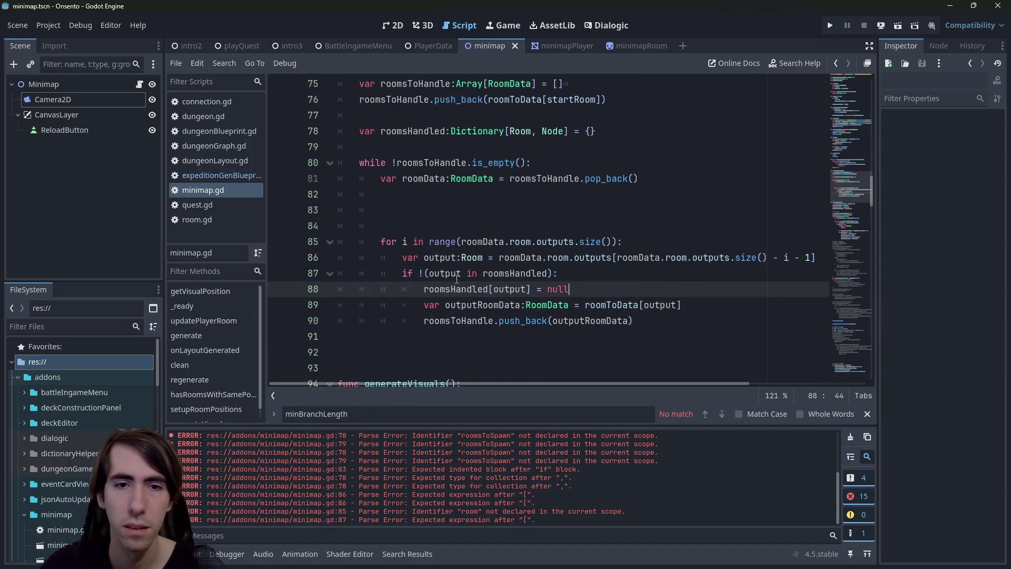
pyautogui.click(715, 305)
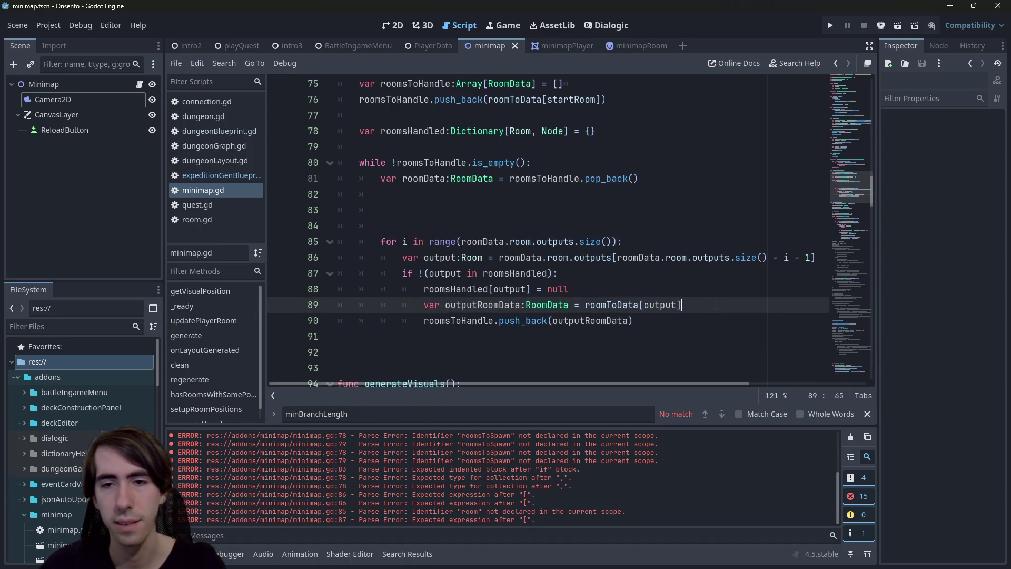
pyautogui.press('Return')
pyautogui.write('outputRoomData.pos =')
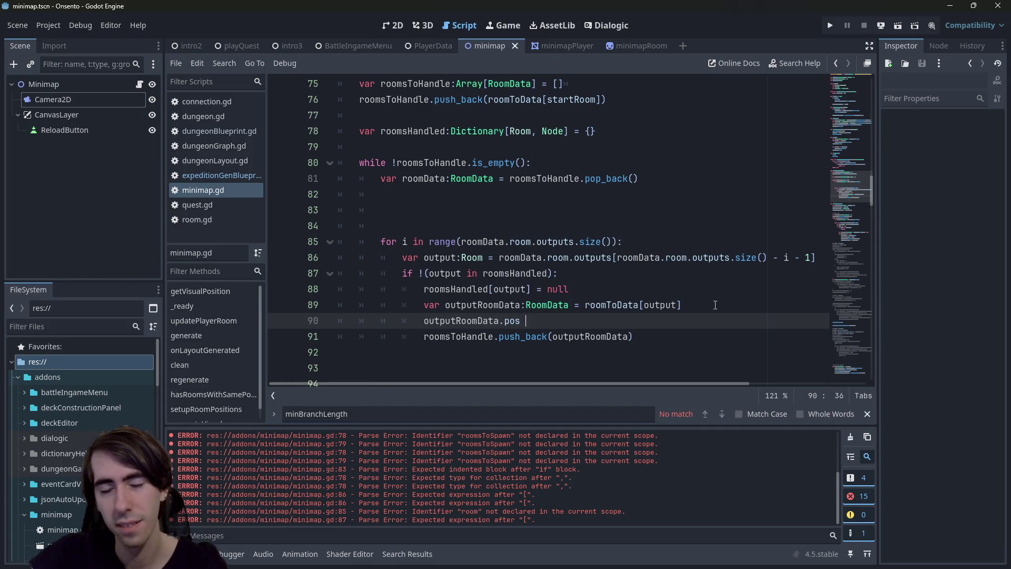
pyautogui.press('BackSpace')
pyautogui.press('BackSpace')
pyautogui.press('BackSpace')
pyautogui.write('.y ')
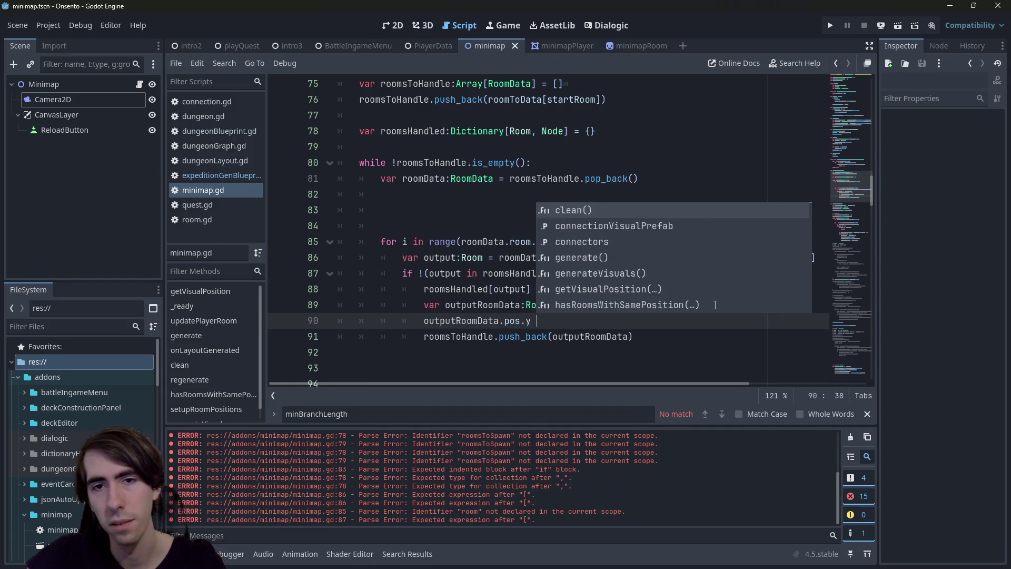
pyautogui.write('= i + 1')
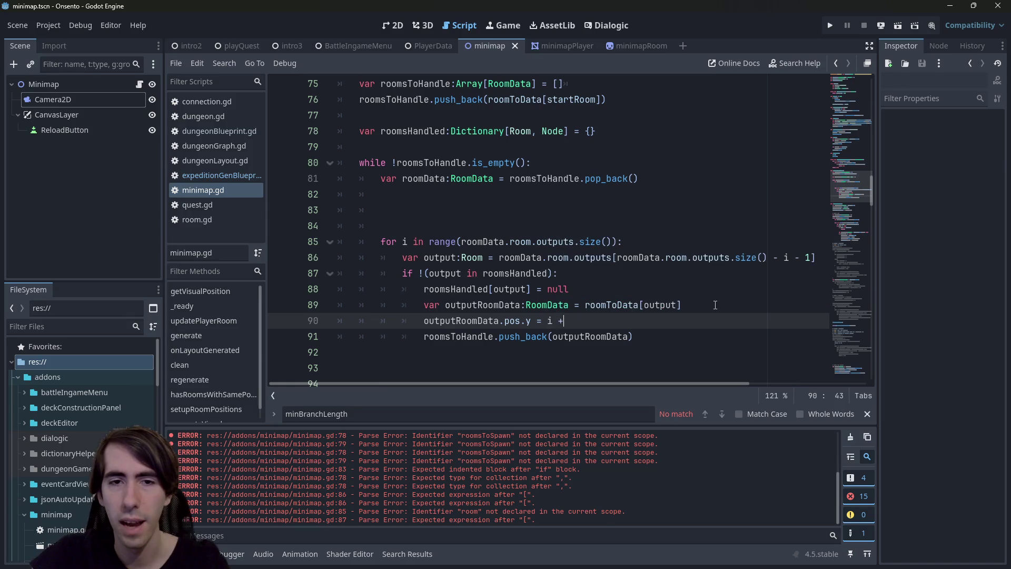
pyautogui.press('Escape')
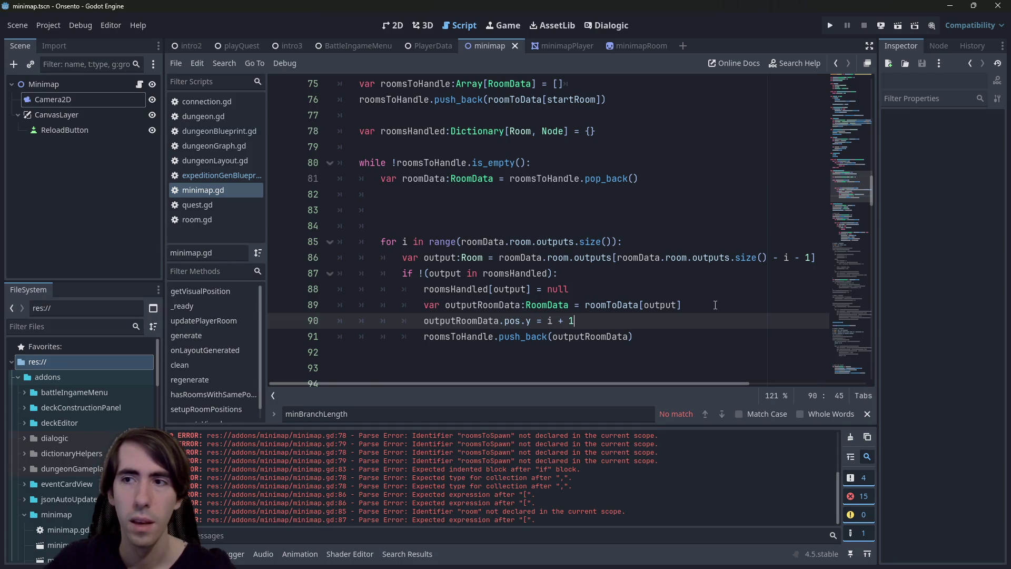
# Step: Delete the 'outputRoomData.pos.y = i + 1' line
pyautogui.keyDown('shift'); pyautogui.click(278, 307); pyautogui.keyUp('shift')
pyautogui.press('End')
pyautogui.hotkey('shift', 'Down')
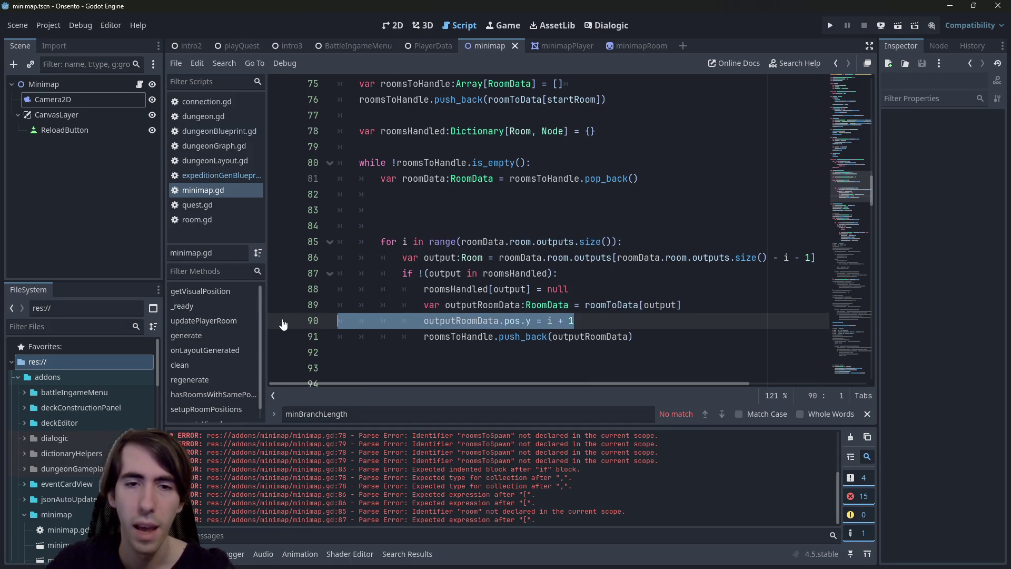
pyautogui.press('BackSpace')
# Step: Add an unfinished 'roomData.pos.y = min()' line right after the pop_back line
pyautogui.doubleClick(423, 179)
pyautogui.click(433, 194)
pyautogui.press('Return')
pyautogui.hotkey('ctrl', 'v')
pyautogui.write('.')
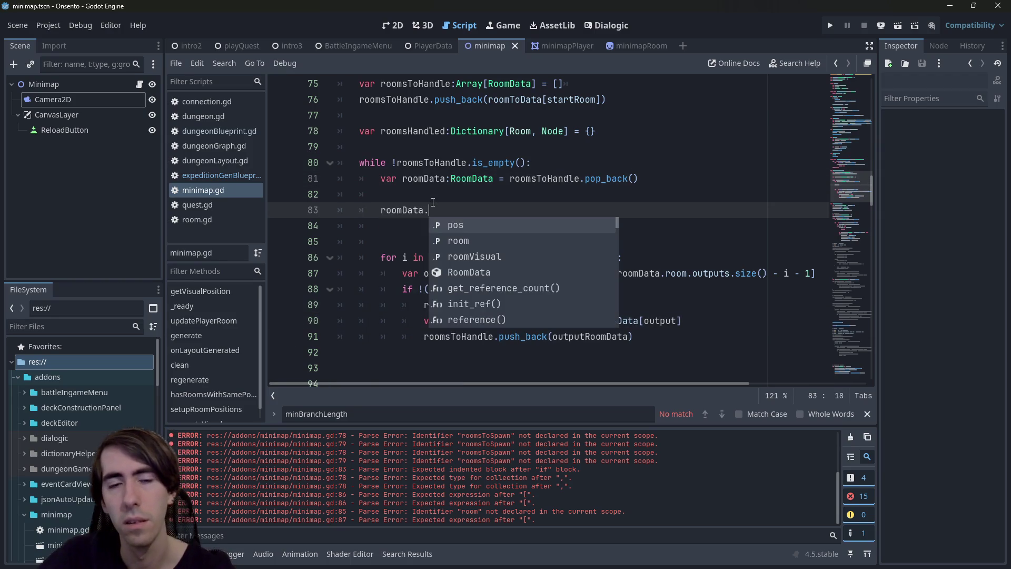
pyautogui.write('pos.y ')
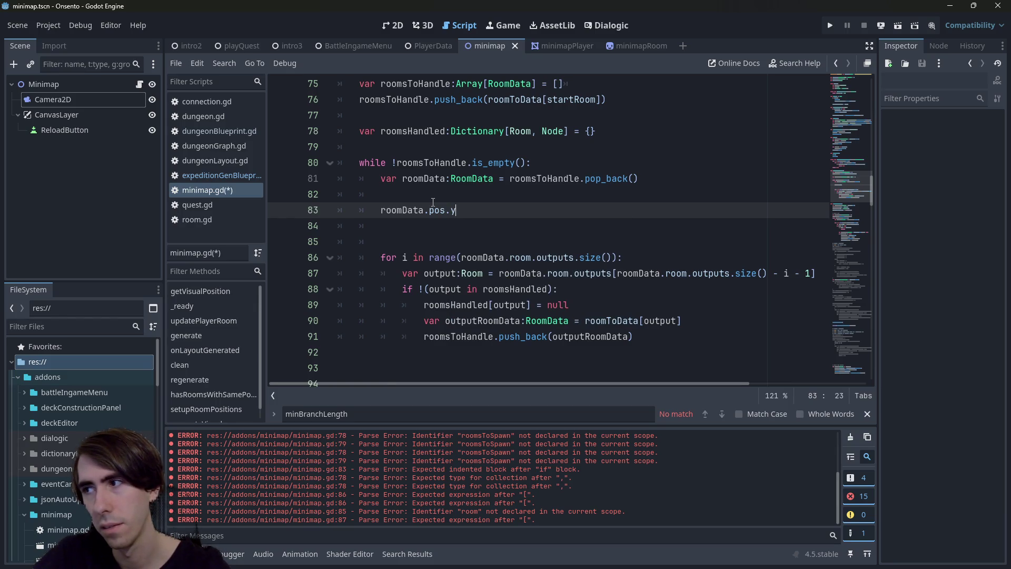
pyautogui.write('= min(')
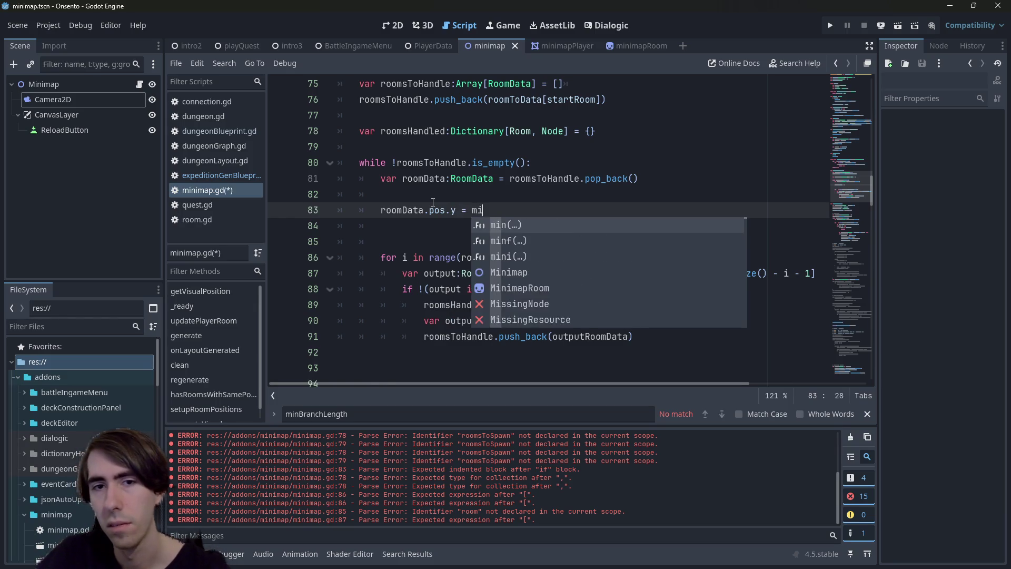
pyautogui.press('Left')
pyautogui.press('Left')
pyautogui.press('Left')
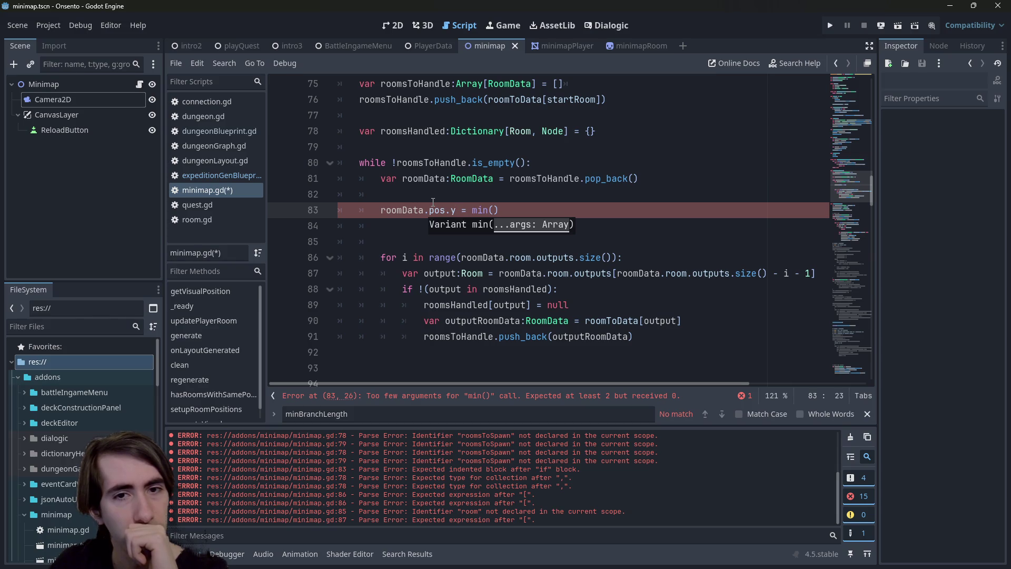
pyautogui.scroll(5, 474, 210)
pyautogui.scroll(-5, 500, 216)
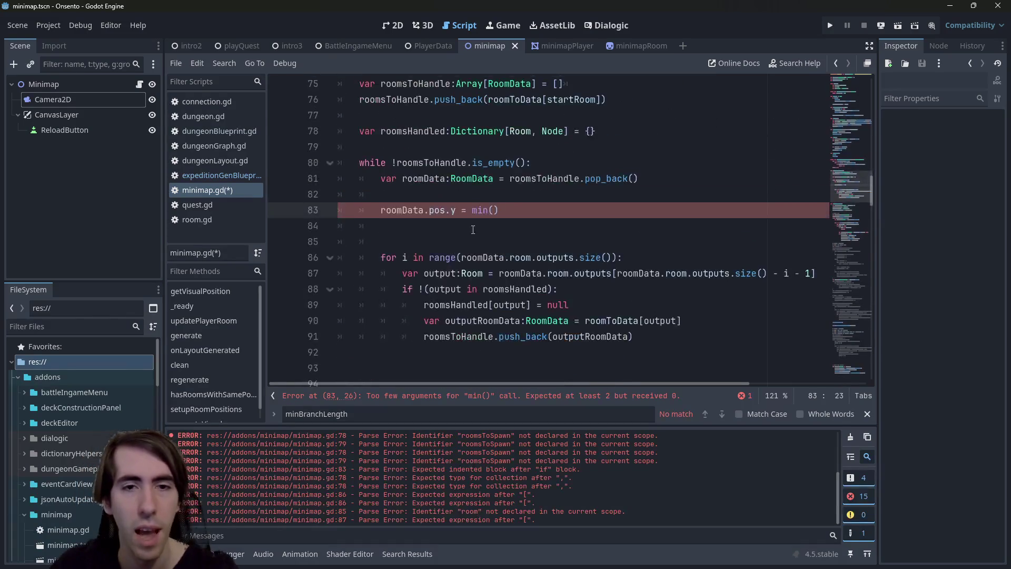
pyautogui.click(531, 221)
pyautogui.doubleClick(453, 210)
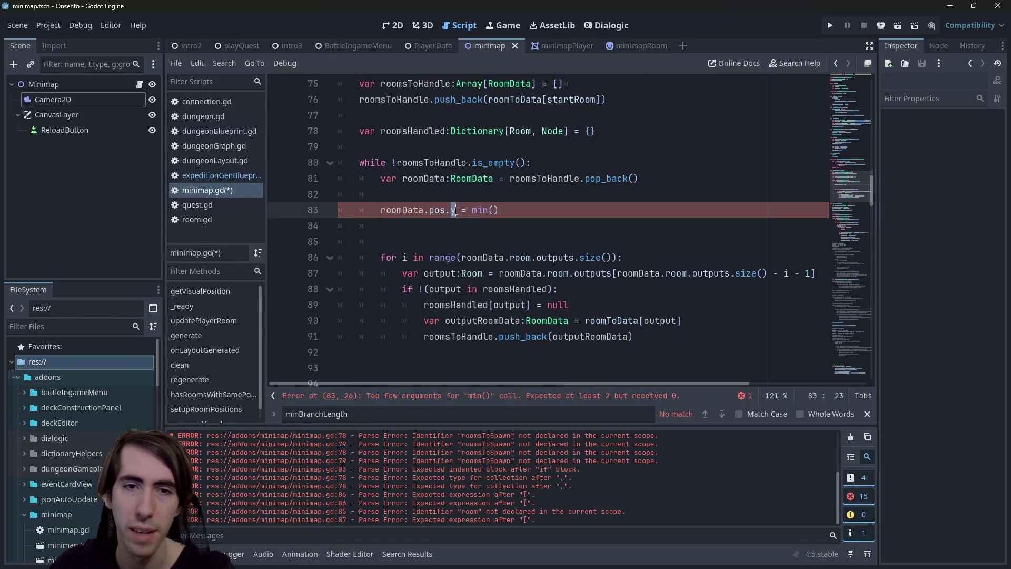
pyautogui.moveTo(453, 210)
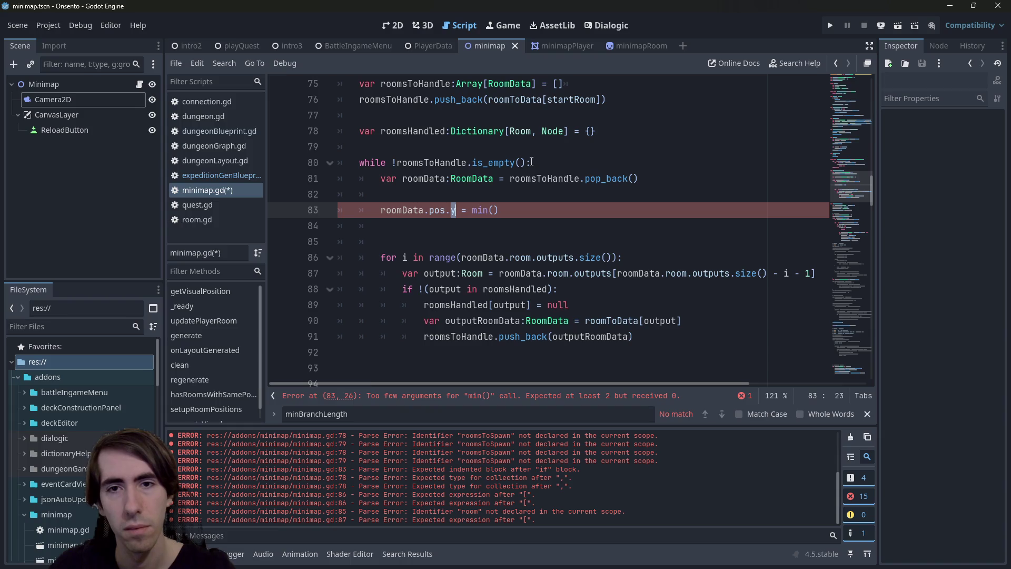
# Step: Change pos.y to pos.x and declare var posX:float = 0.0 above the while loop
pyautogui.write('x')
pyautogui.click(538, 149)
pyautogui.hotkey('ctrl', 's')
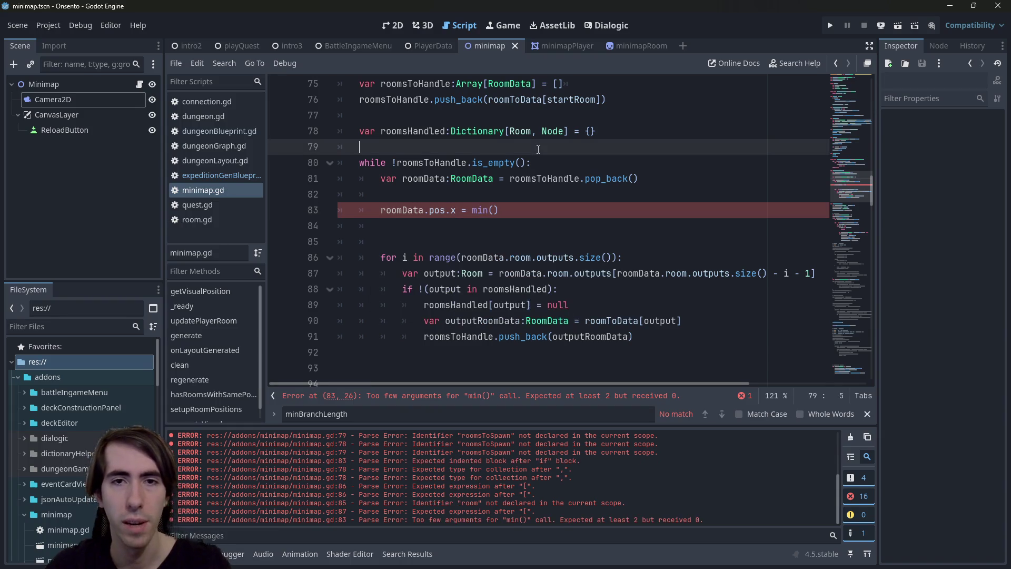
pyautogui.press('Return')
pyautogui.press('Return')
pyautogui.press('Up')
pyautogui.write('var ')
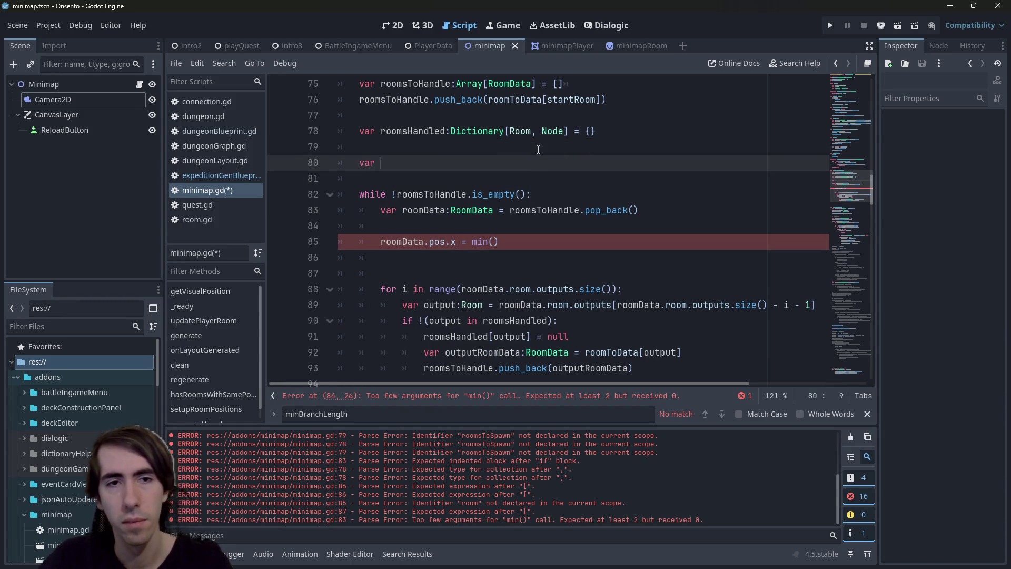
pyautogui.write('posX:float = 0./0')
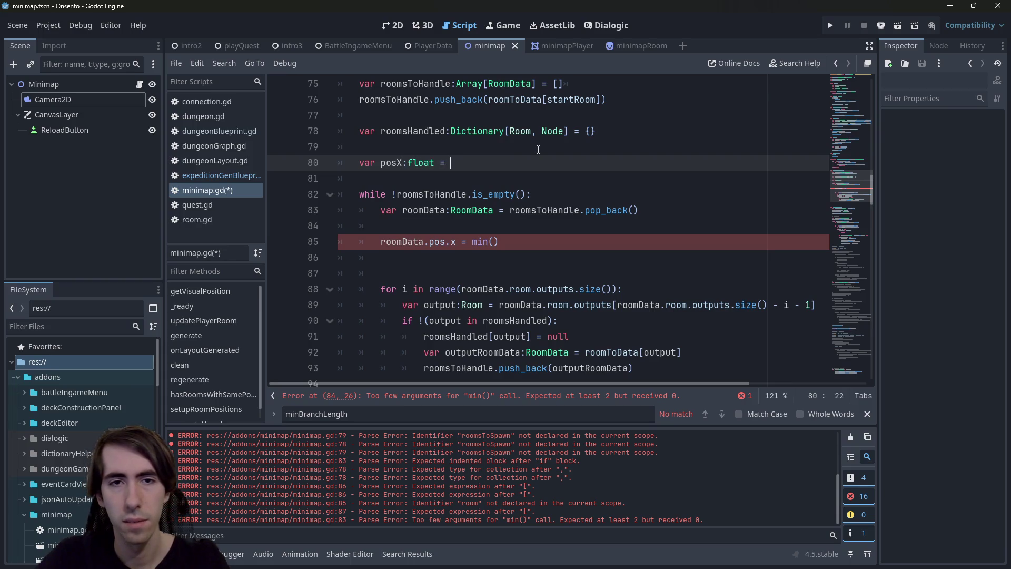
pyautogui.press('BackSpace')
pyautogui.press('BackSpace')
pyautogui.write('0')
pyautogui.hotkey('ctrl', 's')
# Step: Replace the placeholder min() call with posX in the pos.x assignment
pyautogui.doubleClick(392, 162)
pyautogui.moveTo(499, 241); pyautogui.dragTo(473, 244)
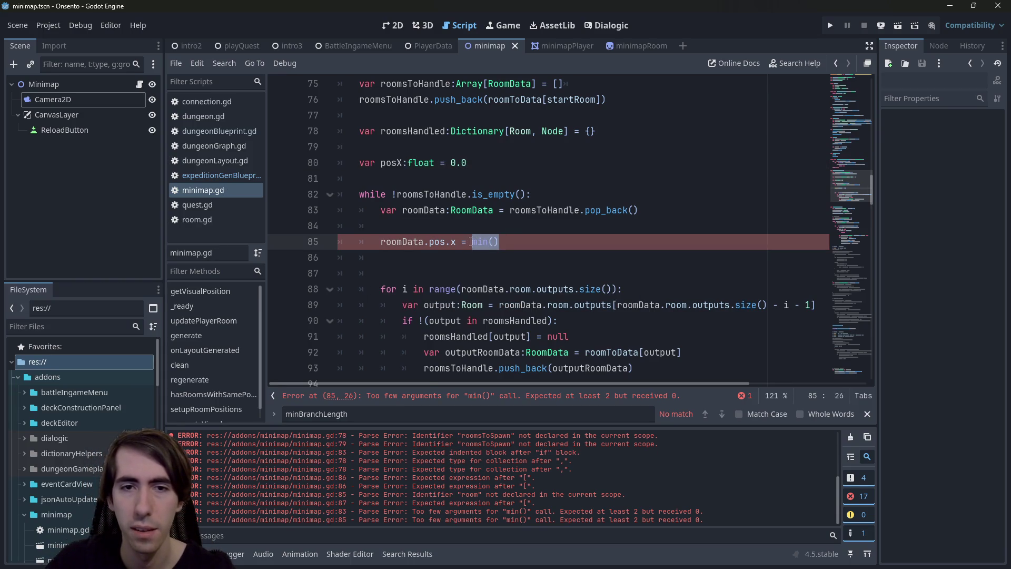
pyautogui.write('posX')
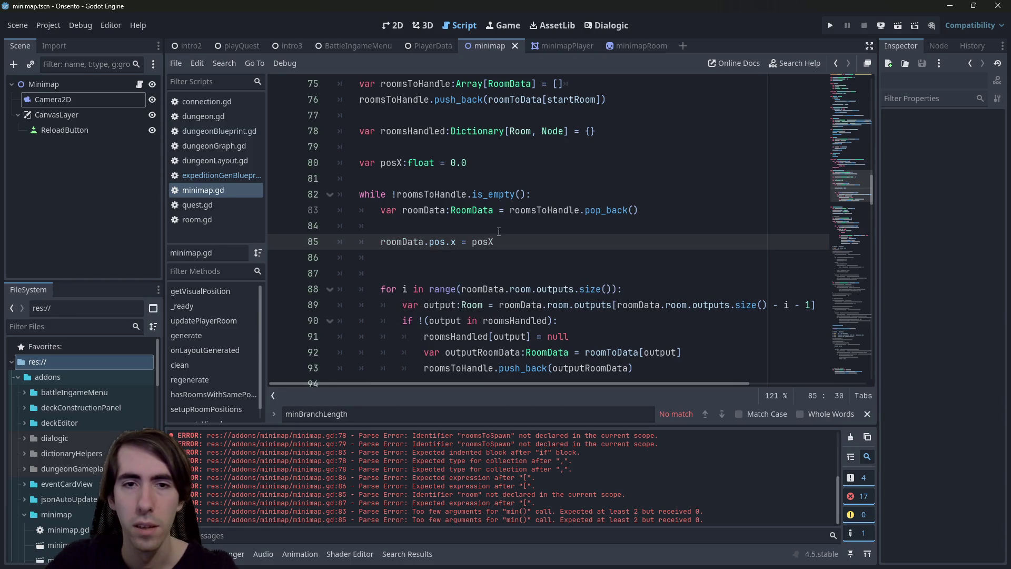
pyautogui.click(489, 221)
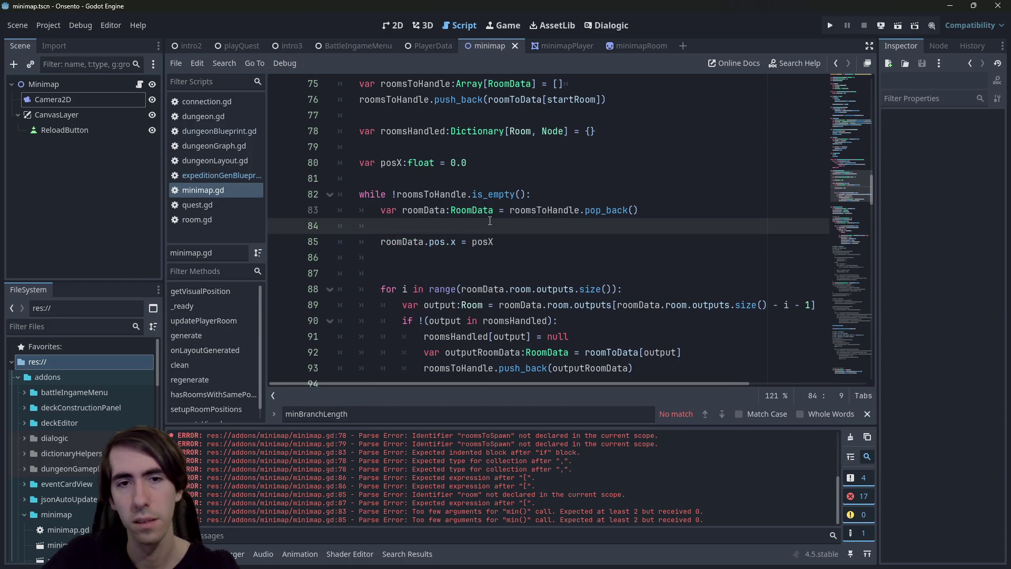
pyautogui.press('BackSpace')
pyautogui.press('BackSpace')
pyautogui.press('BackSpace')
pyautogui.hotkey('ctrl', 's')
# Step: Add a posX -= 1 line just above the pos.x assignment
pyautogui.click(474, 242)
pyautogui.click(401, 163)
pyautogui.doubleClick(402, 162)
pyautogui.hotkey('ctrl', 'c')
pyautogui.press('Down')
pyautogui.press('Down')
pyautogui.press('Down')
pyautogui.hotkey('ctrl', 'v')
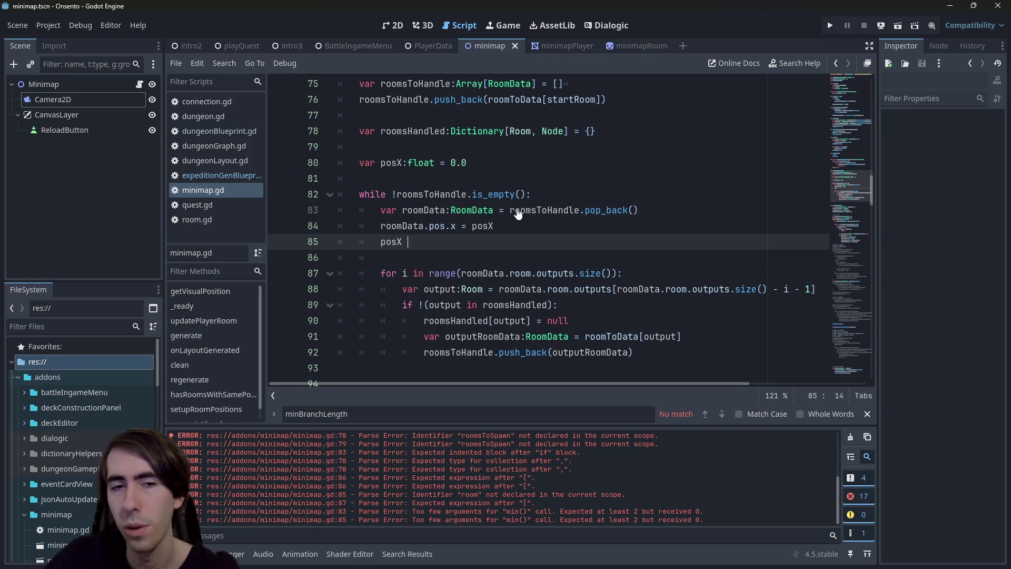
pyautogui.write('-= 1')
pyautogui.hotkey('ctrl', 's')
pyautogui.hotkey('alt', 'Up')
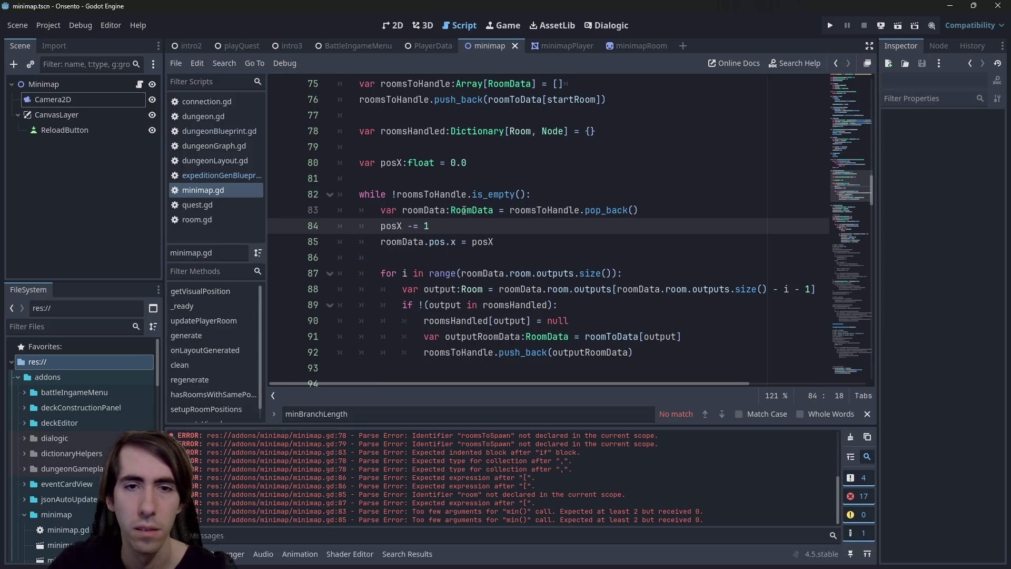
# Step: Change posX's starting value to 1.0 and remove the blank line before the loop
pyautogui.click(458, 167)
pyautogui.press('BackSpace')
pyautogui.write('1')
pyautogui.press('Down')
pyautogui.press('BackSpace')
pyautogui.press('BackSpace')
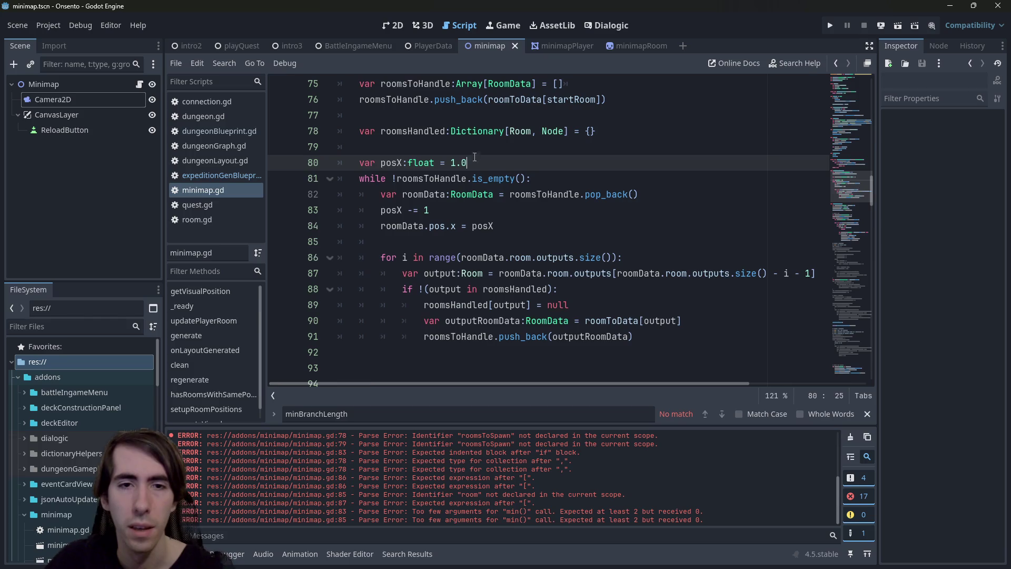
pyautogui.moveTo(381, 210); pyautogui.dragTo(432, 210)
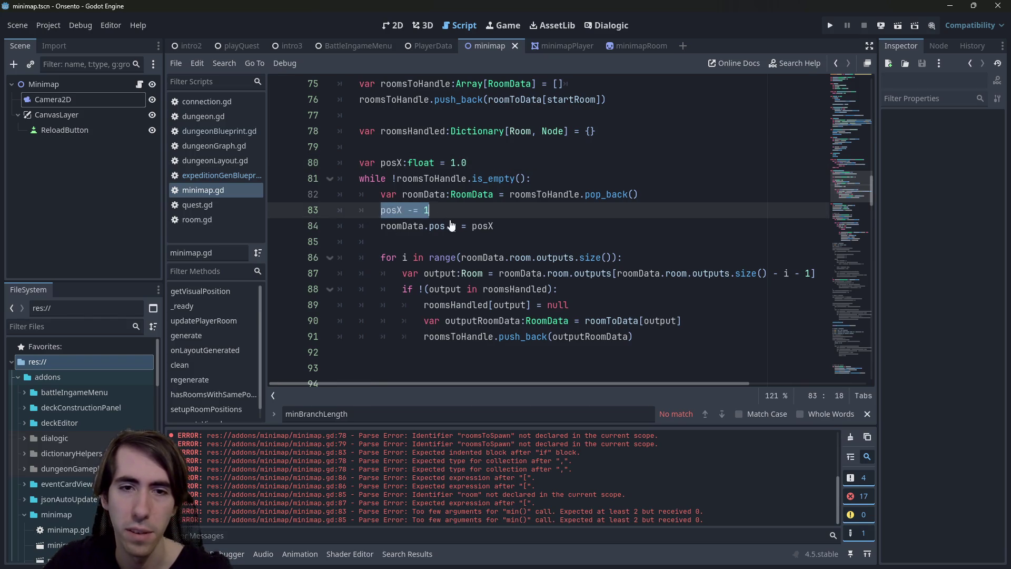
pyautogui.click(406, 271)
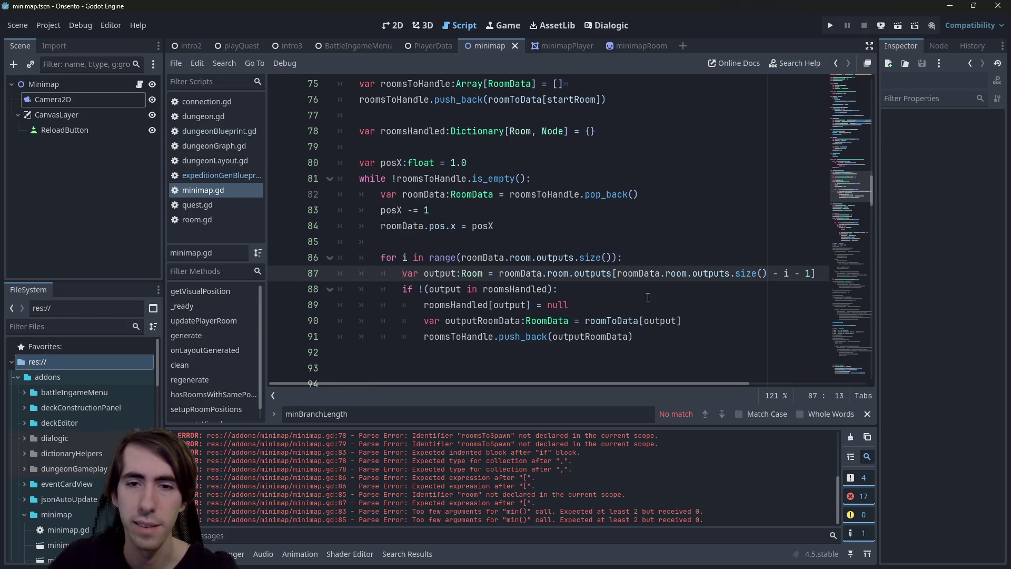
pyautogui.click(705, 320)
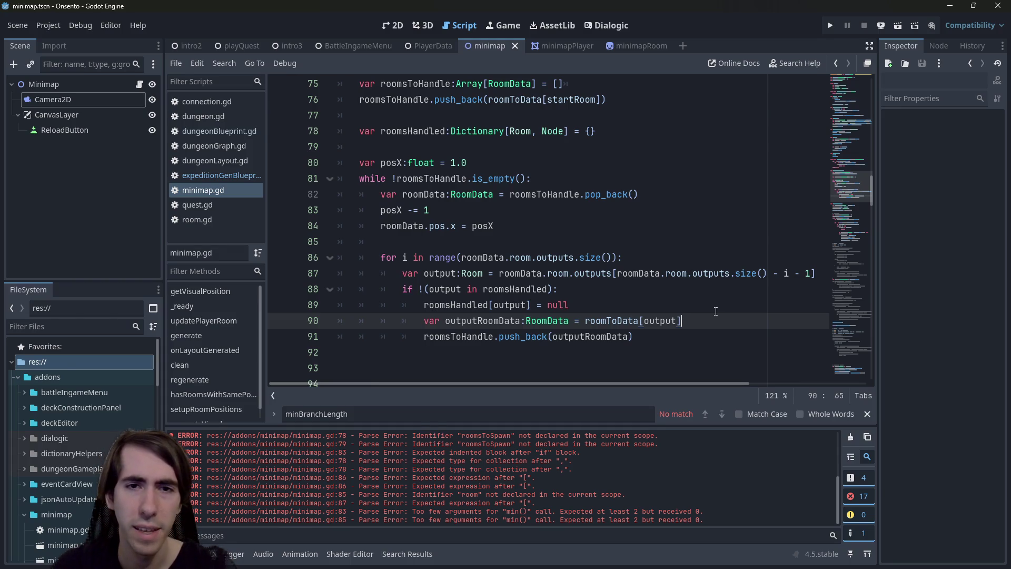
# Step: Scroll to the commented-out Update X Positions block and select its lines to review them
pyautogui.scroll(-15, 682, 295)
pyautogui.scroll(5, 682, 296)
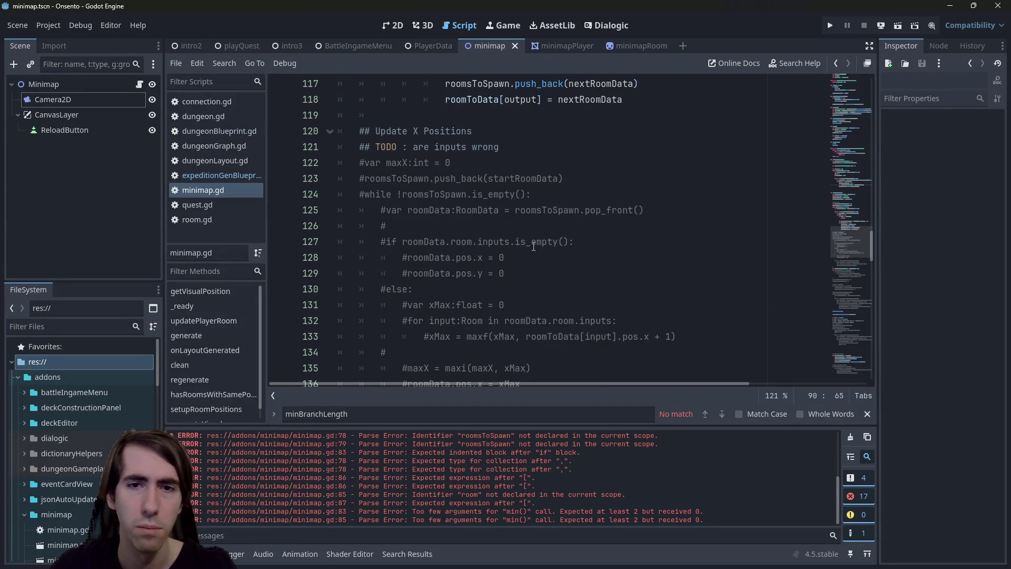
pyautogui.moveTo(422, 290); pyautogui.dragTo(460, 275)
pyautogui.scroll(-3, 460, 274)
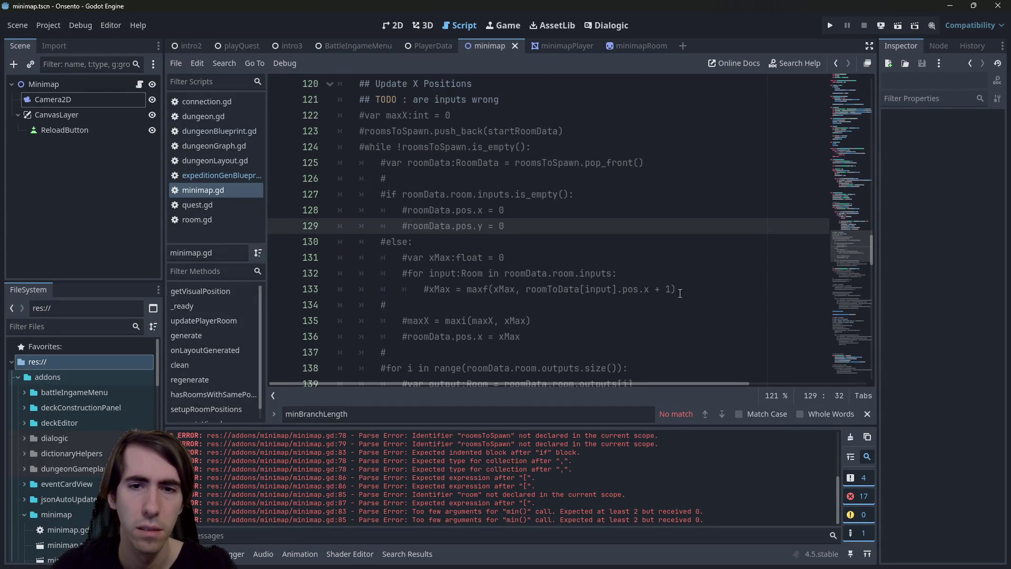
pyautogui.moveTo(677, 289); pyautogui.dragTo(226, 254)
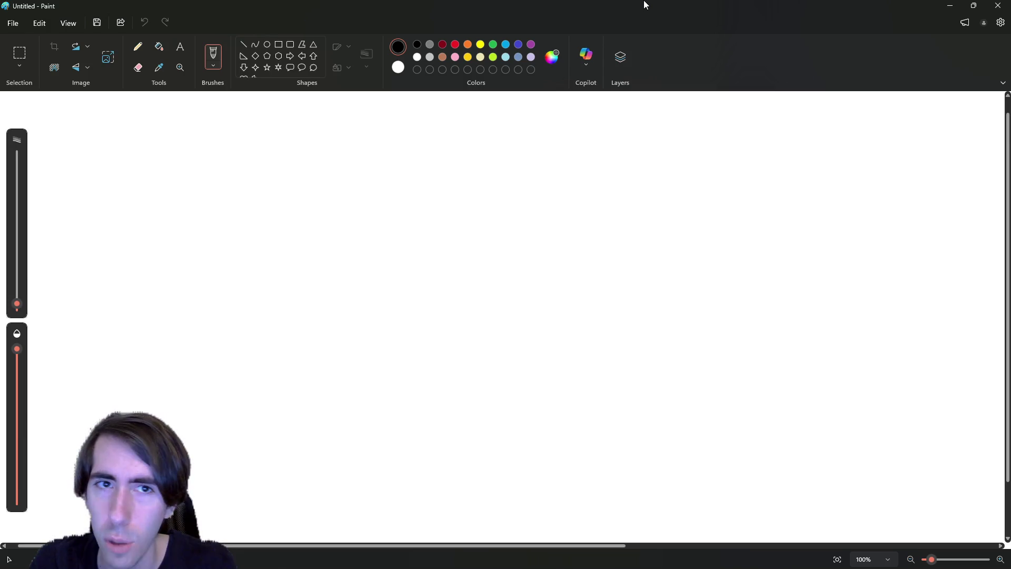
# Step: Draw three room circles in a row joined by a connecting line
pyautogui.moveTo(221, 237)
pyautogui.mouseDown()
pyautogui.moveTo(262, 289)
pyautogui.moveTo(228, 276)
pyautogui.moveTo(245, 273)
pyautogui.mouseUp()
pyautogui.hotkey('ctrl', 'z')
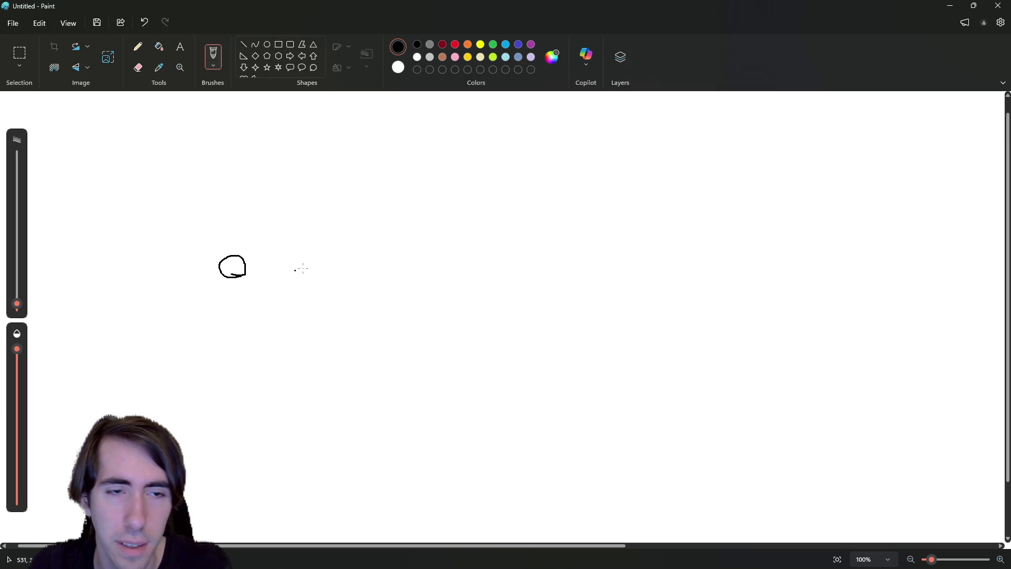
pyautogui.moveTo(369, 266); pyautogui.dragTo(367, 275)
pyautogui.moveTo(491, 286); pyautogui.dragTo(489, 285)
pyautogui.moveTo(249, 275); pyautogui.dragTo(372, 277)
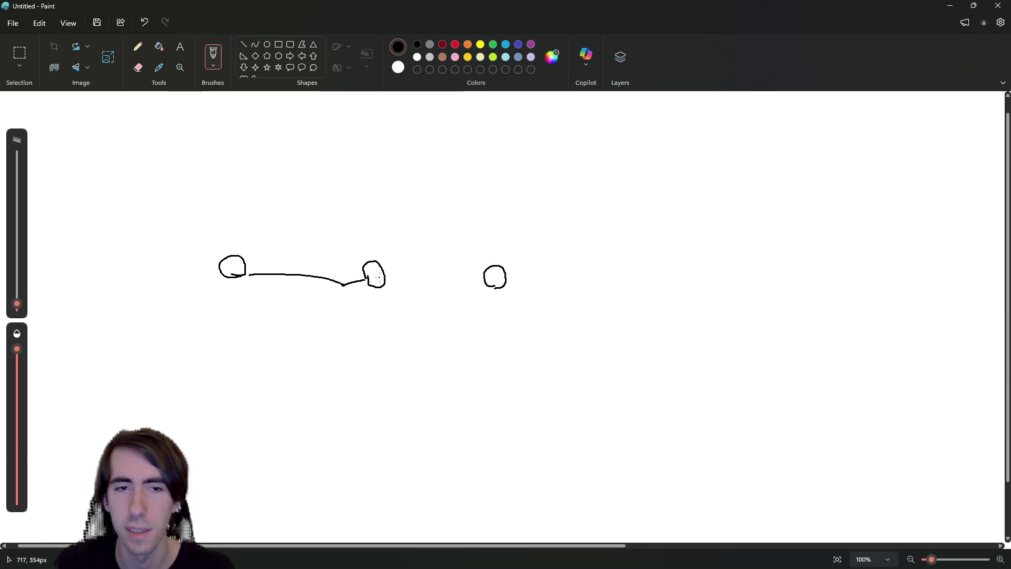
pyautogui.hotkey('ctrl', 'z')
pyautogui.moveTo(255, 267); pyautogui.dragTo(476, 280)
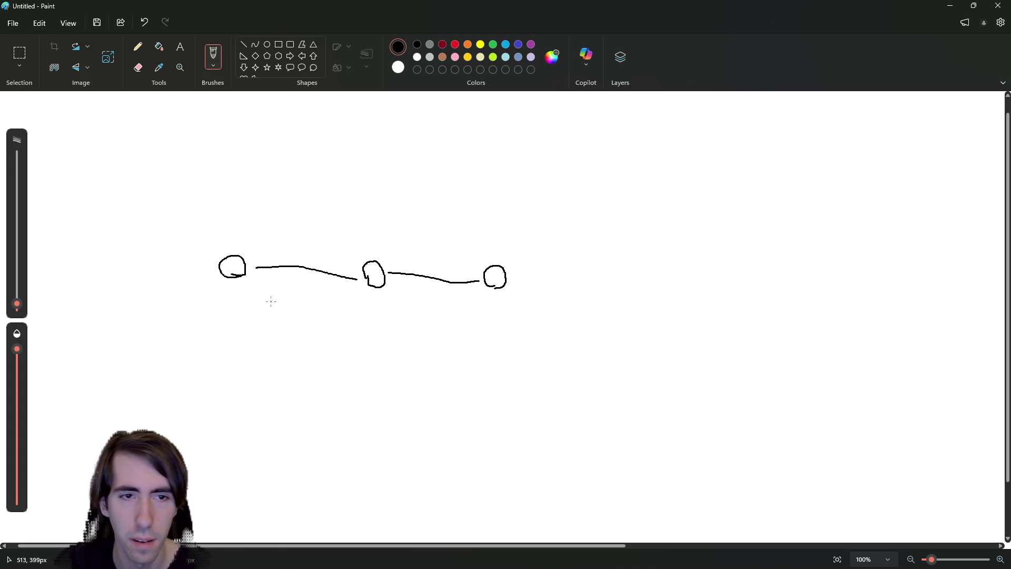
# Step: Add a linked lower room and an upward arrow, undoing the two extra arrows
pyautogui.moveTo(242, 288)
pyautogui.mouseDown()
pyautogui.moveTo(278, 336)
pyautogui.moveTo(297, 339)
pyautogui.mouseUp()
pyautogui.moveTo(375, 322); pyautogui.dragTo(373, 343)
pyautogui.moveTo(305, 330)
pyautogui.mouseDown()
pyautogui.moveTo(349, 335)
pyautogui.moveTo(465, 293)
pyautogui.mouseUp()
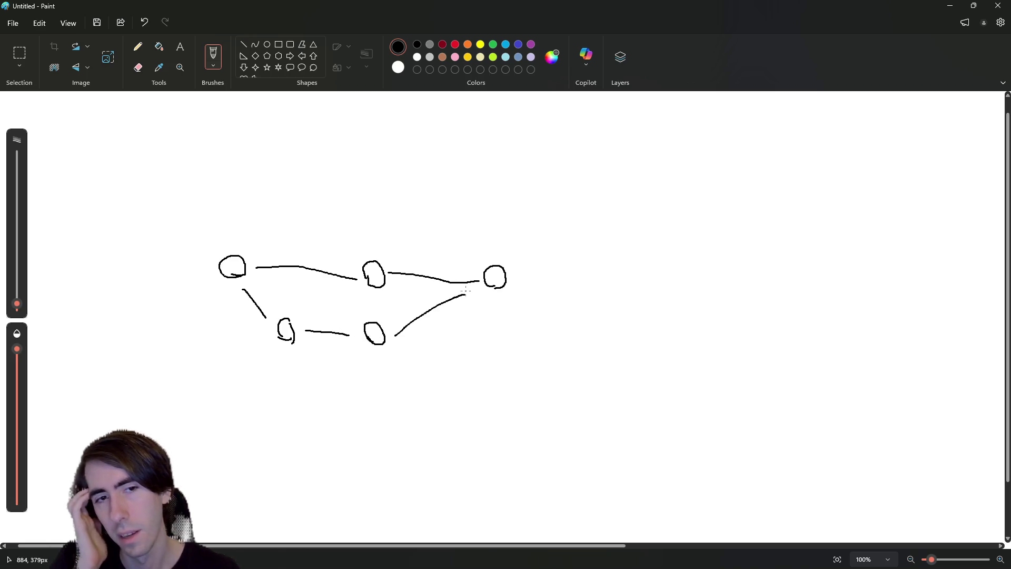
pyautogui.moveTo(287, 312)
pyautogui.mouseDown()
pyautogui.moveTo(286, 266)
pyautogui.moveTo(294, 280)
pyautogui.mouseUp()
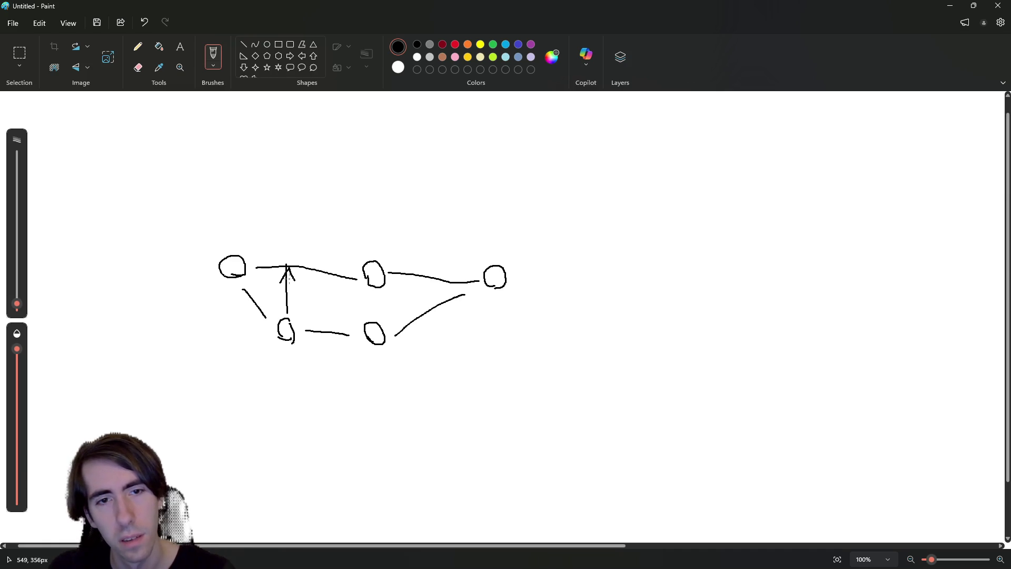
pyautogui.moveTo(381, 301)
pyautogui.mouseDown()
pyautogui.moveTo(371, 289)
pyautogui.moveTo(351, 293)
pyautogui.mouseUp()
pyautogui.moveTo(376, 258)
pyautogui.mouseDown()
pyautogui.moveTo(267, 253)
pyautogui.moveTo(284, 260)
pyautogui.mouseUp()
pyautogui.moveTo(400, 319); pyautogui.dragTo(401, 283)
pyautogui.moveTo(391, 293); pyautogui.dragTo(410, 293)
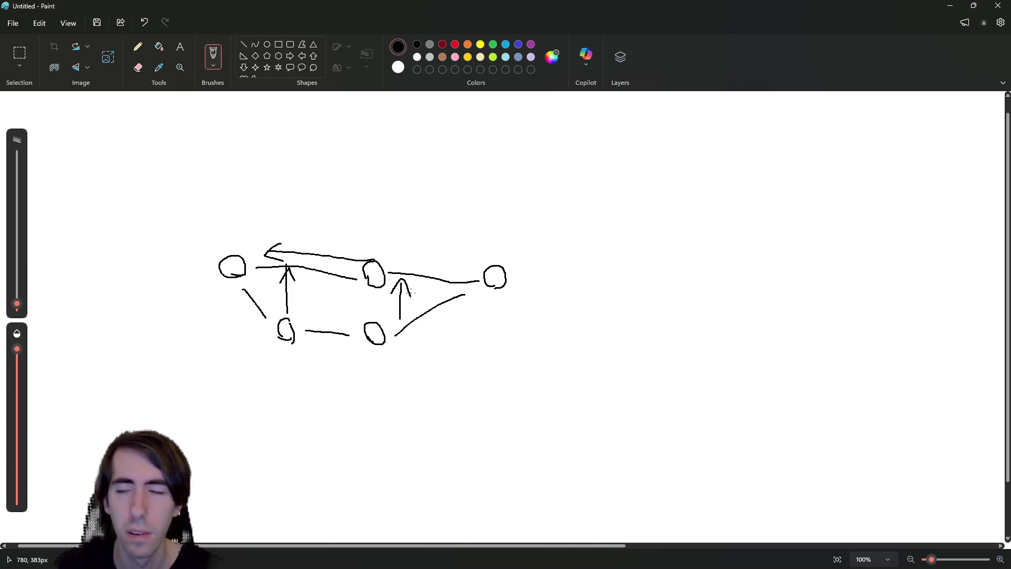
pyautogui.hotkey('ctrl', 'z')
pyautogui.hotkey('ctrl', 'z')
pyautogui.hotkey('ctrl', 'z')
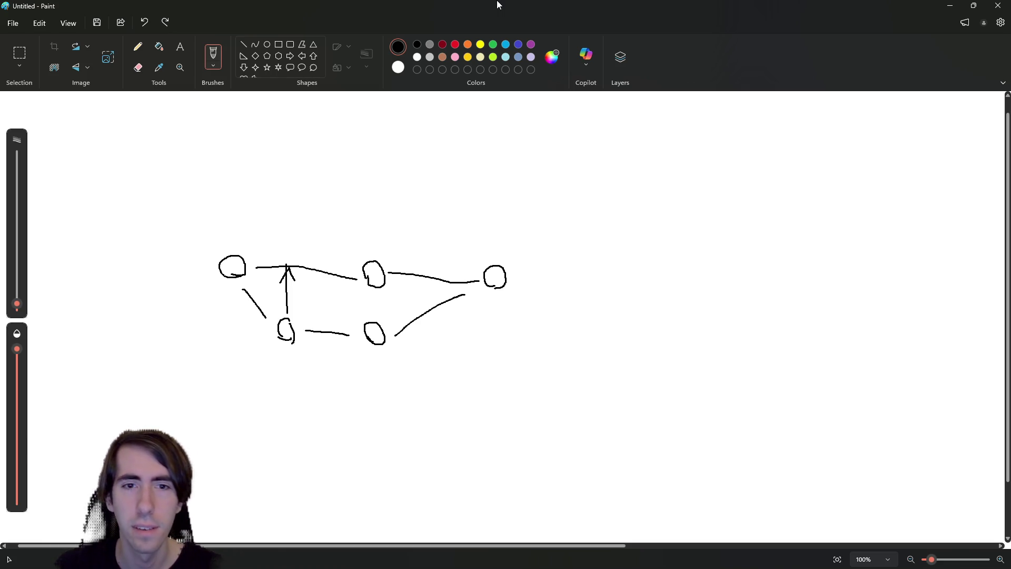
# Step: Draw two small figures to the right joined by a double-headed arrow
pyautogui.moveTo(598, 198); pyautogui.dragTo(605, 199)
pyautogui.moveTo(828, 217)
pyautogui.mouseDown()
pyautogui.moveTo(841, 209)
pyautogui.moveTo(829, 217)
pyautogui.mouseUp()
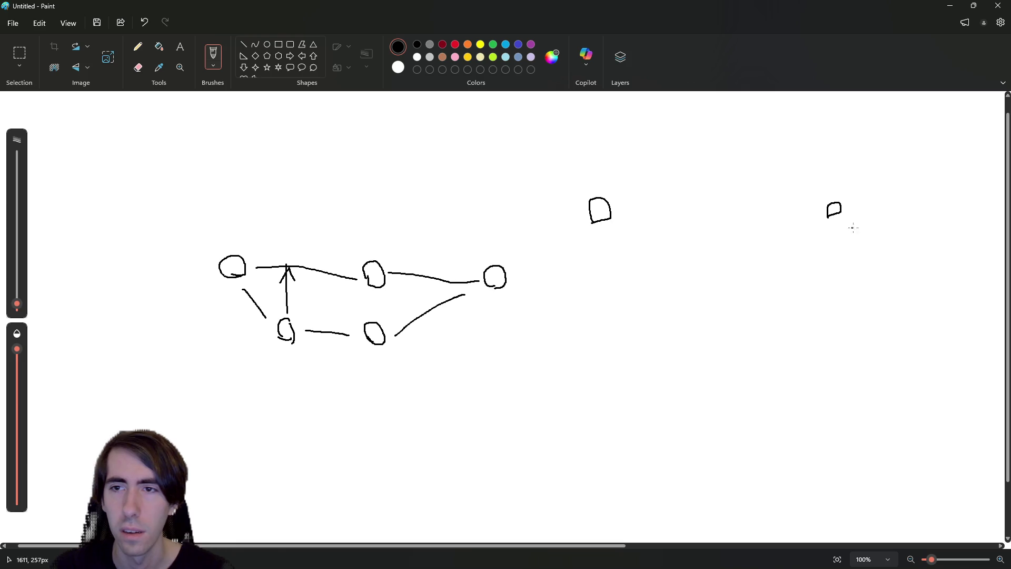
pyautogui.moveTo(865, 174)
pyautogui.mouseDown()
pyautogui.moveTo(862, 228)
pyautogui.moveTo(879, 237)
pyautogui.mouseUp()
pyautogui.moveTo(611, 213)
pyautogui.mouseDown()
pyautogui.moveTo(666, 175)
pyautogui.moveTo(624, 231)
pyautogui.moveTo(640, 273)
pyautogui.mouseUp()
pyautogui.moveTo(658, 219); pyautogui.dragTo(821, 215)
pyautogui.moveTo(820, 216); pyautogui.dragTo(760, 255)
pyautogui.moveTo(680, 203); pyautogui.dragTo(645, 227)
pyautogui.moveTo(645, 228); pyautogui.dragTo(684, 246)
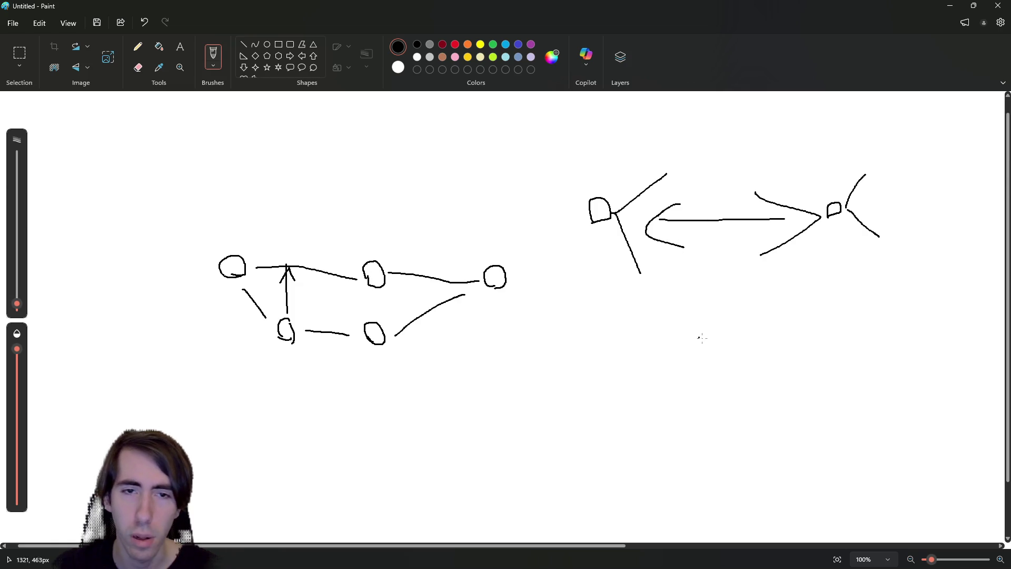
# Step: Discard trial curves, then add a long link from a new room left of the leftmost one
pyautogui.moveTo(420, 361)
pyautogui.mouseDown()
pyautogui.moveTo(453, 321)
pyautogui.moveTo(468, 336)
pyautogui.mouseUp()
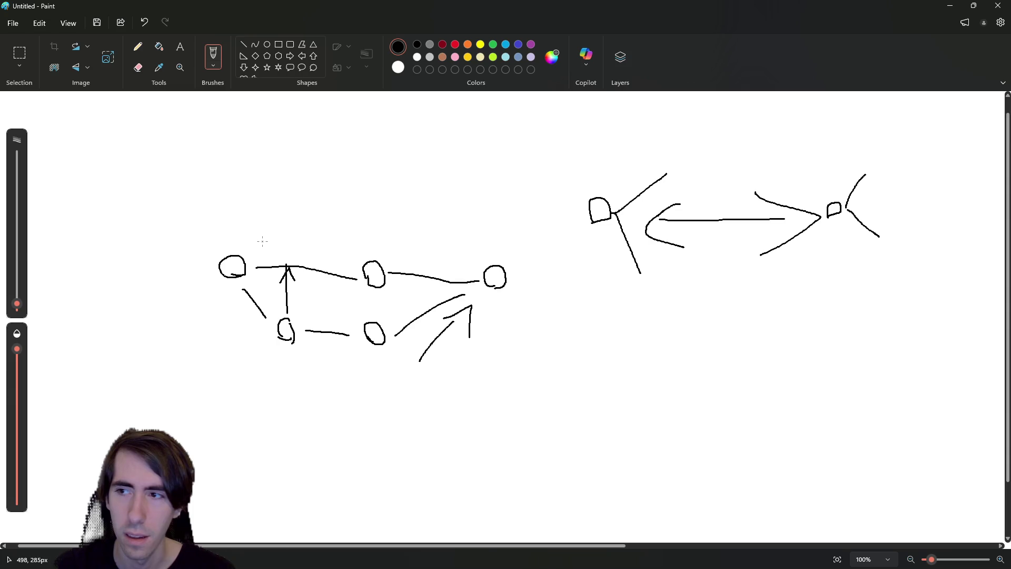
pyautogui.hotkey('ctrl', 'z')
pyautogui.hotkey('ctrl', 'z')
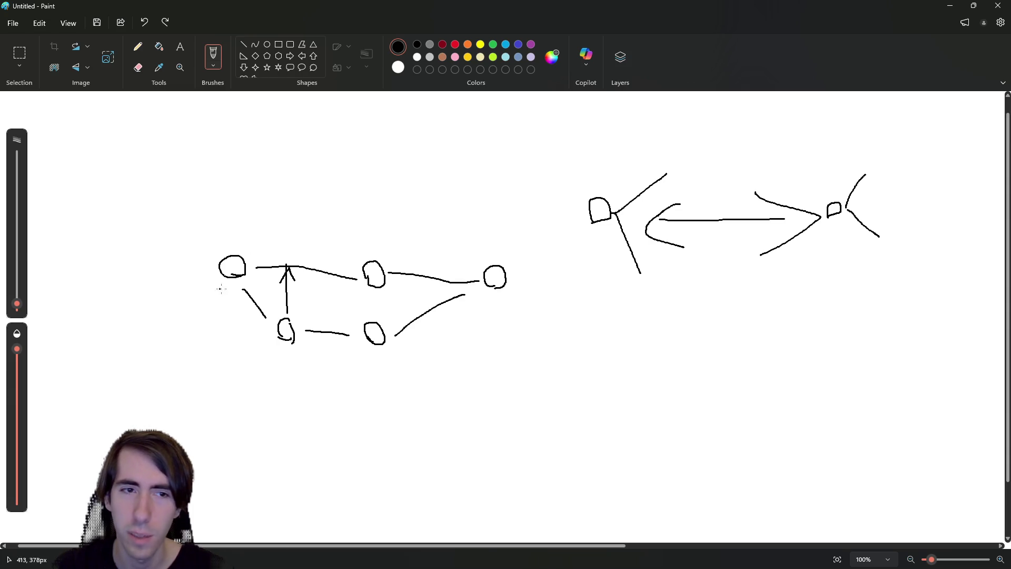
pyautogui.moveTo(292, 242)
pyautogui.mouseDown()
pyautogui.moveTo(334, 234)
pyautogui.moveTo(462, 247)
pyautogui.moveTo(473, 258)
pyautogui.mouseUp()
pyautogui.hotkey('ctrl', 'z')
pyautogui.moveTo(208, 268)
pyautogui.mouseDown()
pyautogui.moveTo(136, 281)
pyautogui.moveTo(150, 253)
pyautogui.moveTo(76, 282)
pyautogui.moveTo(69, 267)
pyautogui.moveTo(153, 363)
pyautogui.moveTo(243, 424)
pyautogui.moveTo(249, 439)
pyautogui.moveTo(490, 293)
pyautogui.mouseUp()
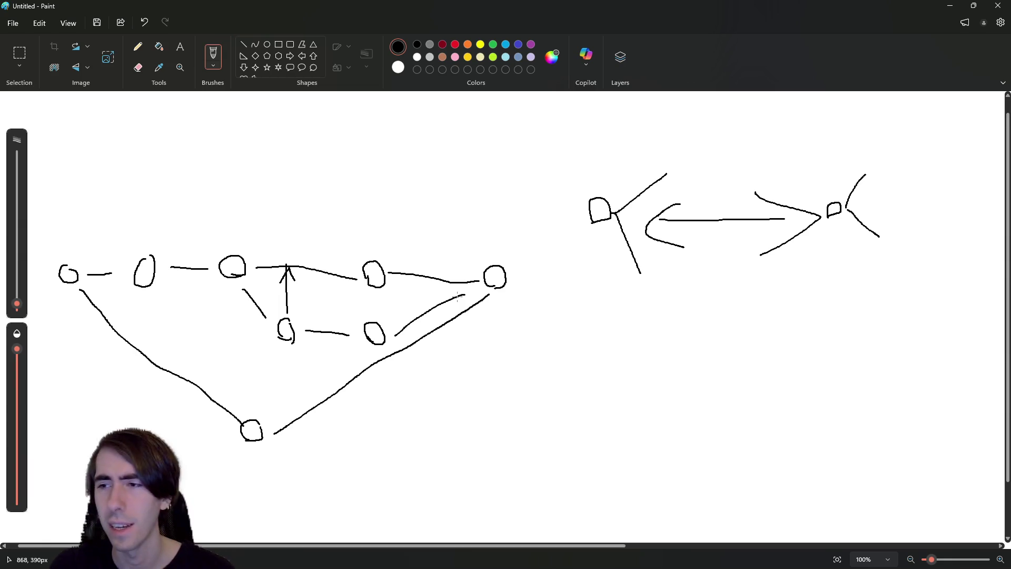
# Step: Undo the bottom-to-right link, redraw an upward link, and draw a long line above the rooms
pyautogui.hotkey('ctrl', 'z')
pyautogui.moveTo(274, 431)
pyautogui.mouseDown()
pyautogui.moveTo(356, 301)
pyautogui.moveTo(362, 313)
pyautogui.mouseUp()
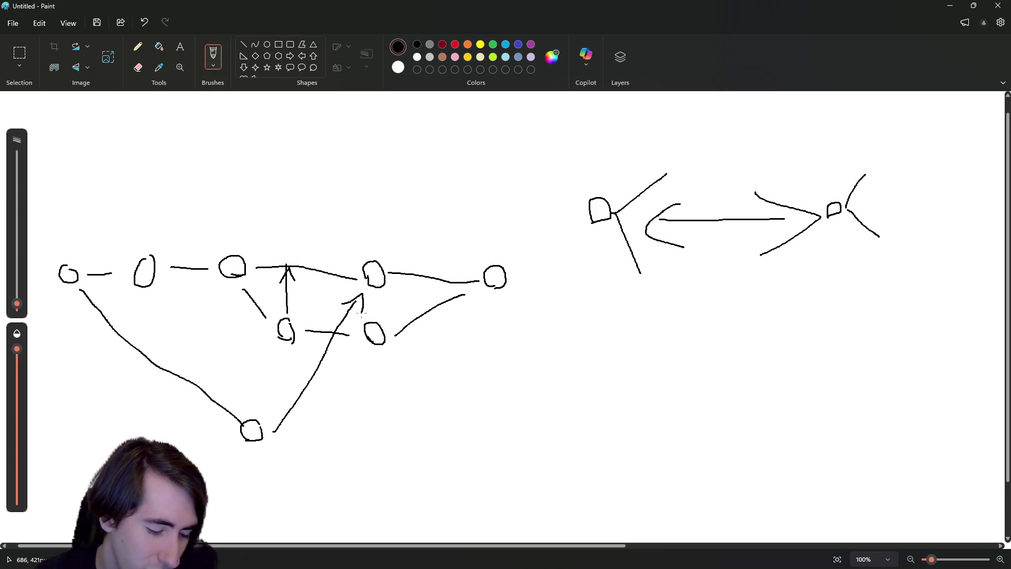
pyautogui.hotkey('ctrl', 'z')
pyautogui.hotkey('ctrl', 'z')
pyautogui.hotkey('ctrl', 'z')
pyautogui.hotkey('ctrl', 'z')
pyautogui.hotkey('ctrl', 'z')
pyautogui.hotkey('ctrl', 'z')
pyautogui.hotkey('ctrl', 'y')
pyautogui.hotkey('ctrl', 'y')
pyautogui.hotkey('ctrl', 'y')
pyautogui.hotkey('ctrl', 'y')
pyautogui.hotkey('ctrl', 'y')
pyautogui.hotkey('ctrl', 'y')
pyautogui.hotkey('ctrl', 'y')
pyautogui.hotkey('ctrl', 'z')
pyautogui.hotkey('ctrl', 'z')
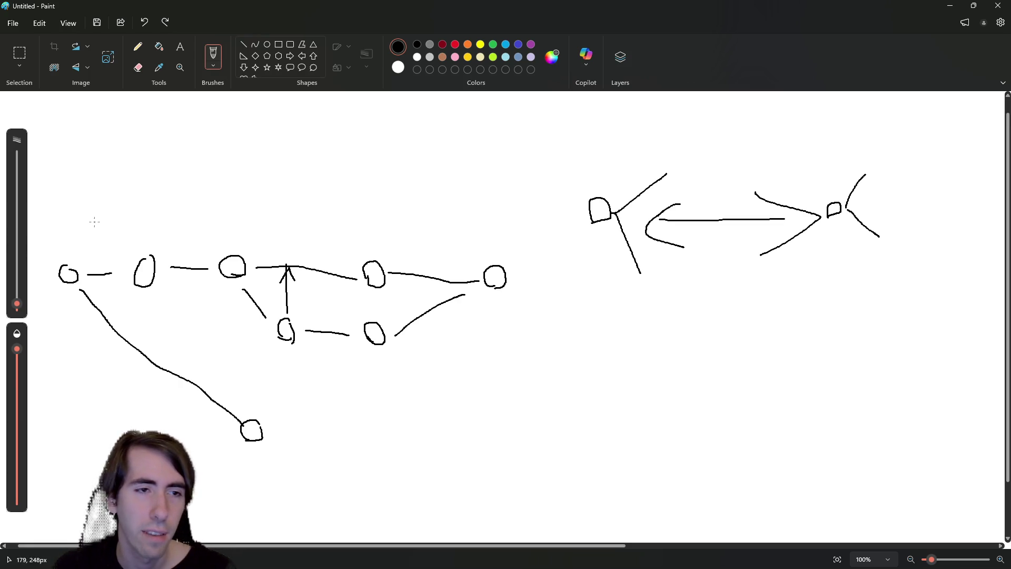
pyautogui.moveTo(67, 254)
pyautogui.mouseDown()
pyautogui.moveTo(445, 234)
pyautogui.moveTo(468, 235)
pyautogui.moveTo(468, 249)
pyautogui.mouseUp()
pyautogui.hotkey('alt', 'Tab')
# Step: Start a func setupRoomPos() declaration on line 74, above setupRoomPositions()
pyautogui.scroll(10, 512, 288)
pyautogui.click(448, 99)
pyautogui.scroll(2, 446, 180)
pyautogui.scroll(7, 442, 187)
pyautogui.click(445, 187)
pyautogui.press('Down')
pyautogui.press('Down')
pyautogui.press('Up')
pyautogui.write('func ')
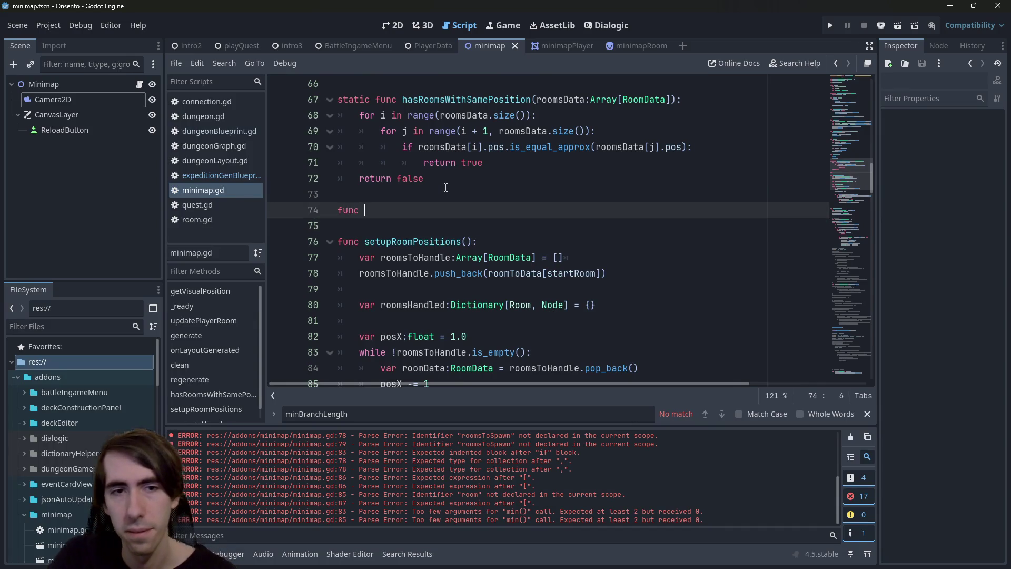
pyautogui.write('setupRo')
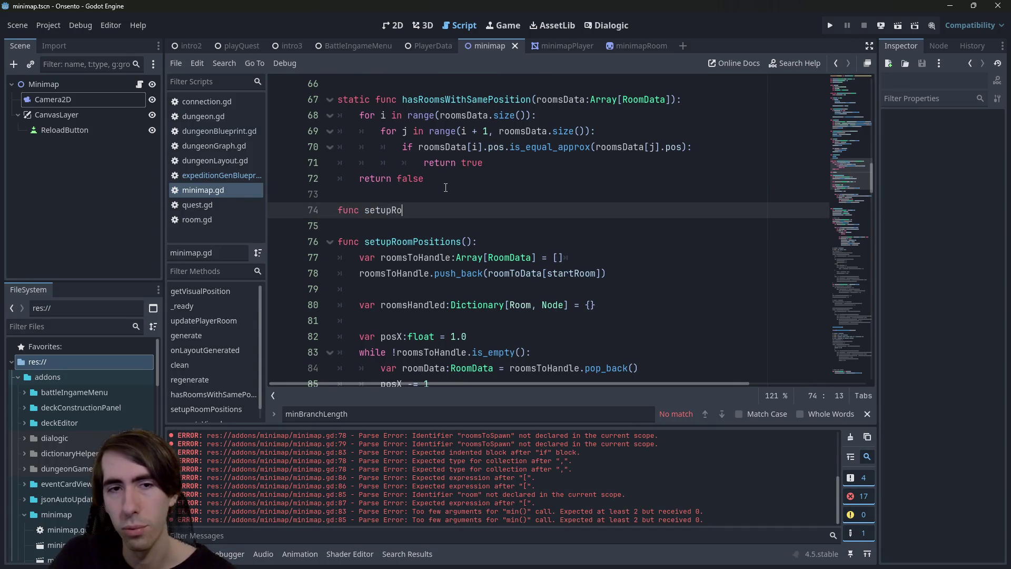
pyautogui.write('omPos()')
pyautogui.press('Down')
pyautogui.press('Down')
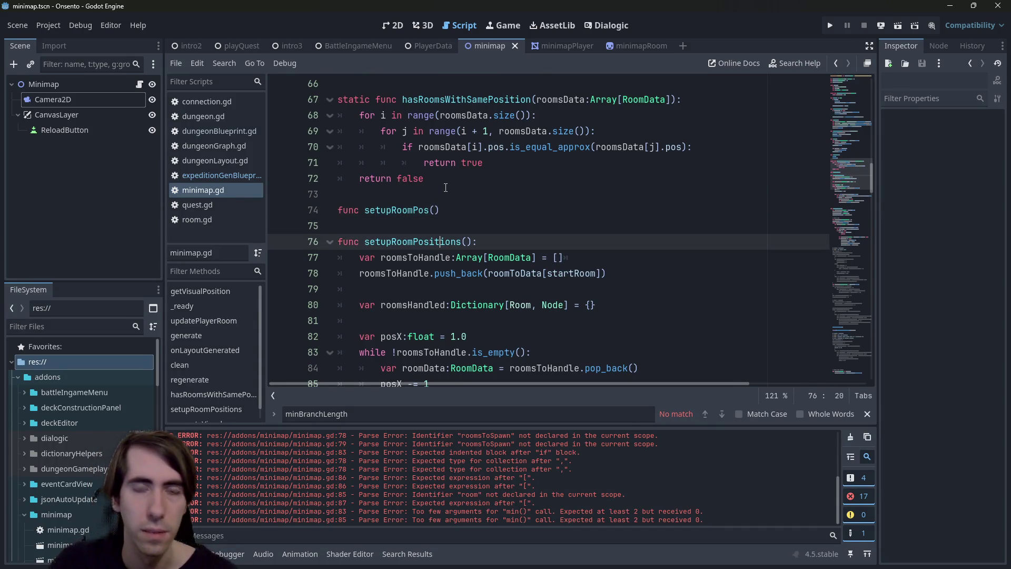
# Step: Give setupRoomPos a room:RoomData parameter and open its body
pyautogui.scroll(-1, 460, 210)
pyautogui.click(434, 162)
pyautogui.write('startR')
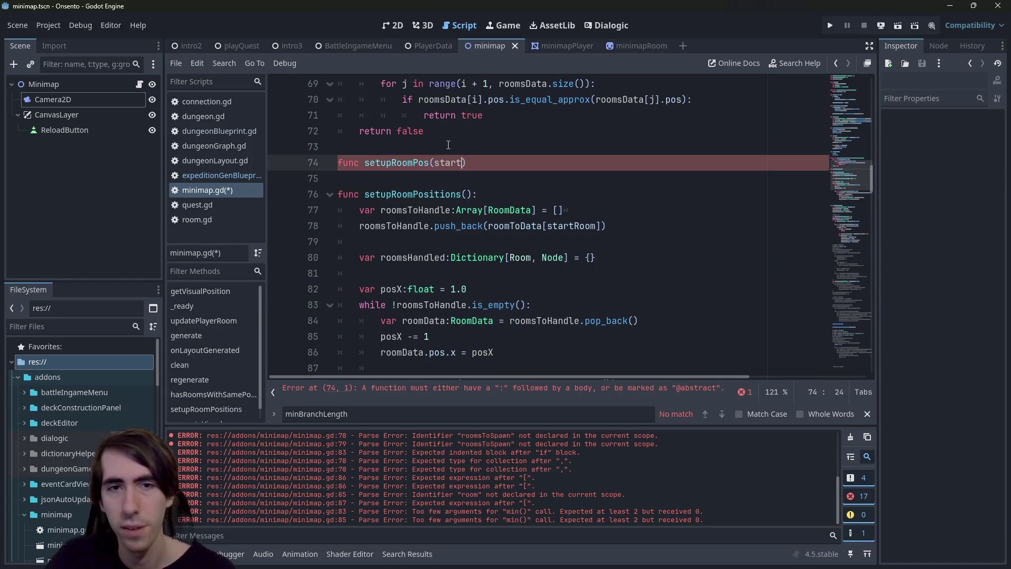
pyautogui.press('BackSpace')
pyautogui.press('BackSpace')
pyautogui.press('BackSpace')
pyautogui.write('room:Room')
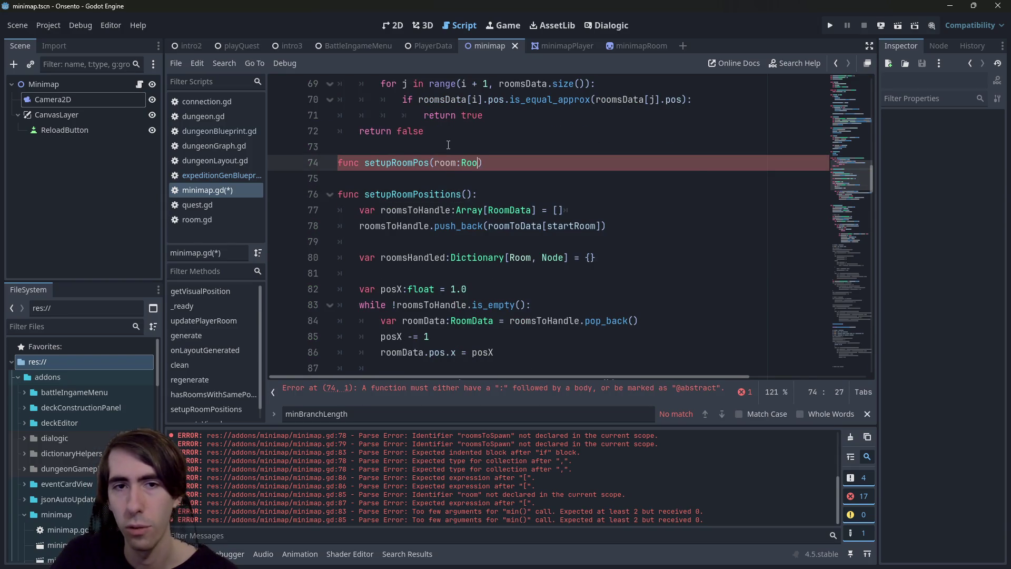
pyautogui.write('Data')
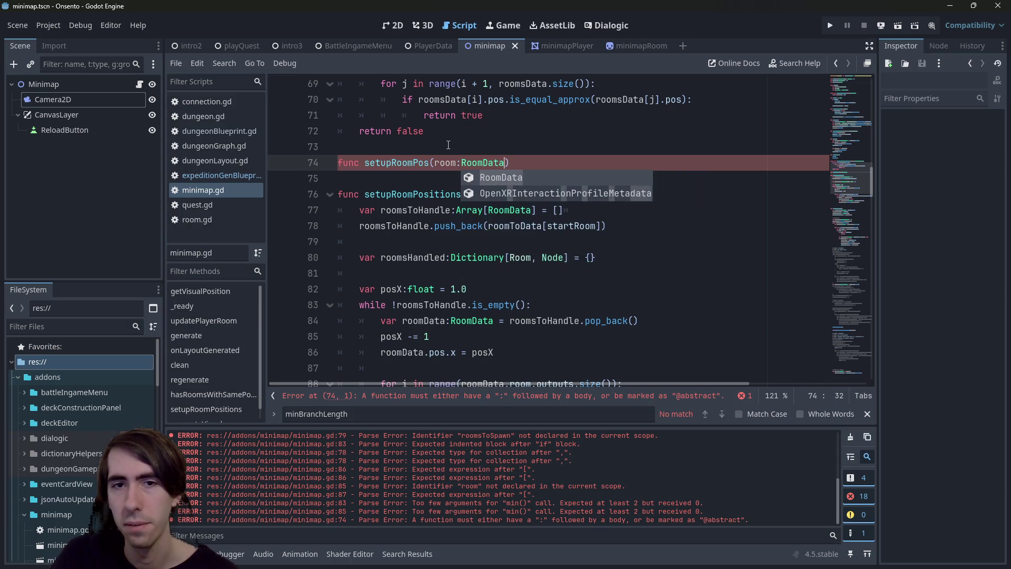
pyautogui.press('Right')
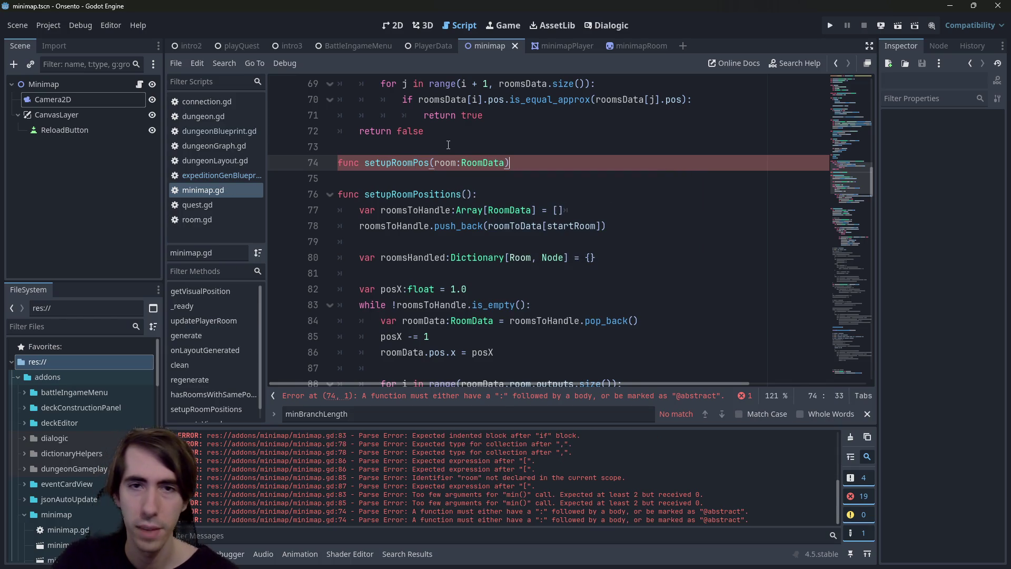
pyautogui.write(':')
pyautogui.press('Return')
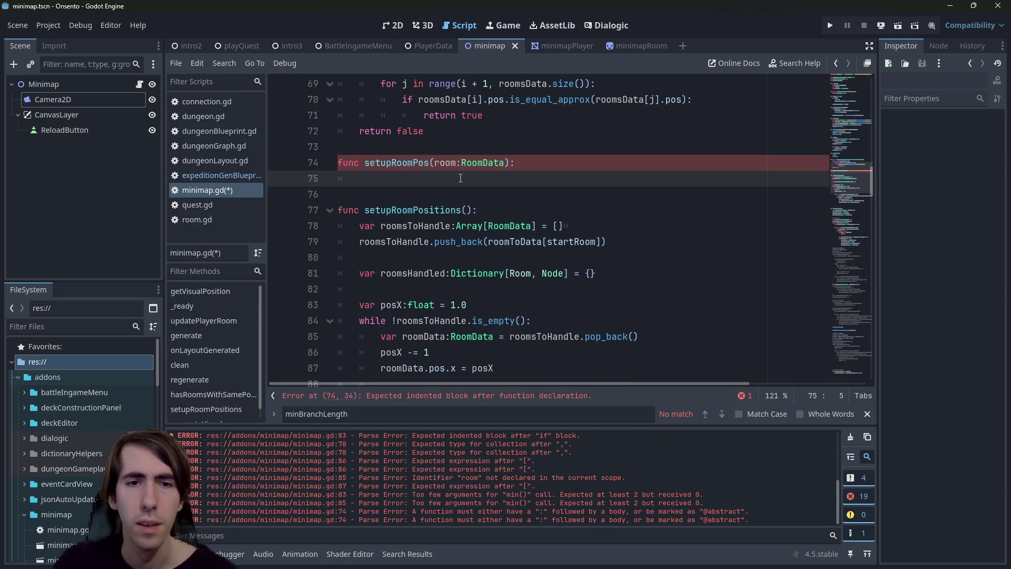
# Step: Copy the outputs for-loop from setupRoomPositions into setupRoomPos and dedent it one level
pyautogui.scroll(-3, 461, 178)
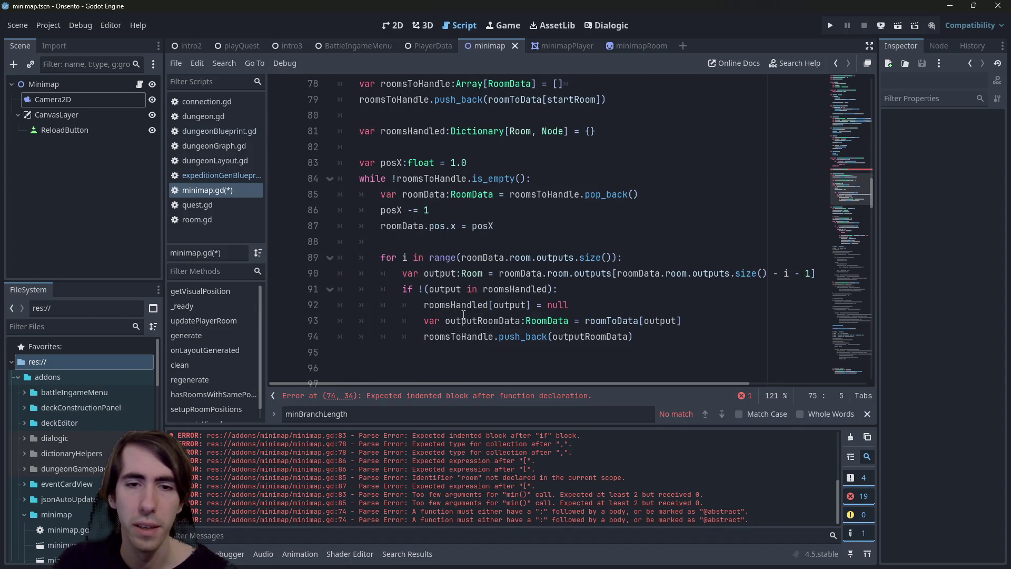
pyautogui.moveTo(645, 338)
pyautogui.mouseDown()
pyautogui.moveTo(442, 321)
pyautogui.moveTo(339, 274)
pyautogui.mouseUp()
pyautogui.scroll(3, 548, 329)
pyautogui.scroll(-3, 548, 329)
pyautogui.moveTo(558, 352); pyautogui.dragTo(339, 257)
pyautogui.hotkey('ctrl', 'c')
pyautogui.scroll(3, 340, 257)
pyautogui.click(323, 183)
pyautogui.hotkey('ctrl', 'v')
pyautogui.hotkey('shift', 'Up')
pyautogui.hotkey('shift', 'Up')
pyautogui.hotkey('shift', 'Up')
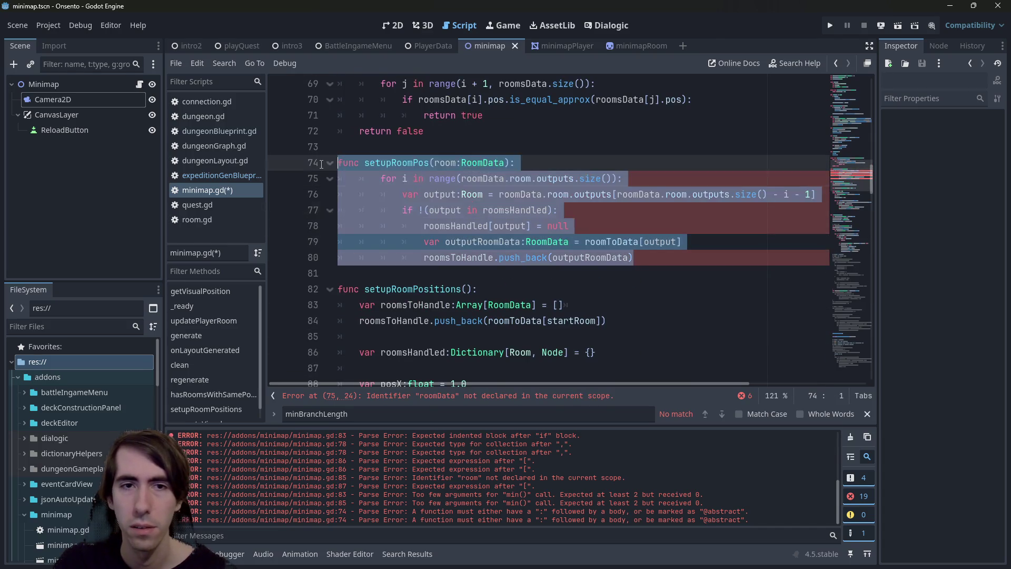
pyautogui.hotkey('shift', 'Home')
pyautogui.hotkey('shift', 'Tab')
# Step: Move the outputRoomData lookup above the roomsHandled check and unindent it
pyautogui.doubleClick(406, 163)
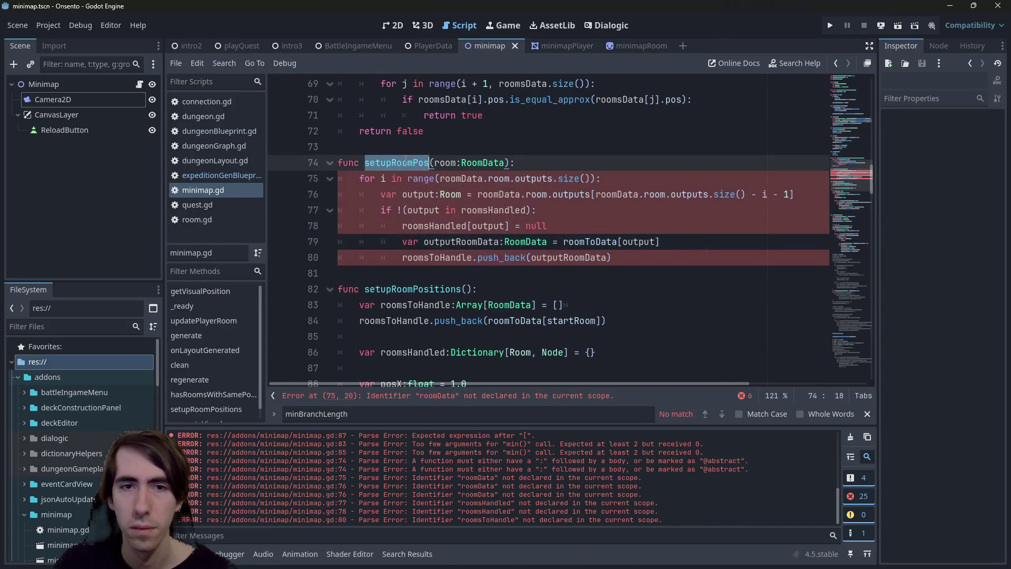
pyautogui.doubleClick(420, 194)
pyautogui.doubleClick(493, 210)
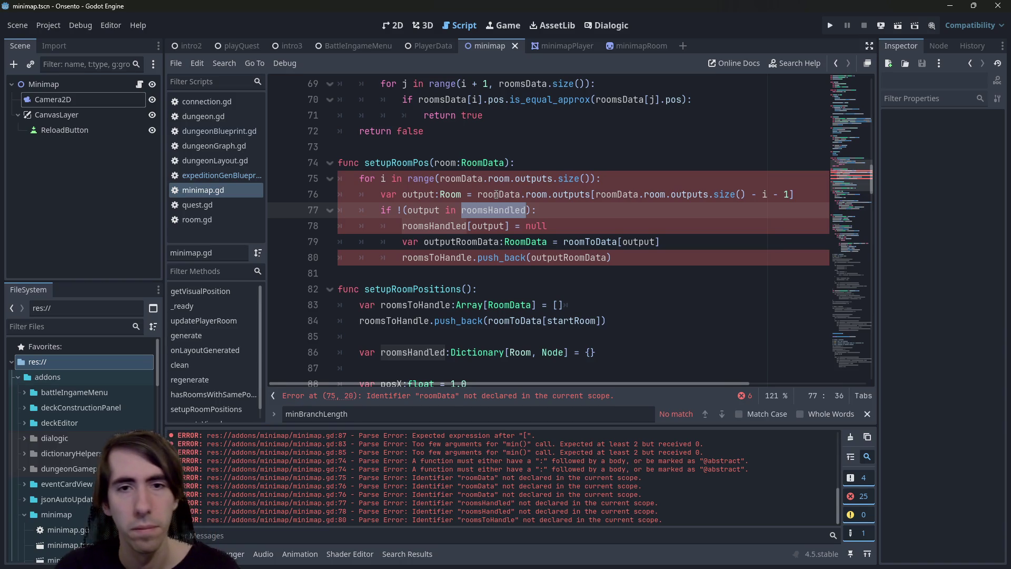
pyautogui.click(554, 245)
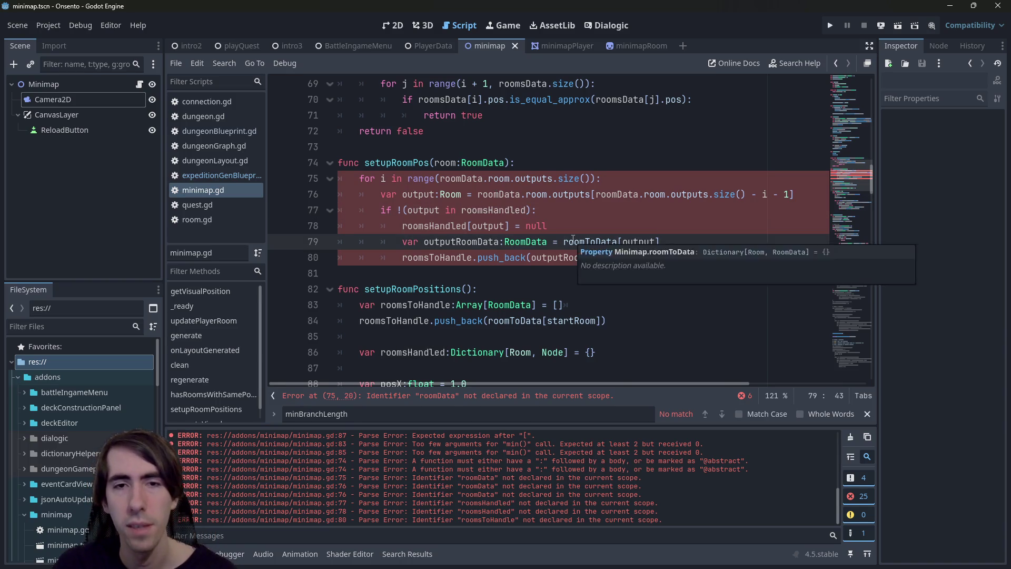
pyautogui.hotkey('alt', 'Up')
pyautogui.hotkey('alt', 'Up')
pyautogui.hotkey('alt', 'Up')
pyautogui.hotkey('alt', 'Down')
pyautogui.press('Home')
pyautogui.hotkey('shift', 'Tab')
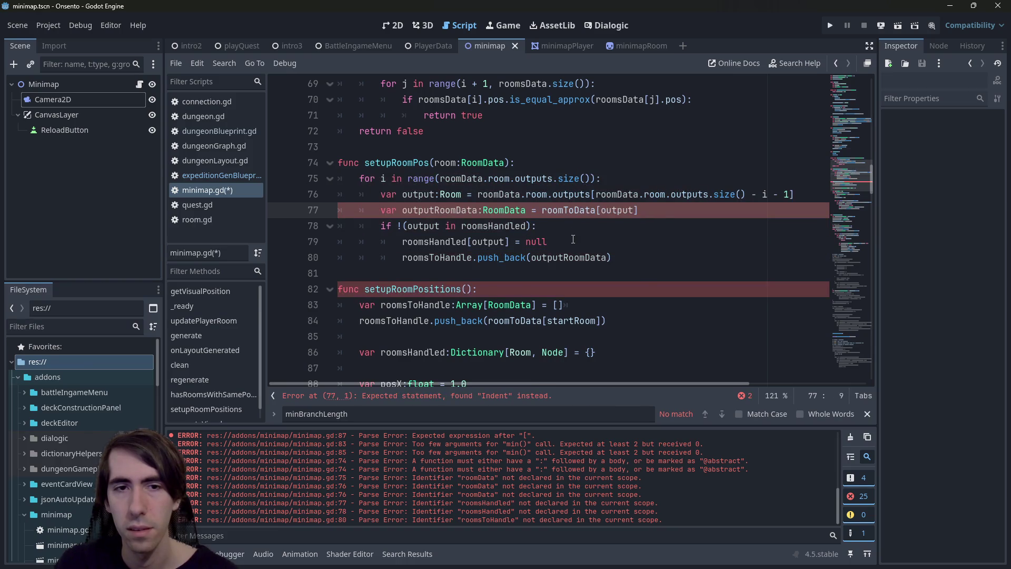
# Step: Add a var isPosSet:bool = false field to the RoomData class
pyautogui.keyDown('ctrl'); pyautogui.click(517, 210); pyautogui.keyUp('ctrl')
pyautogui.click(565, 271)
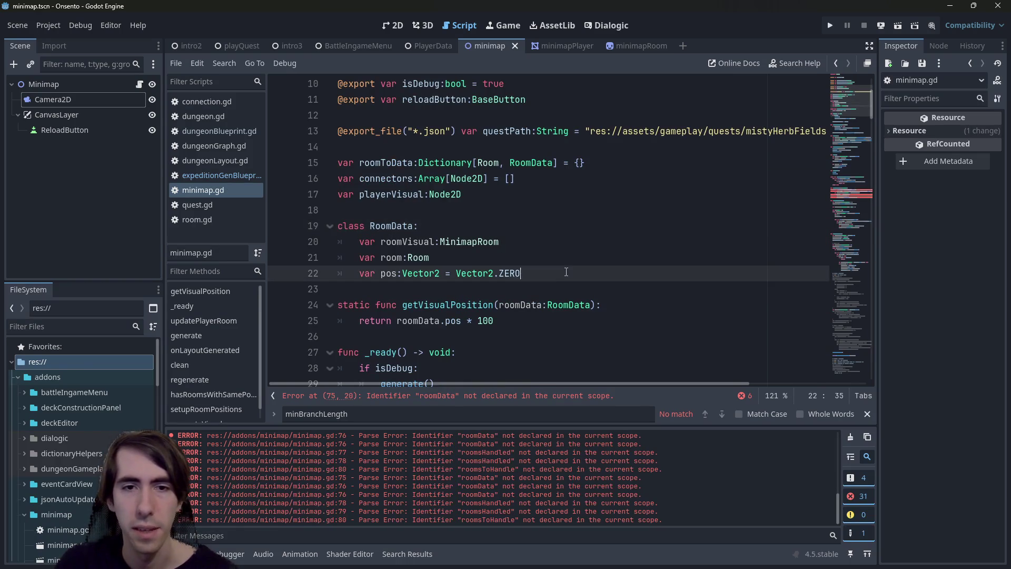
pyautogui.press('Return')
pyautogui.press('Return')
pyautogui.write('var isPosSet')
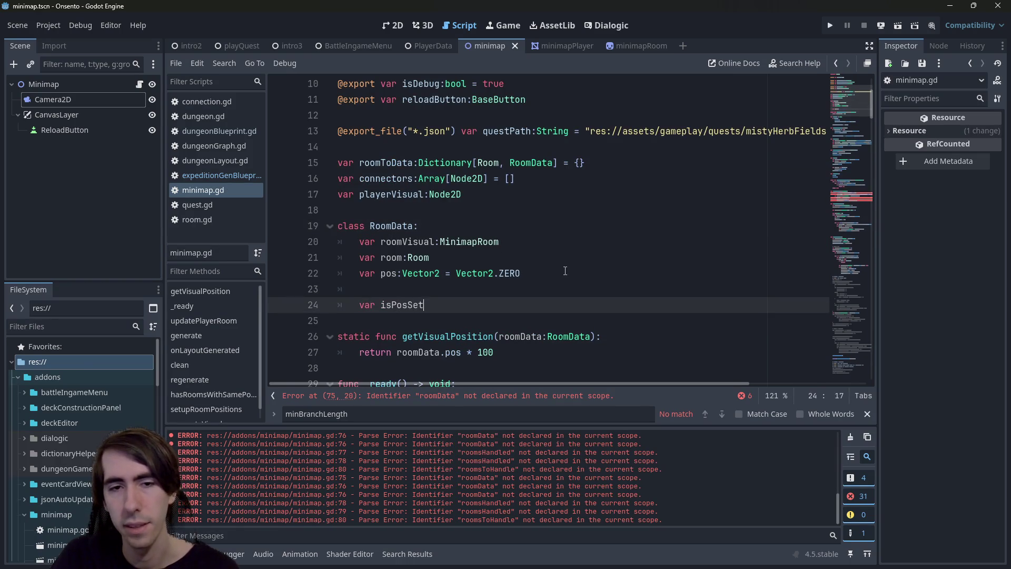
pyautogui.write(':bool = false')
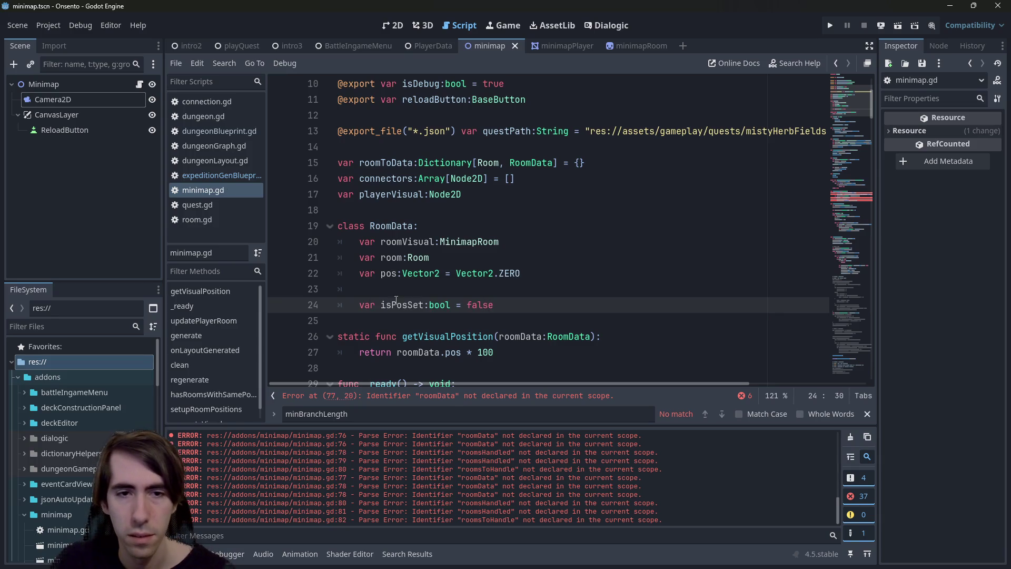
pyautogui.doubleClick(402, 304)
# Step: Replace the roomsHandled condition on line 80 with outputRoomData.isPosSet and save
pyautogui.click(849, 187)
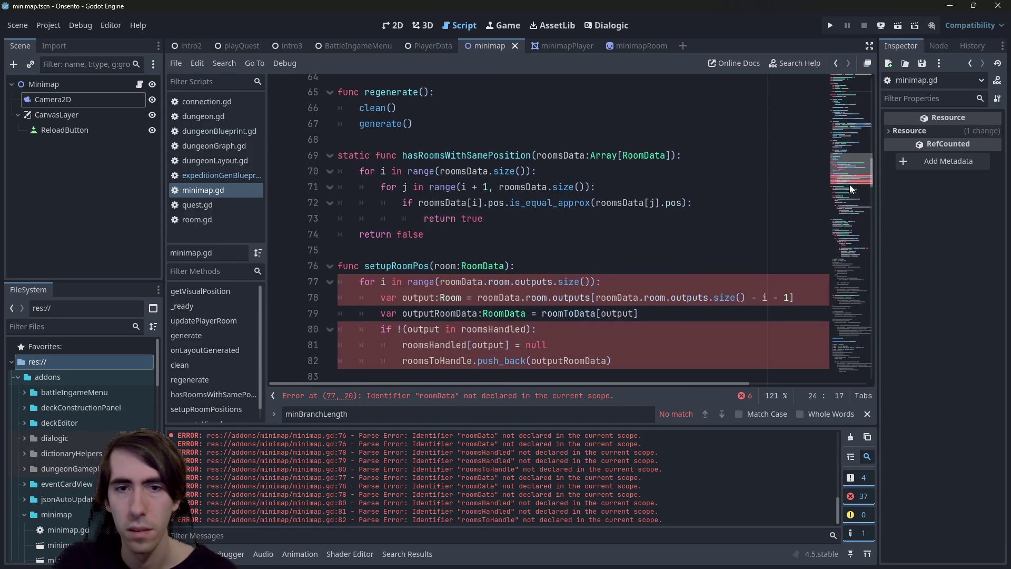
pyautogui.scroll(-1, 641, 273)
pyautogui.doubleClick(440, 266)
pyautogui.click(399, 281)
pyautogui.click(530, 281)
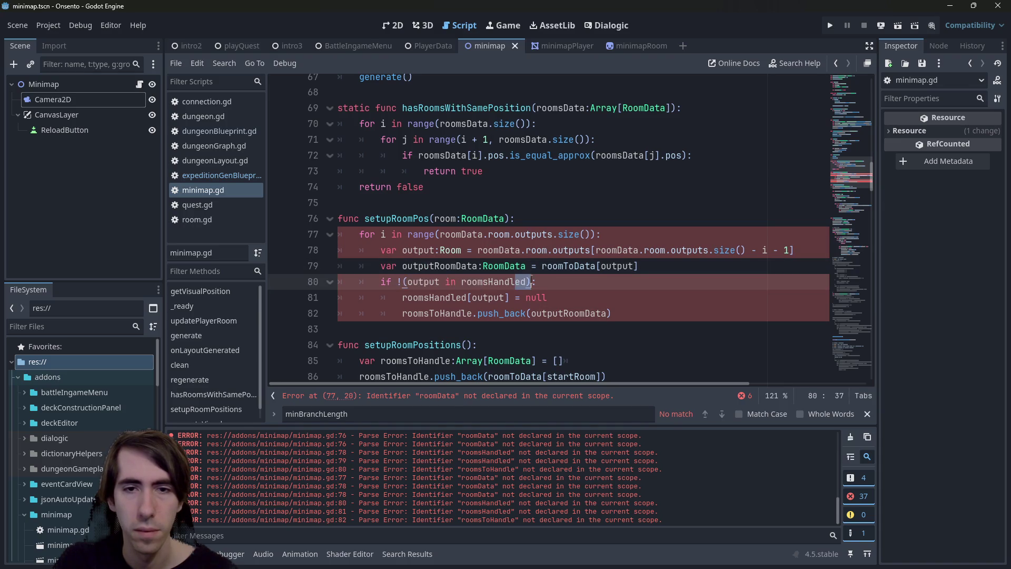
pyautogui.hotkey('ctrl', 'shift', 'Left')
pyautogui.hotkey('ctrl', 'shift', 'Left')
pyautogui.hotkey('ctrl', 'shift', 'Left')
pyautogui.press('BackSpace')
pyautogui.press('BackSpace')
pyautogui.press('BackSpace')
pyautogui.write('outputRo')
pyautogui.press('Return')
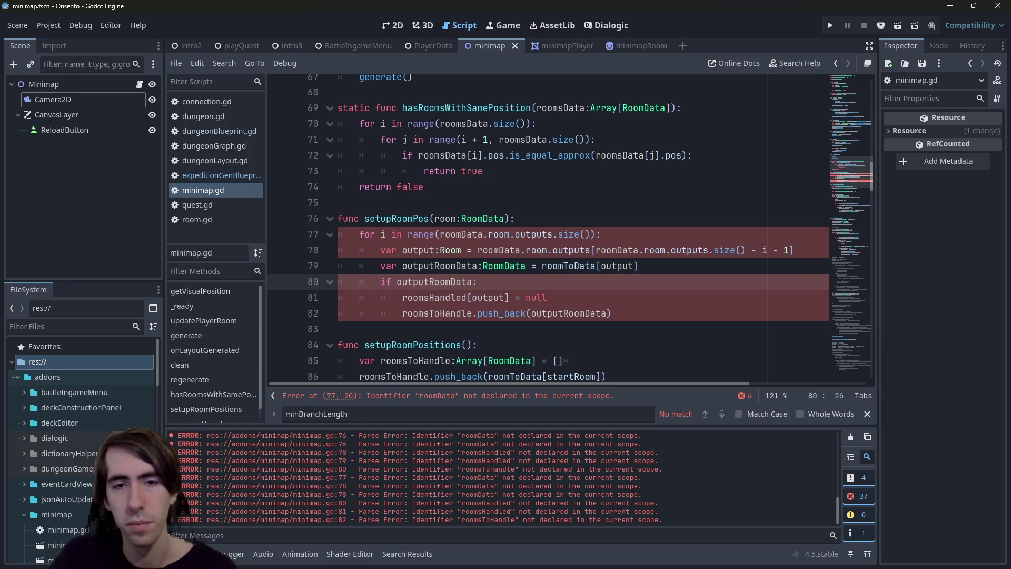
pyautogui.write('.')
pyautogui.press('Return')
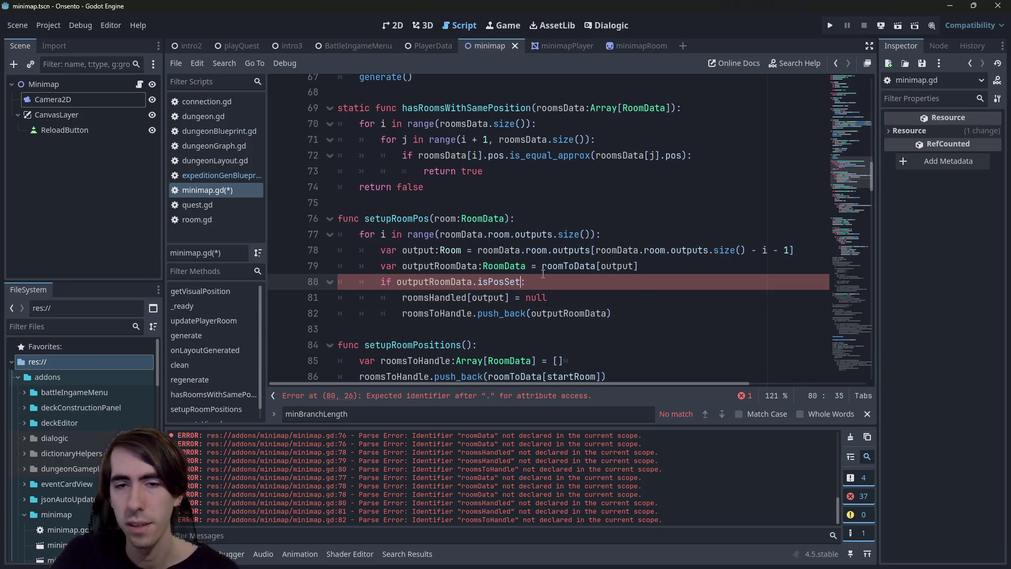
pyautogui.hotkey('ctrl', 's')
# Step: Negate the condition to !outputRoomData.isPosSet and delete the roomsToHandle push_back line
pyautogui.hotkey('ctrl', 'Left')
pyautogui.hotkey('ctrl', 'Left')
pyautogui.hotkey('ctrl', 'Left')
pyautogui.write('!')
pyautogui.hotkey('ctrl', 's')
pyautogui.moveTo(611, 313); pyautogui.dragTo(275, 320)
pyautogui.press('BackSpace')
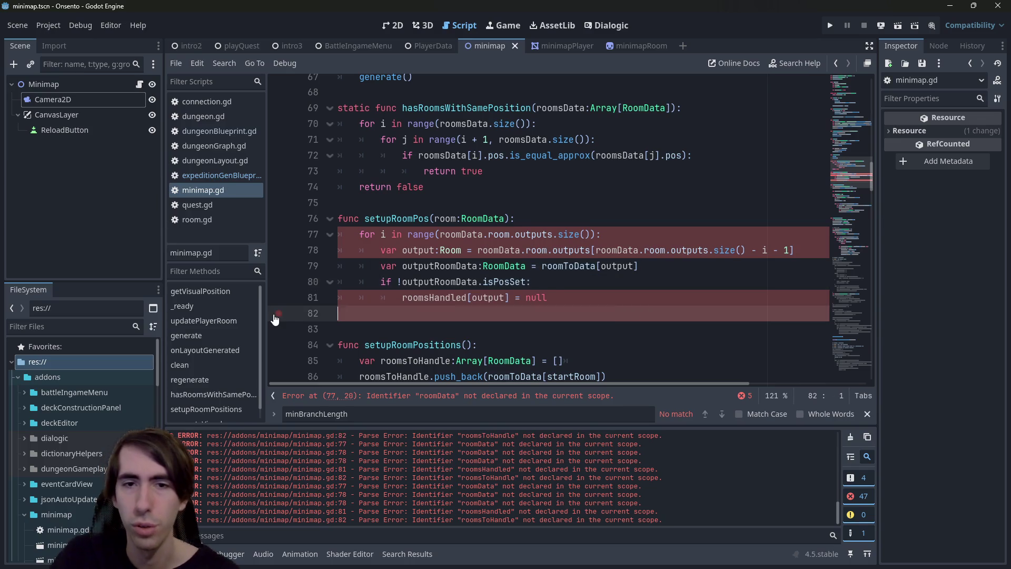
# Step: Rewrite the loop header to iterate 'for output in' the room's outputs, dropping the index and range wrapper
pyautogui.press('BackSpace')
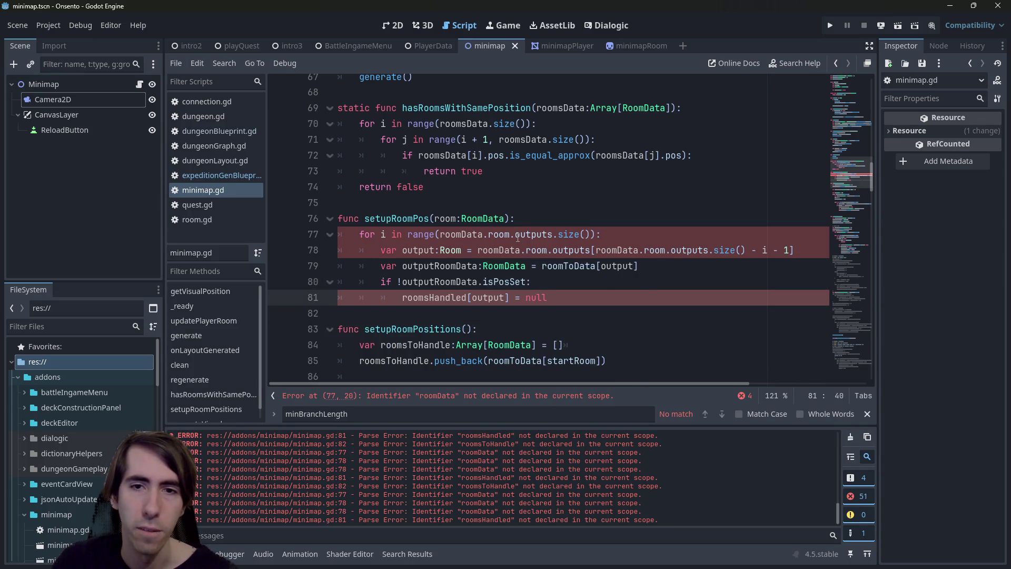
pyautogui.doubleClick(765, 250)
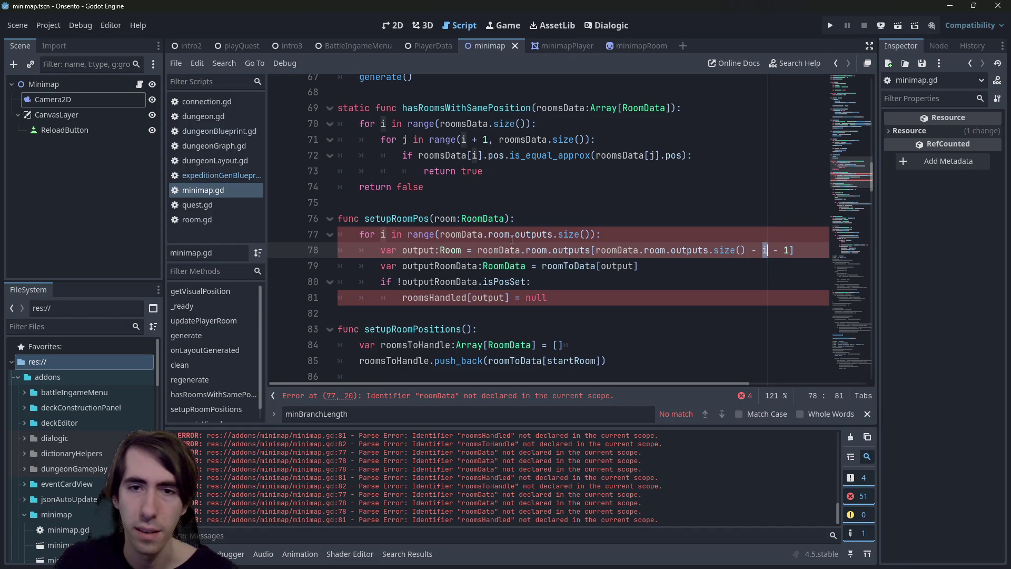
pyautogui.click(386, 234)
pyautogui.press('BackSpace')
pyautogui.write('output')
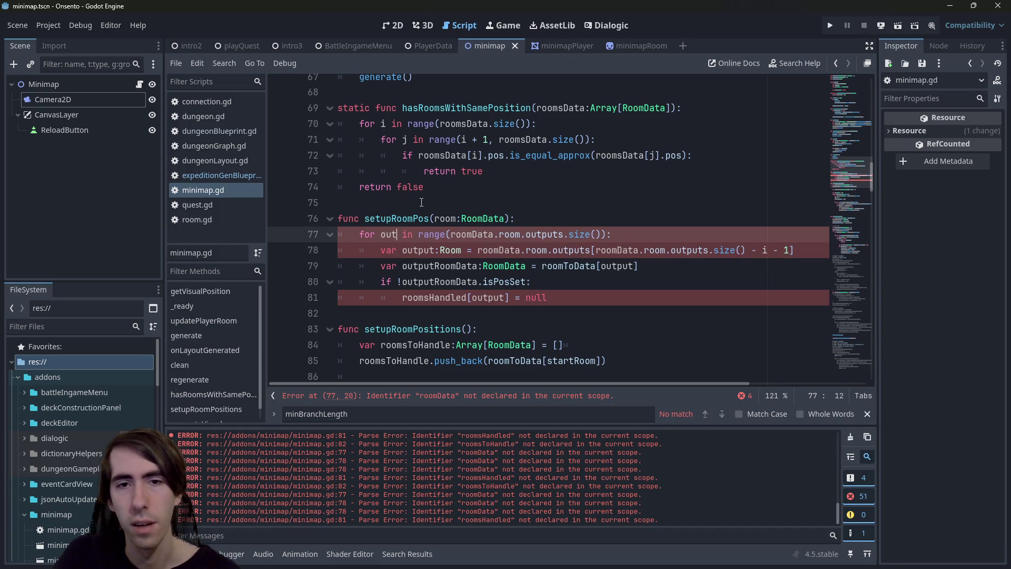
pyautogui.press('Right')
pyautogui.press('Right')
pyautogui.press('Right')
pyautogui.press('Delete')
pyautogui.press('Delete')
pyautogui.press('Delete')
pyautogui.press('Right')
pyautogui.press('Right')
pyautogui.press('Right')
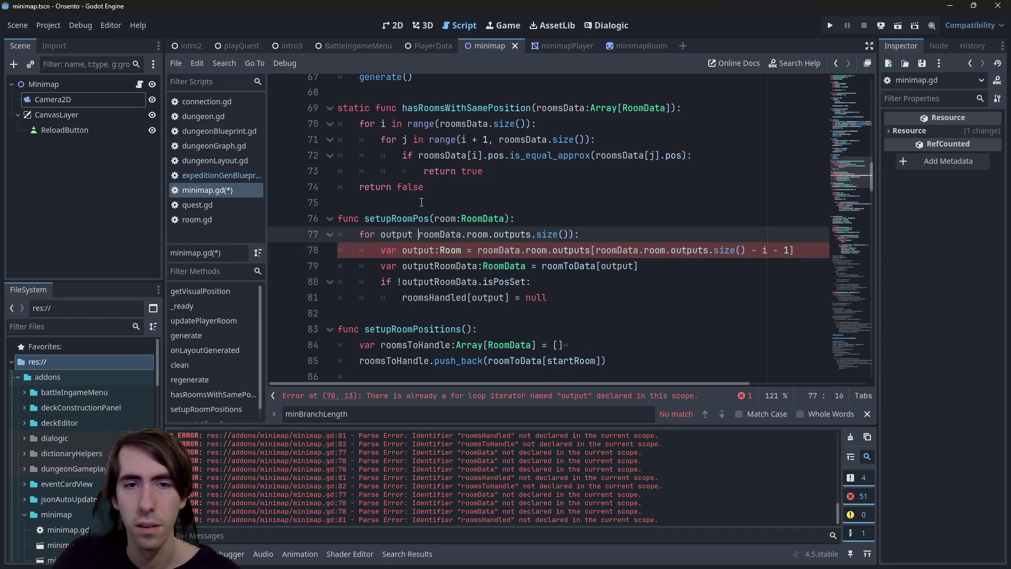
pyautogui.hotkey('ctrl', 'Right')
pyautogui.hotkey('shift', 'End')
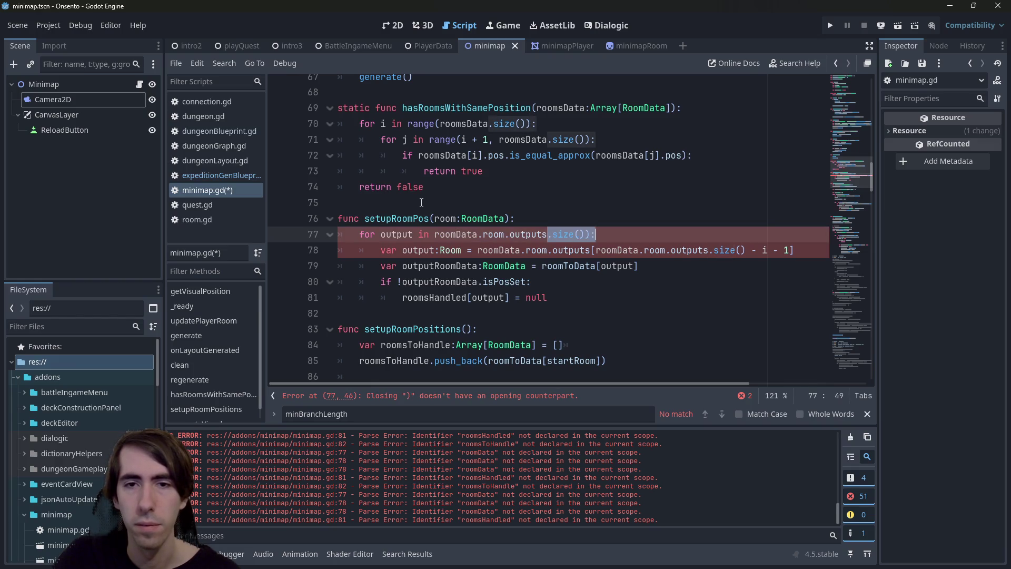
pyautogui.write(':')
pyautogui.hotkey('ctrl', 's')
# Step: Delete the old output lookup line and rename the function parameter to roomData
pyautogui.moveTo(788, 247); pyautogui.dragTo(313, 249)
pyautogui.press('BackSpace')
pyautogui.press('BackSpace')
pyautogui.hotkey('ctrl', 's')
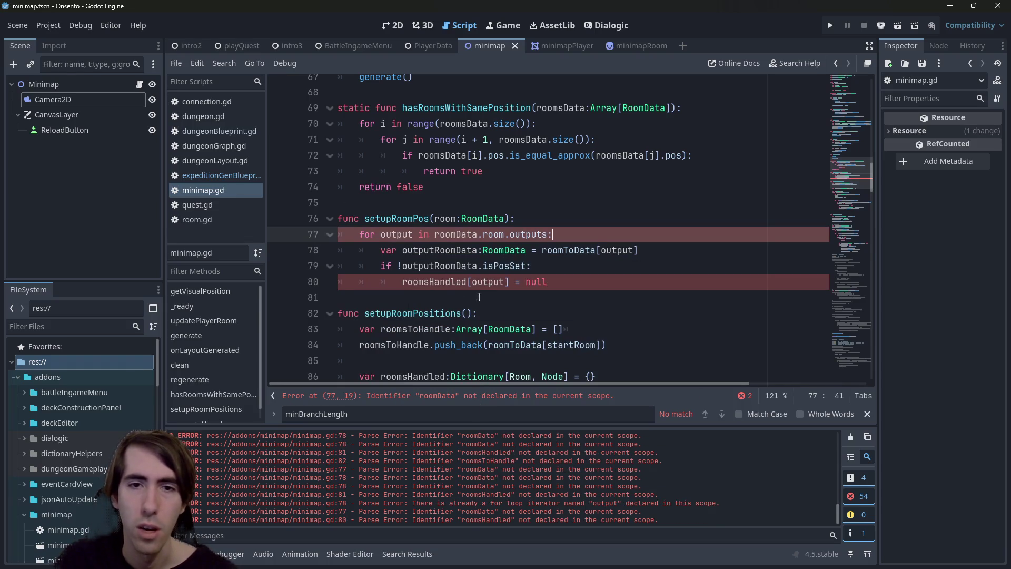
pyautogui.doubleClick(413, 234)
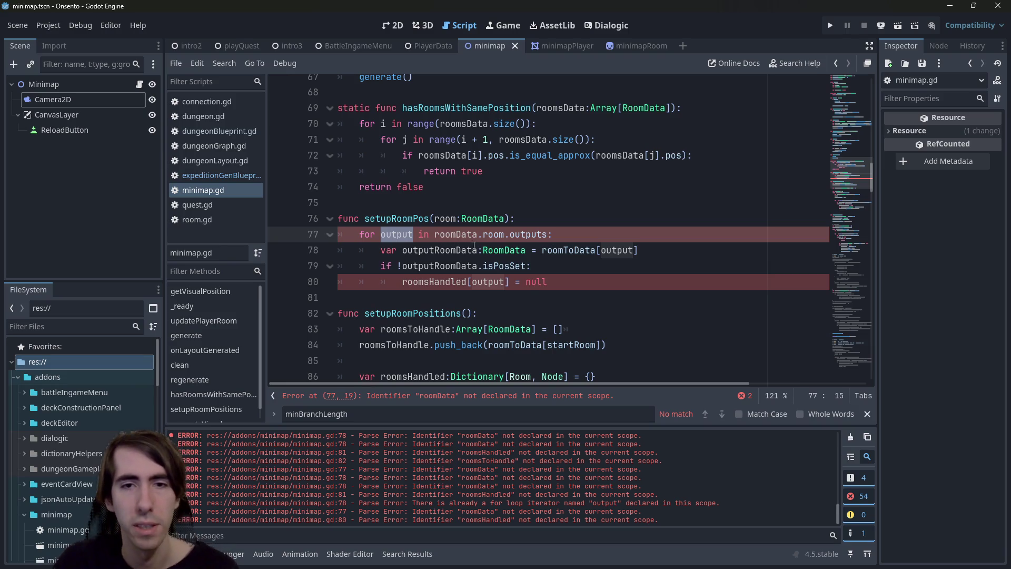
pyautogui.doubleClick(457, 235)
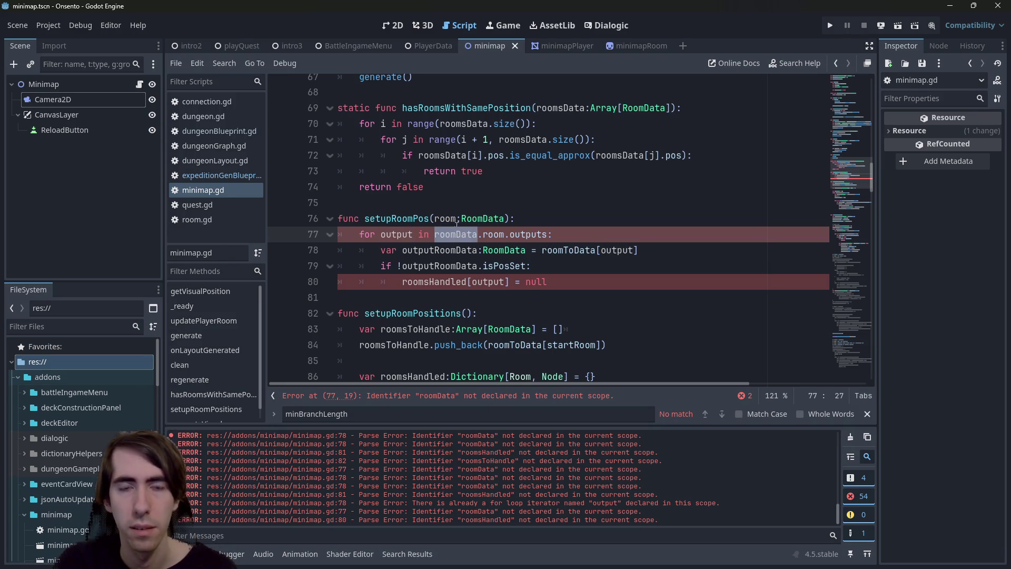
pyautogui.doubleClick(456, 219)
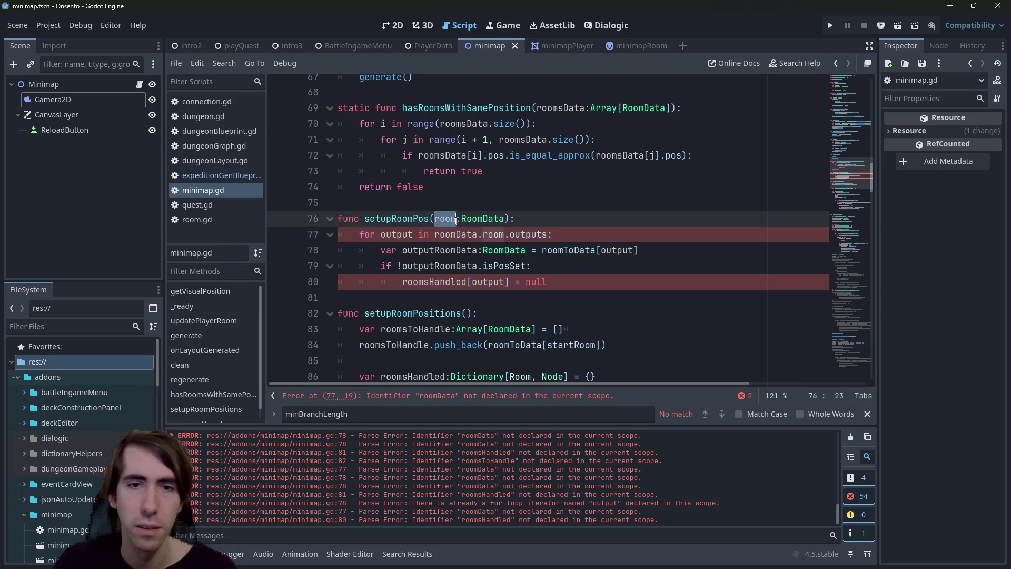
pyautogui.write('roomData')
pyautogui.click(414, 221)
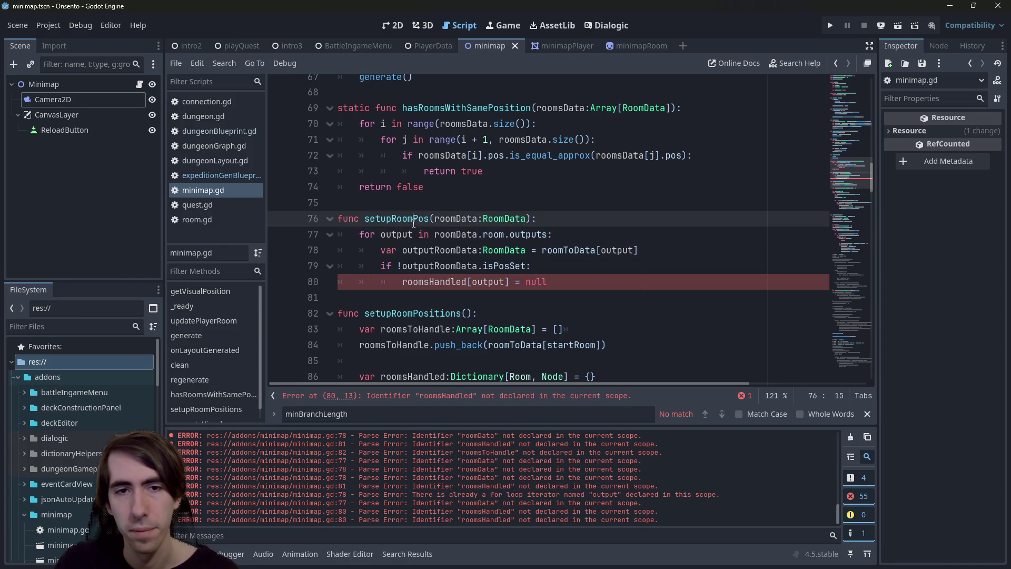
# Step: Replace the roomsHandled assignment with a recursive setupRoomPos(roomData) call
pyautogui.moveTo(581, 282); pyautogui.dragTo(402, 281)
pyautogui.write('setupRoomPos(')
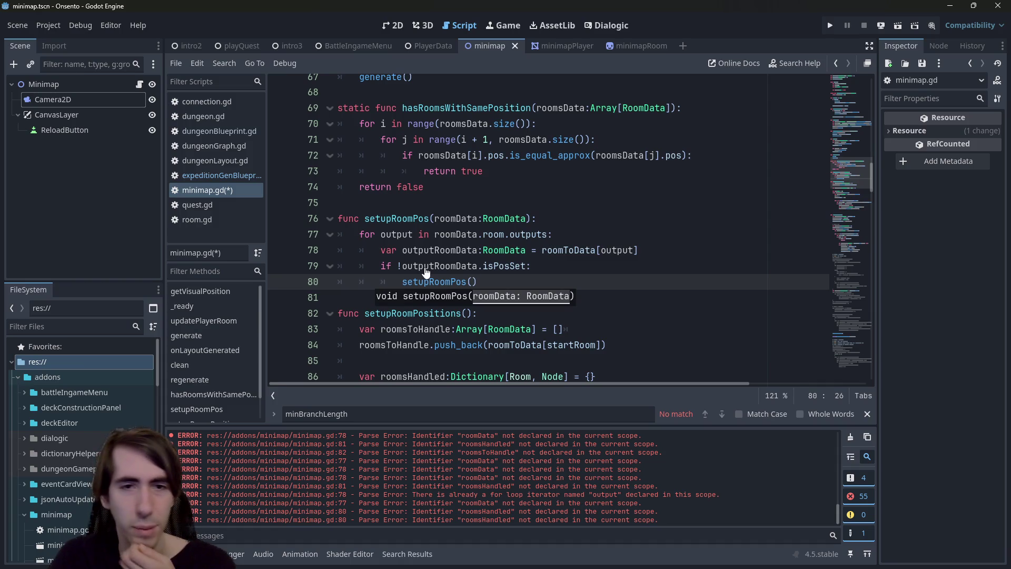
pyautogui.doubleClick(465, 218)
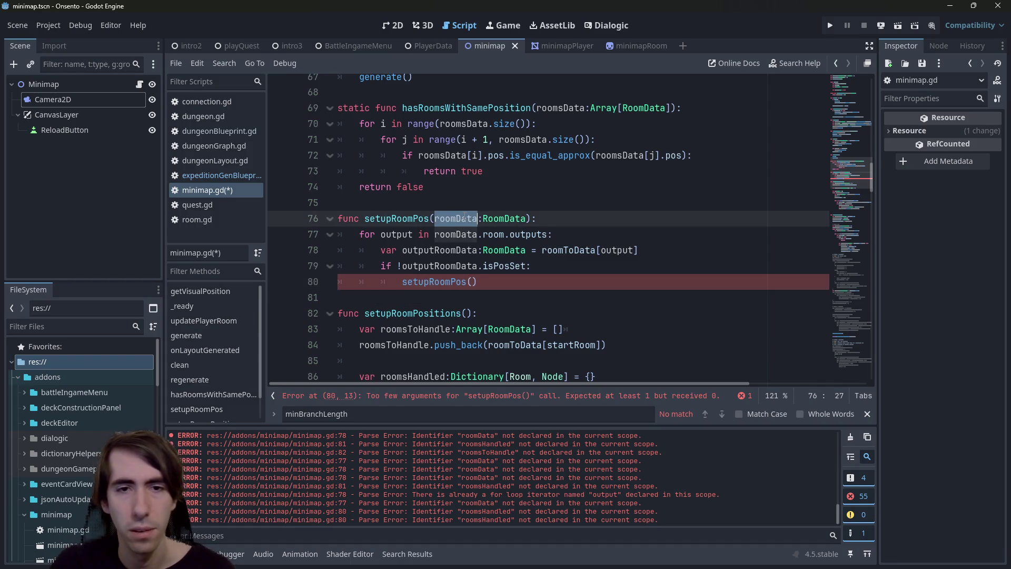
pyautogui.click(474, 282)
pyautogui.write('room')
pyautogui.press('Return')
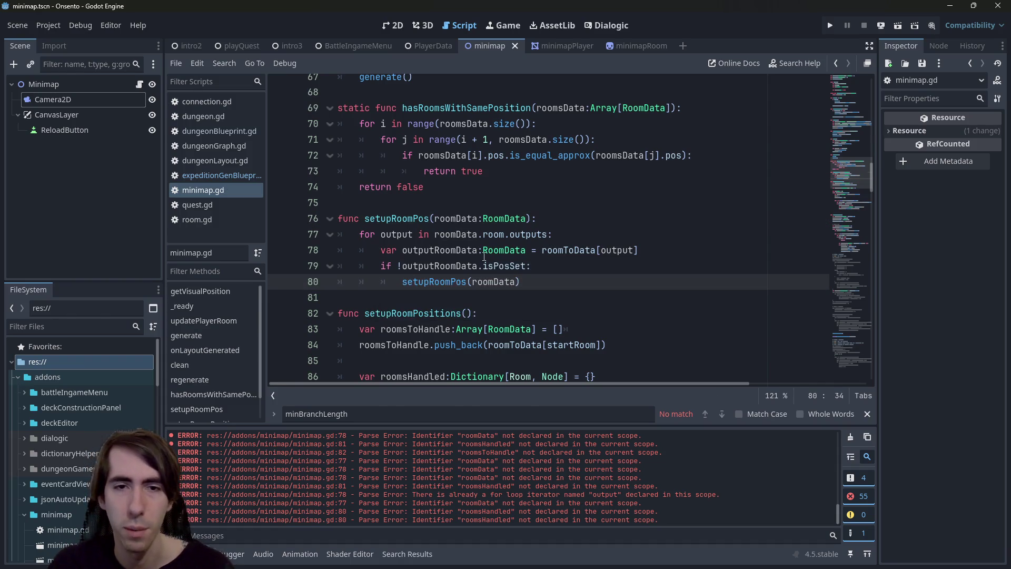
# Step: Add an 'outputRoomData.isPosSet = true' line at the top of the function body
pyautogui.click(511, 266)
pyautogui.moveTo(526, 267); pyautogui.dragTo(402, 266)
pyautogui.hotkey('ctrl', 'c')
pyautogui.click(571, 219)
pyautogui.press('Return')
pyautogui.hotkey('ctrl', 'v')
pyautogui.write('= true')
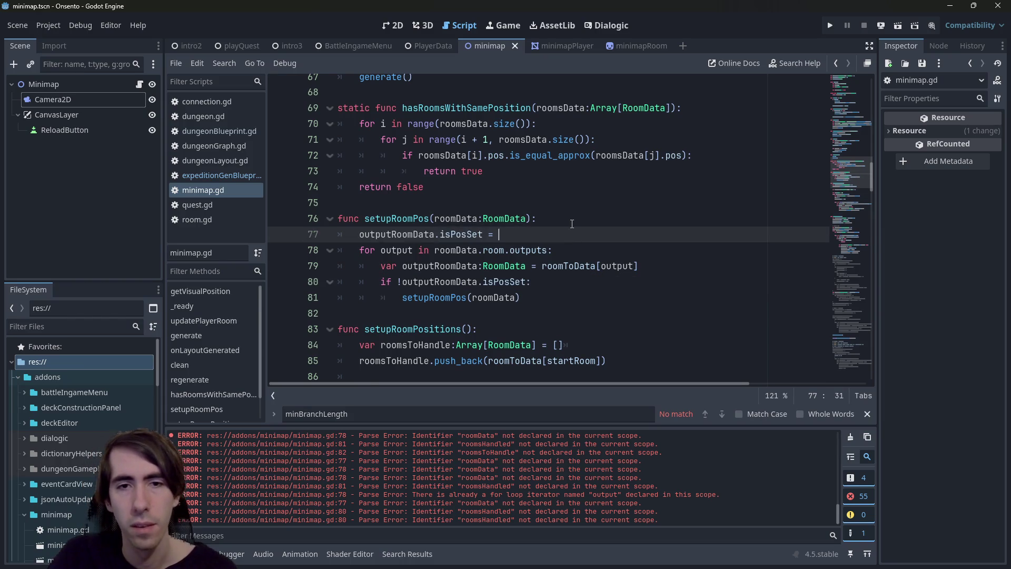
pyautogui.hotkey('ctrl', 's')
# Step: Change that line to 'roomData.isPosSet = true' and add a blank line after it
pyautogui.doubleClick(455, 218)
pyautogui.hotkey('ctrl', 'c')
pyautogui.doubleClick(398, 234)
pyautogui.hotkey('ctrl', 'v')
pyautogui.hotkey('ctrl', 's')
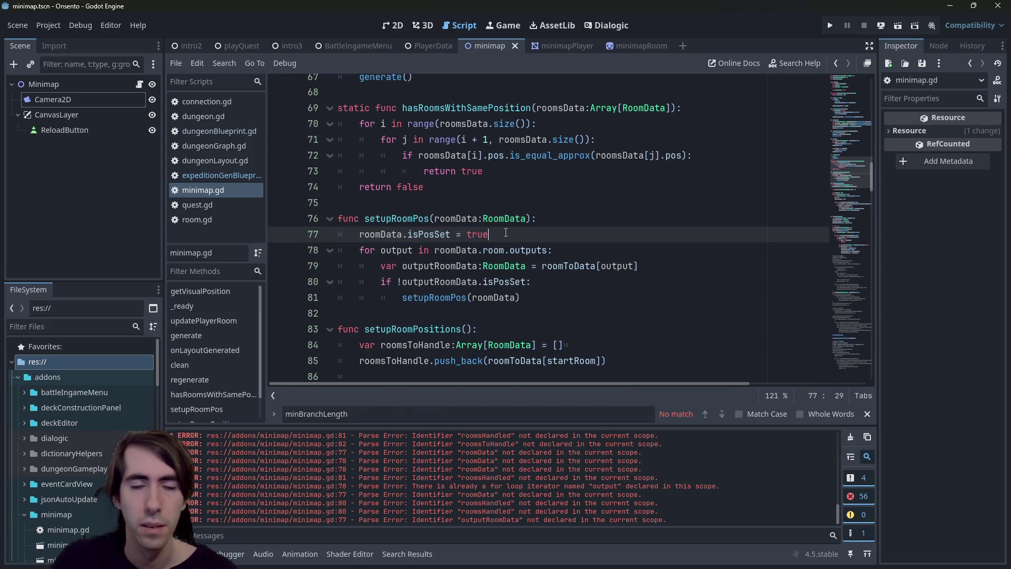
pyautogui.click(502, 234)
pyautogui.press('Return')
pyautogui.hotkey('ctrl', 's')
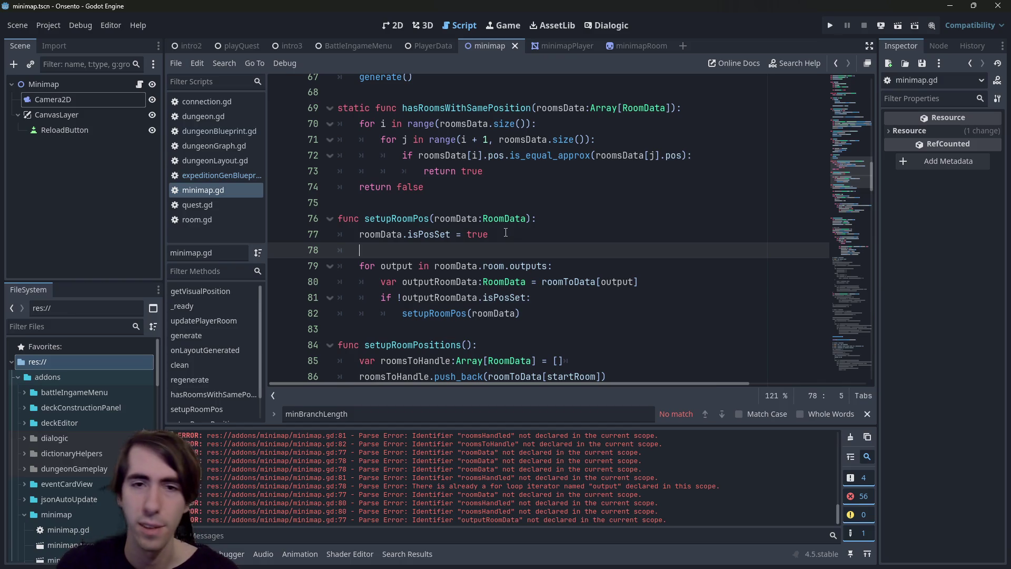
pyautogui.click(523, 218)
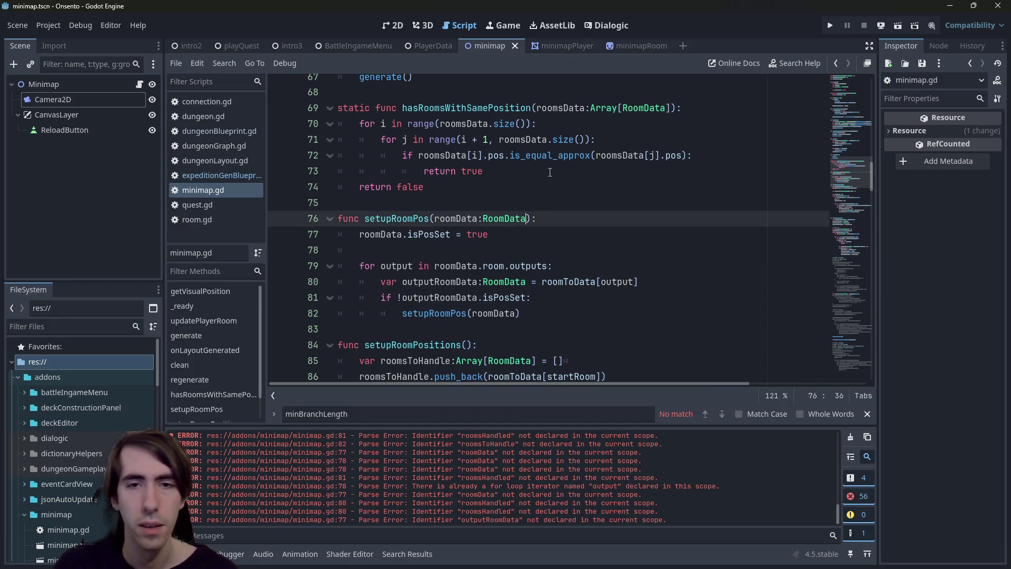
# Step: Add ', x:float, y:float' parameters to the setupRoomPos signature
pyautogui.write(', x:float, y:flot')
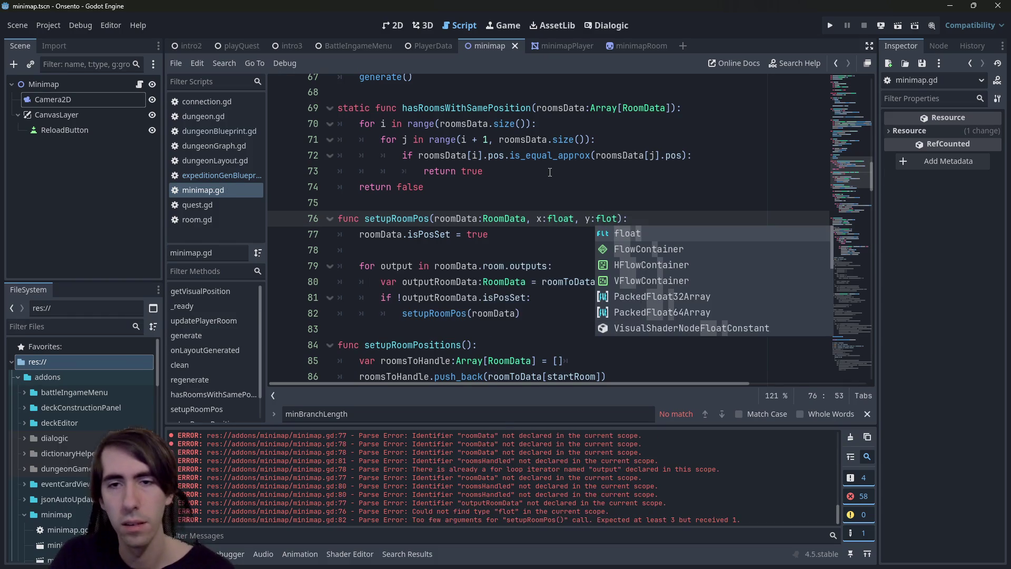
pyautogui.press('Return')
pyautogui.hotkey('ctrl', 's')
# Step: Insert 'roomData.pos = Vector2(x, y)' and start passing ', x + 1,' in the recursive call
pyautogui.doubleClick(382, 234)
pyautogui.hotkey('ctrl', 'c')
pyautogui.press('End')
pyautogui.press('Return')
pyautogui.hotkey('ctrl', 'v')
pyautogui.write('.')
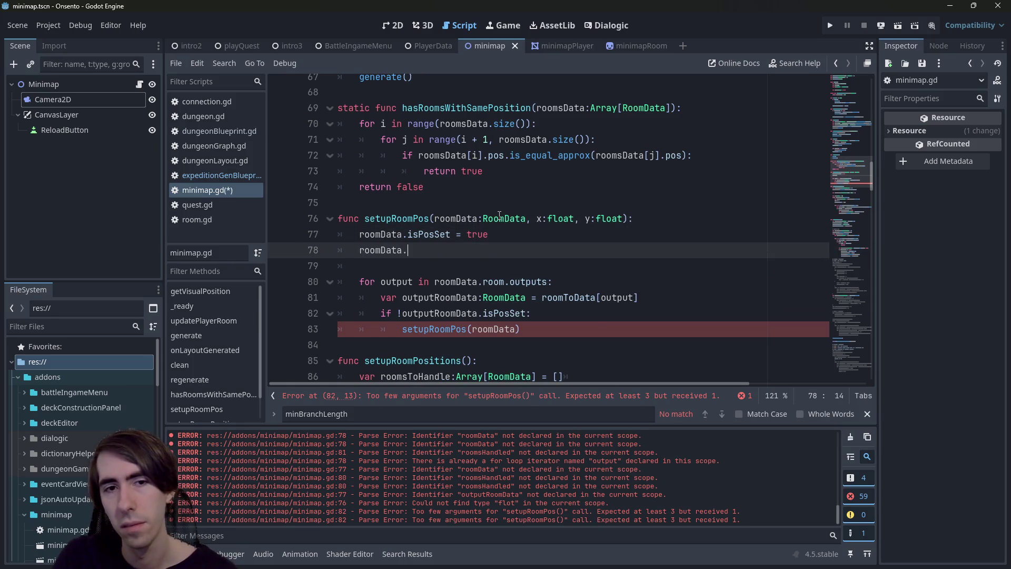
pyautogui.write('pos = ')
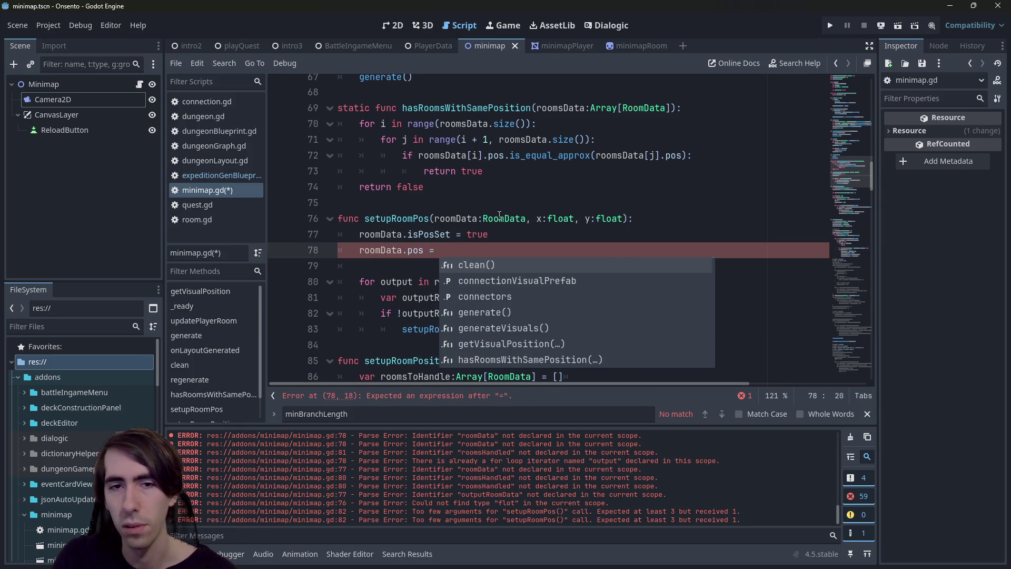
pyautogui.write('Vector2(x, y')
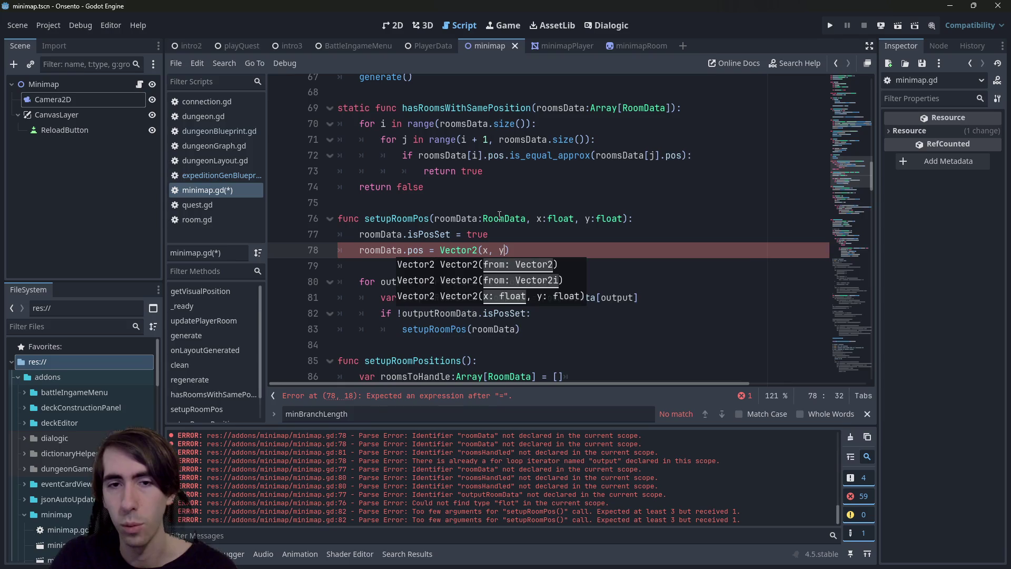
pyautogui.write(')')
pyautogui.hotkey('ctrl', 's')
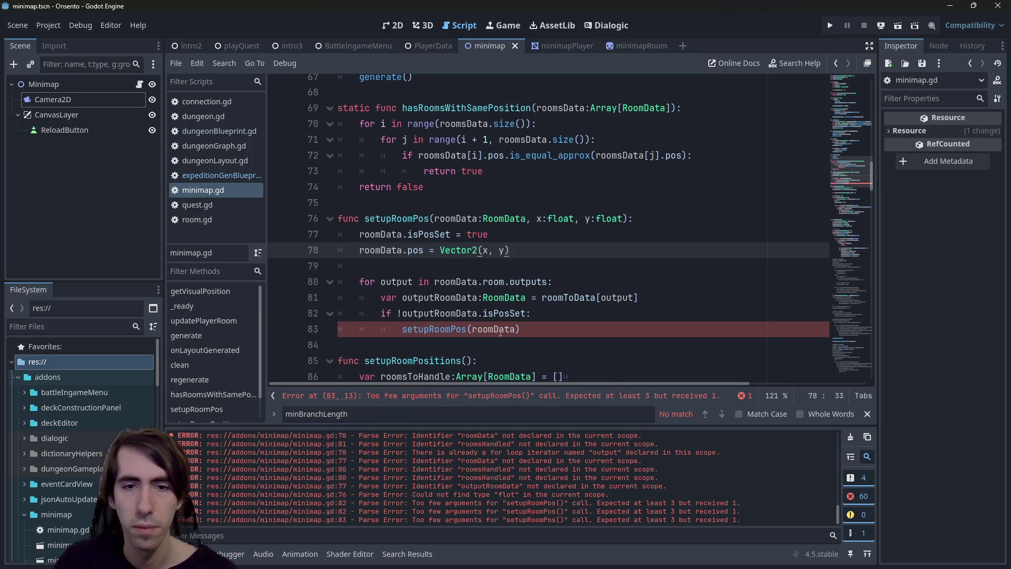
pyautogui.click(518, 329)
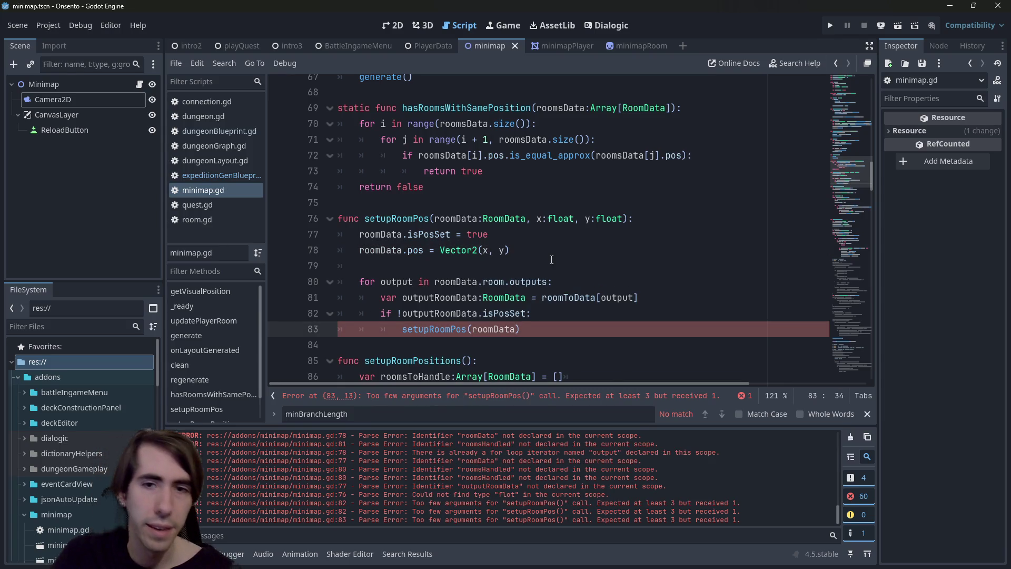
pyautogui.write(', ')
pyautogui.write('x + 1,')
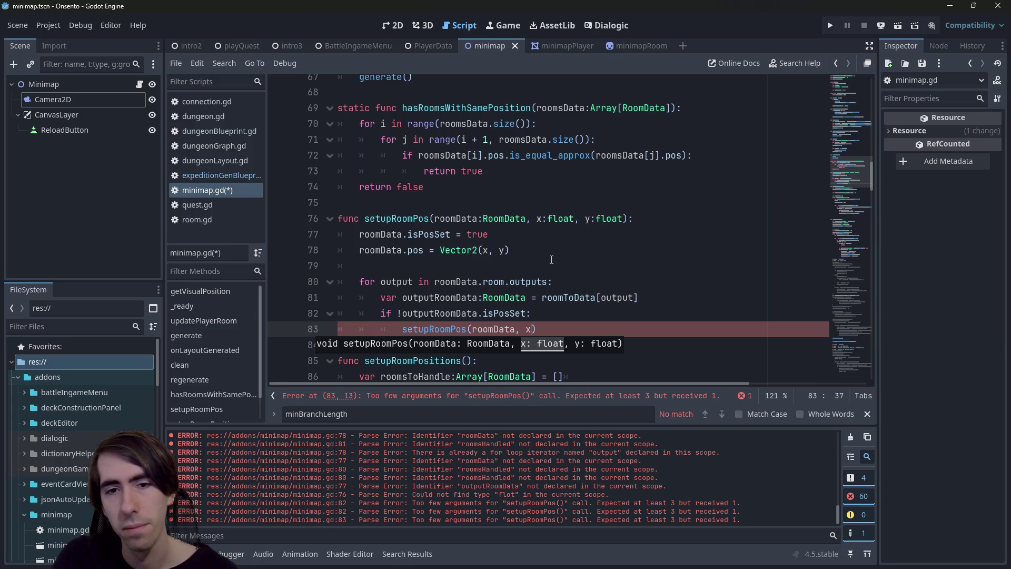
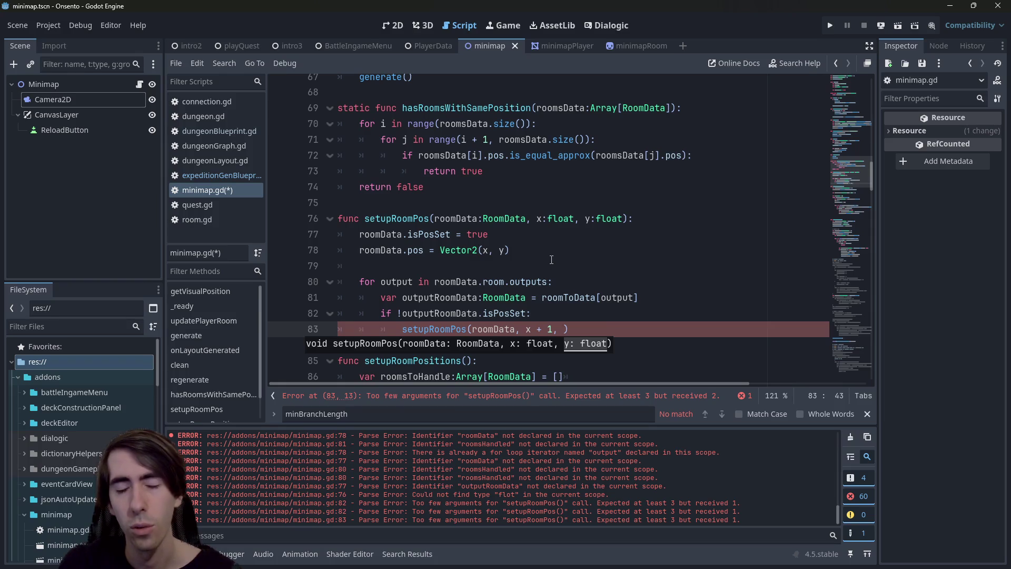
# Step: Comment out the old output loop and add 'for i in range(roomData.room.outputs.size()):'
pyautogui.press('Up')
pyautogui.press('Up')
pyautogui.press('Up')
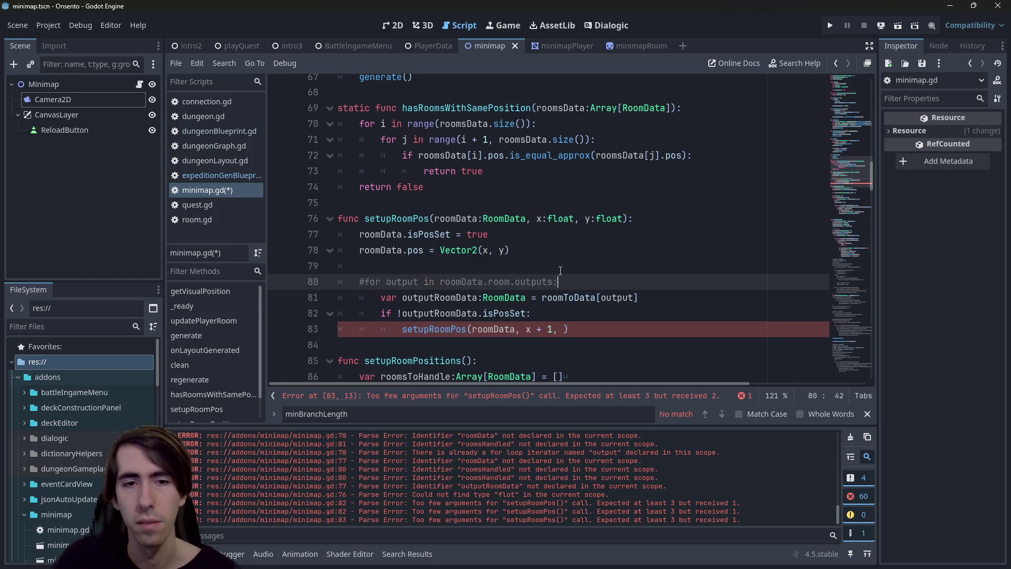
pyautogui.hotkey('ctrl', 'k')
pyautogui.press('Return')
pyautogui.write('for i in range()')
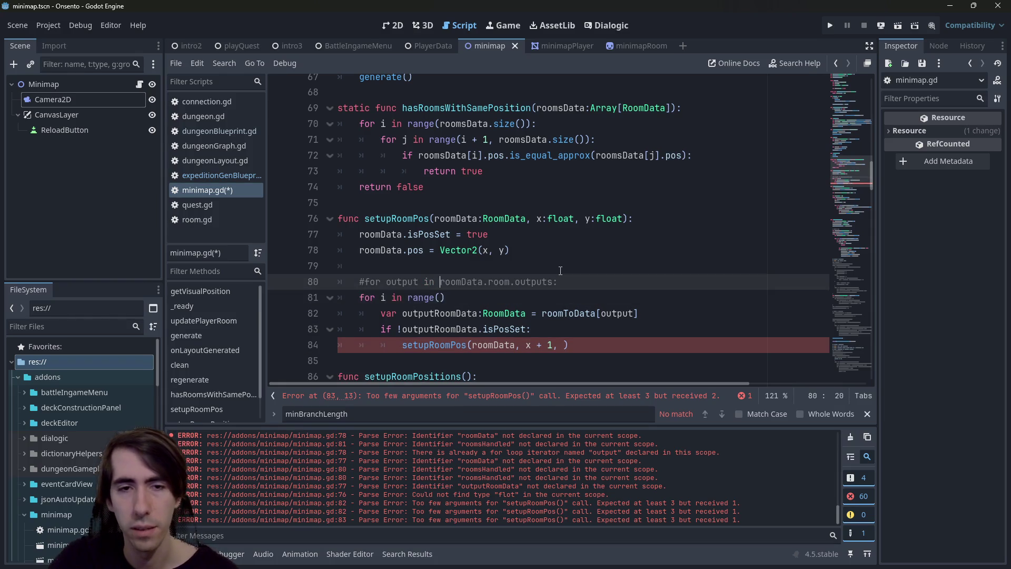
pyautogui.write('roomData.room.outputs')
pyautogui.write('.size()):')
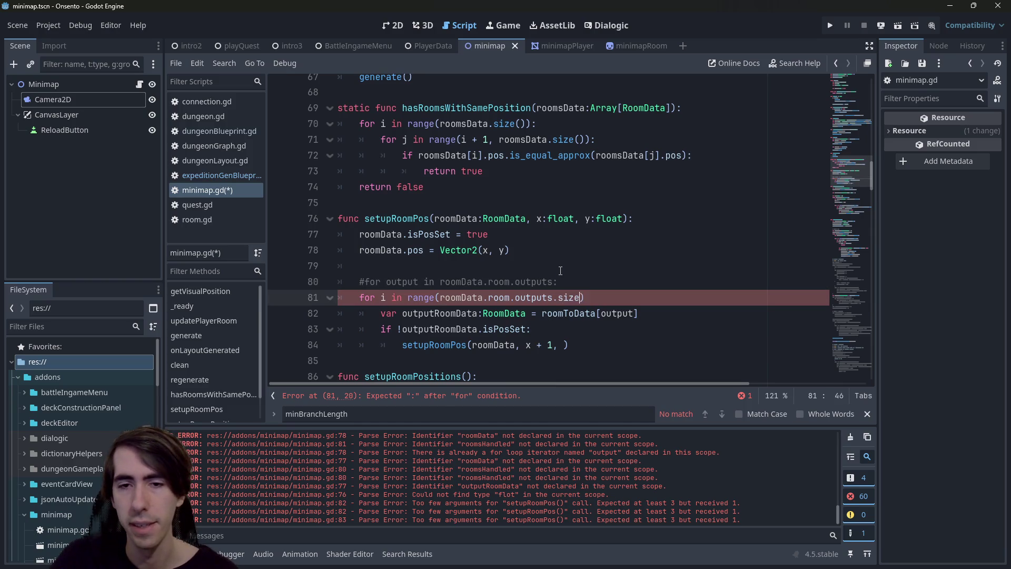
# Step: Inside the new loop, add 'var output = roomData.room.outputs[i' and save
pyautogui.press('Up')
pyautogui.press('Down')
pyautogui.press('Return')
pyautogui.write('var output =')
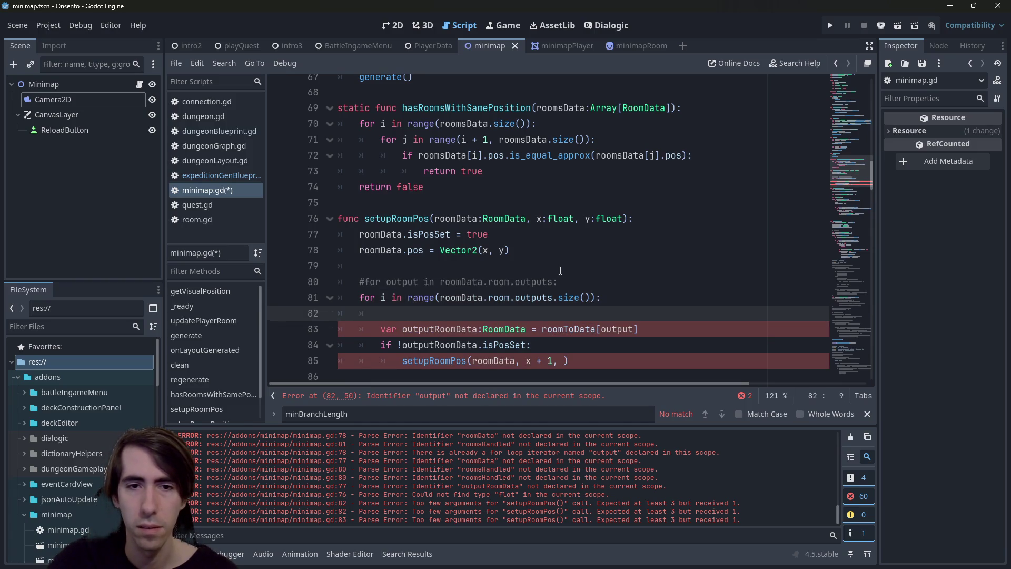
pyautogui.press('Up')
pyautogui.press('Up')
pyautogui.hotkey('ctrl', 'shift', 'Right')
pyautogui.hotkey('ctrl', 'shift', 'Right')
pyautogui.hotkey('ctrl', 'shift', 'Right')
pyautogui.hotkey('ctrl', 'c')
pyautogui.press('Down')
pyautogui.press('Down')
pyautogui.hotkey('ctrl', 'v')
pyautogui.write('[')
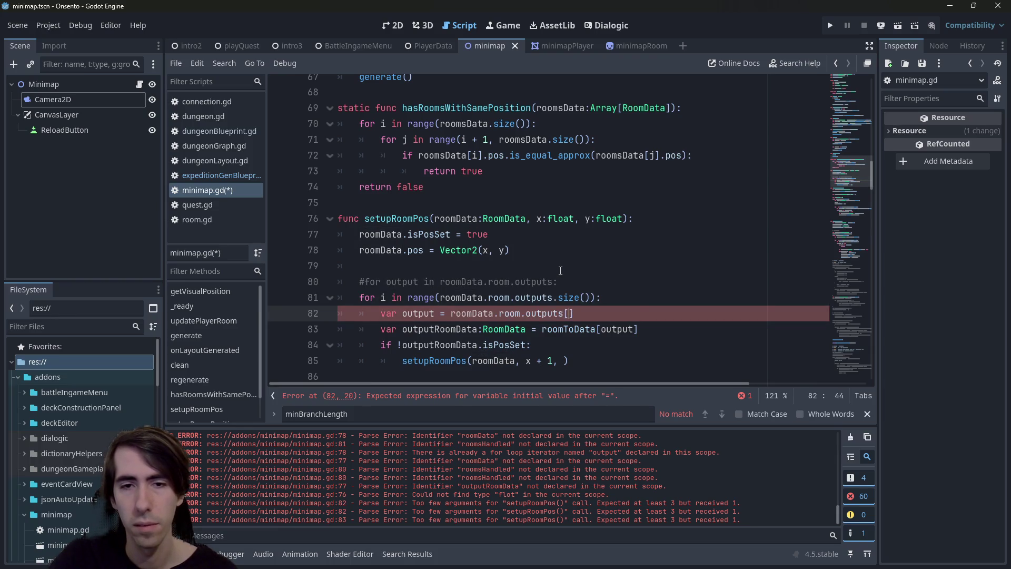
pyautogui.write('i')
pyautogui.hotkey('ctrl', 's')
# Step: Append 'Index' to the output variable name and save the script
pyautogui.click(433, 317)
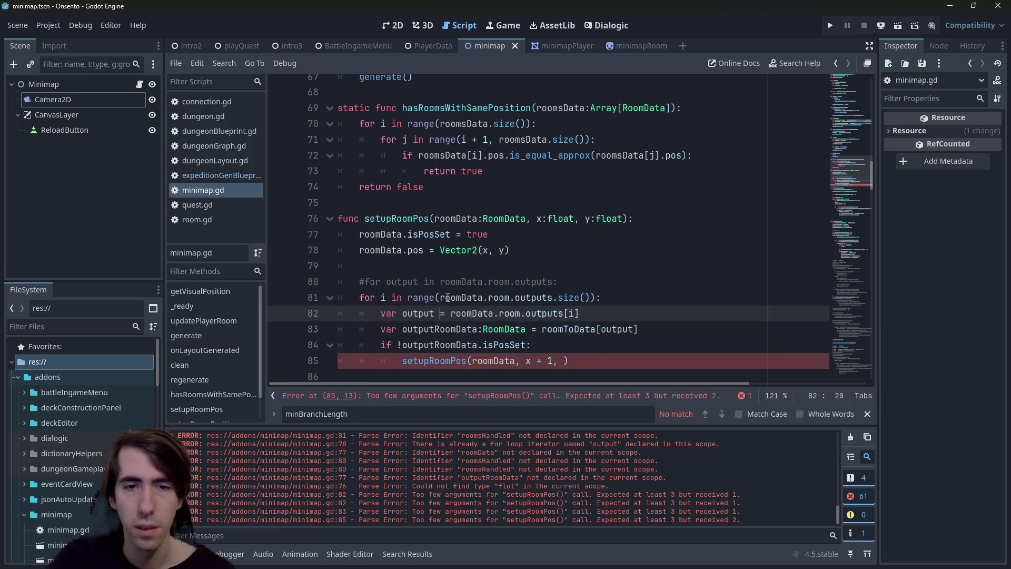
pyautogui.write('Index')
pyautogui.hotkey('ctrl', 's')
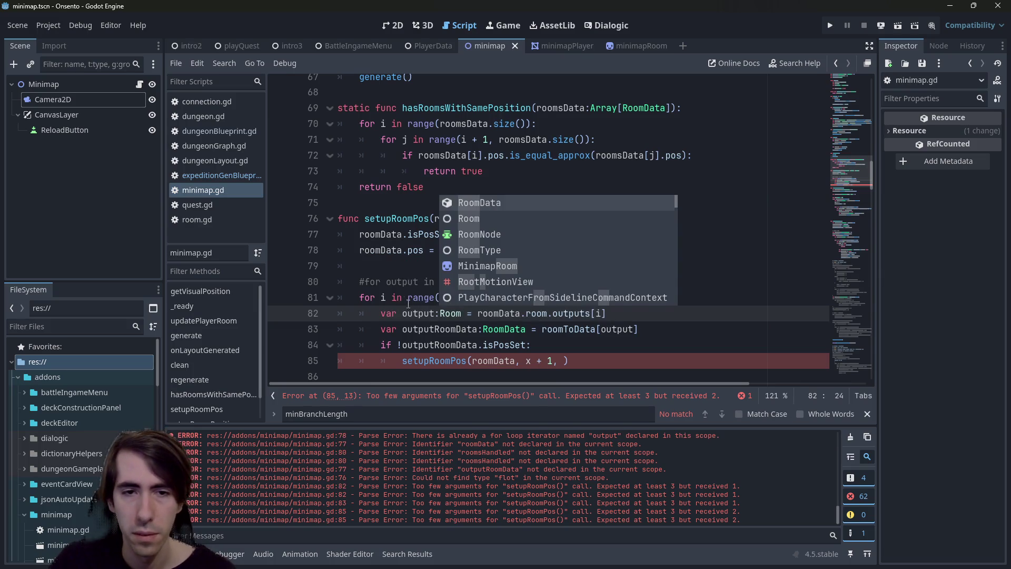
pyautogui.doubleClick(412, 313)
# Step: Pass 'y + i' as the extra argument of the recursive setupRoomPos call
pyautogui.click(562, 361)
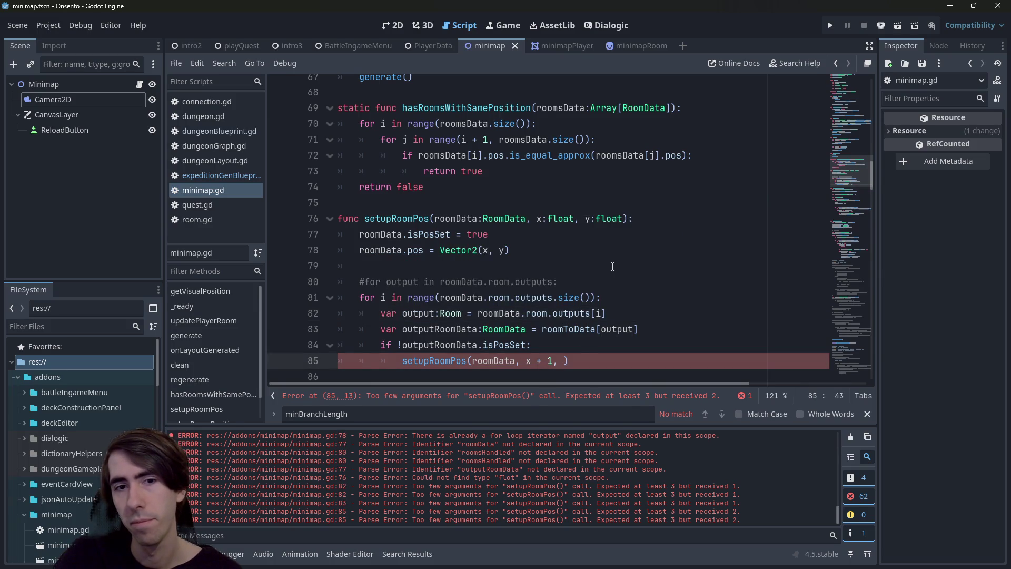
pyautogui.write('y + i')
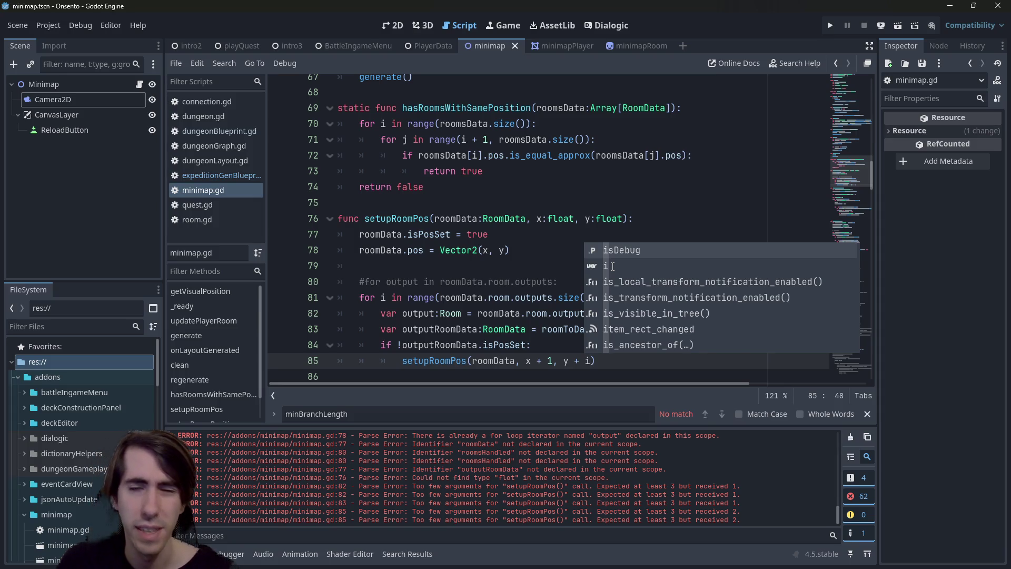
pyautogui.click(512, 345)
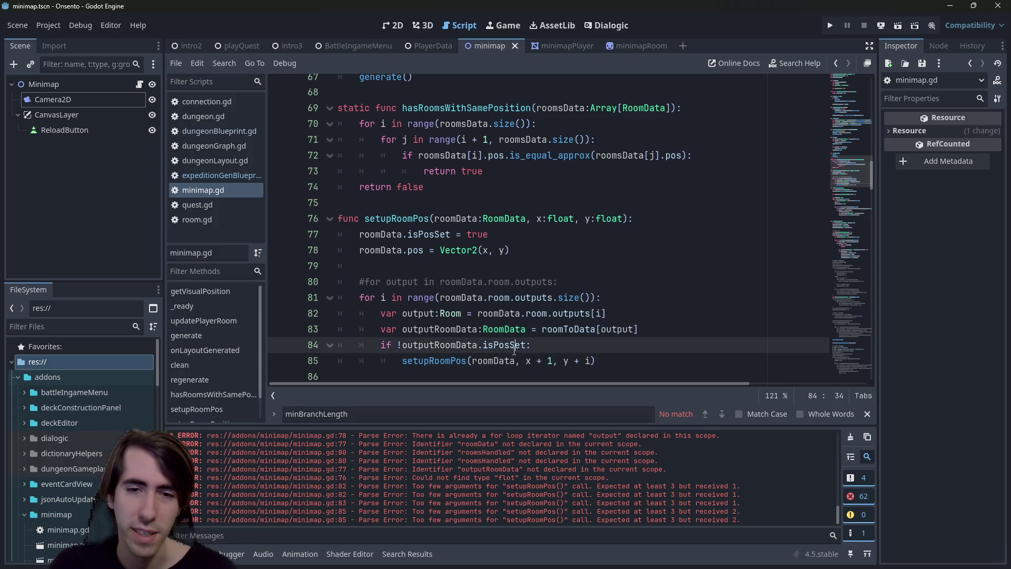
pyautogui.scroll(-1, 555, 340)
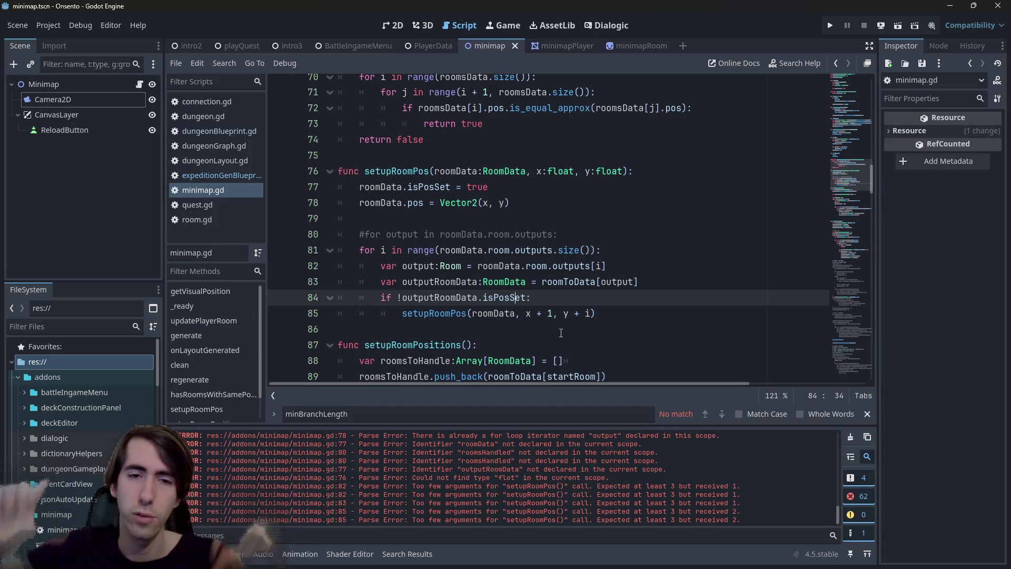
pyautogui.click(601, 311)
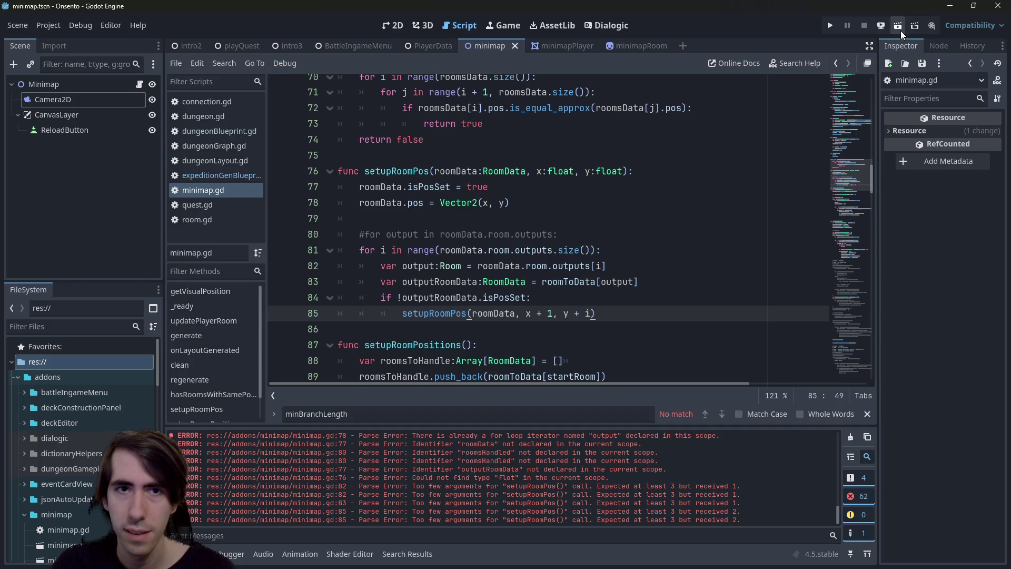
pyautogui.doubleClick(396, 171)
# Step: Add the call 'setupRoomPos(startRoomData, 0, 0)' after the last commented line of setupRoomPositions
pyautogui.scroll(-15, 508, 187)
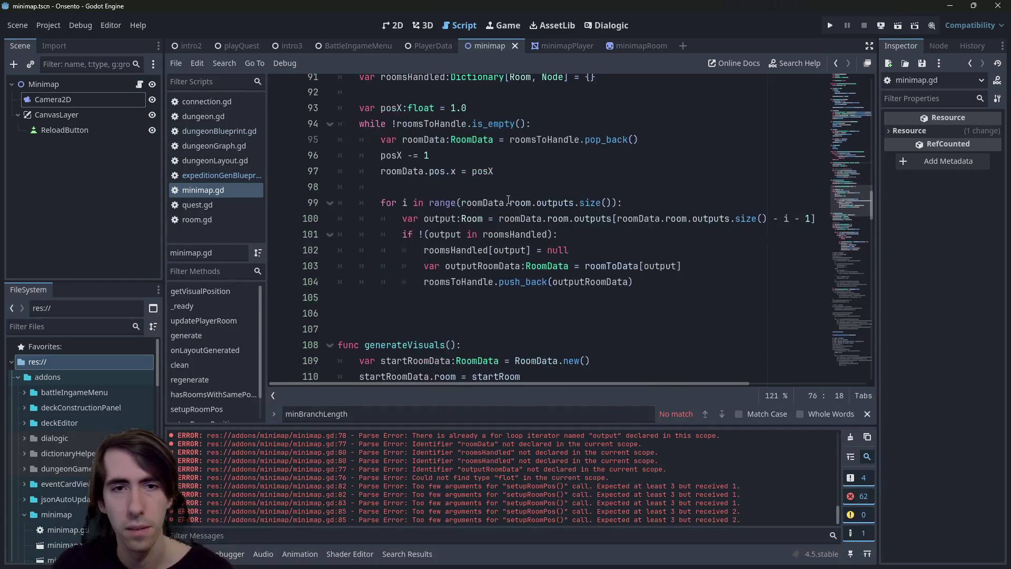
pyautogui.scroll(-11, 508, 199)
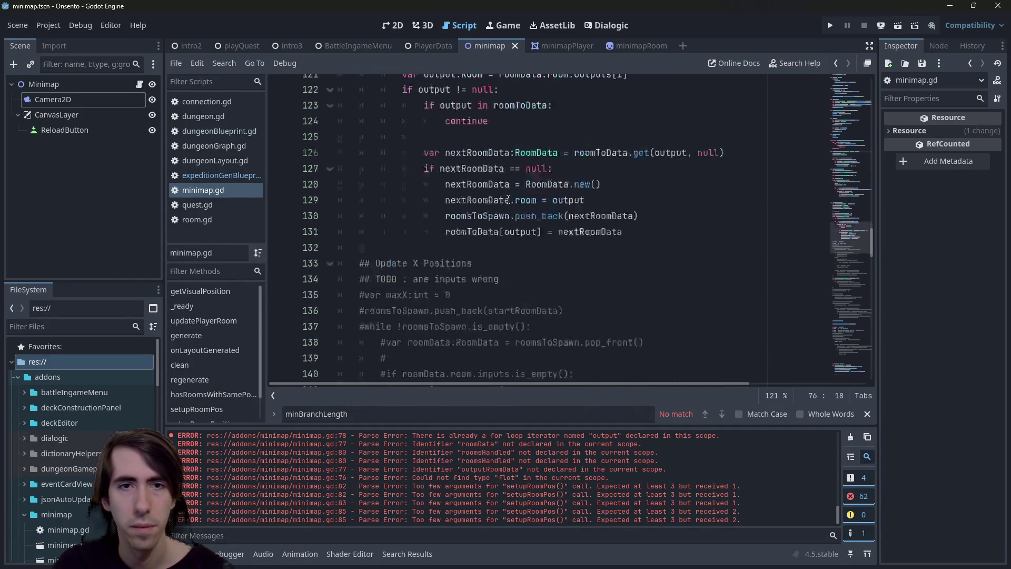
pyautogui.click(637, 210)
pyautogui.click(650, 182)
pyautogui.press('Return')
pyautogui.press('Return')
pyautogui.press('Up')
pyautogui.write('setupRoomPos(')
pyautogui.scroll(4, 626, 181)
pyautogui.write('start')
pyautogui.press('Down')
pyautogui.press('Return')
pyautogui.write(', 0, 0')
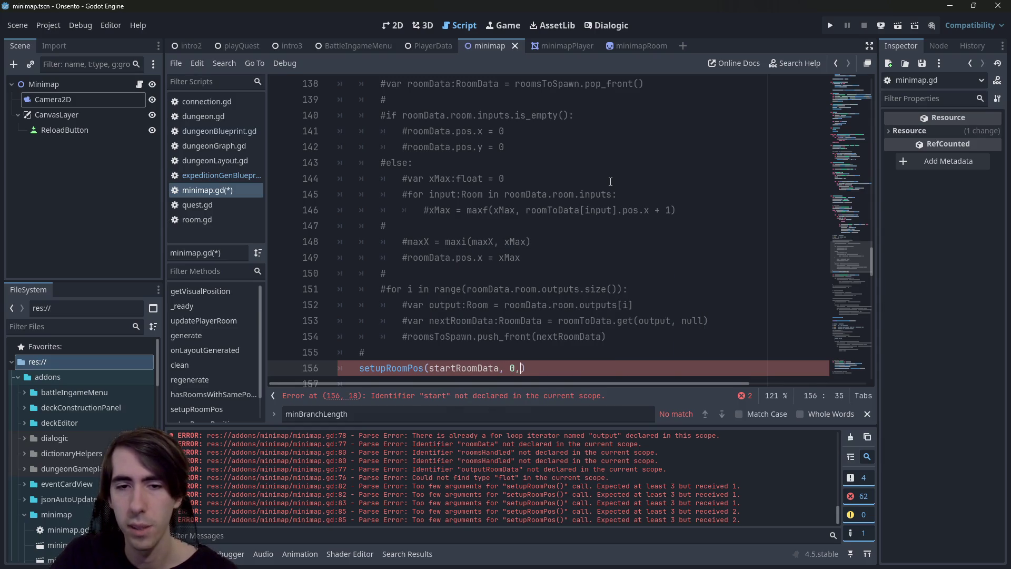
# Step: Save minimap.gd, jump to the setupRoomPos definition, and run the minimap scene
pyautogui.hotkey('ctrl', 's')
pyautogui.keyDown('ctrl'); pyautogui.click(390, 368); pyautogui.keyUp('ctrl')
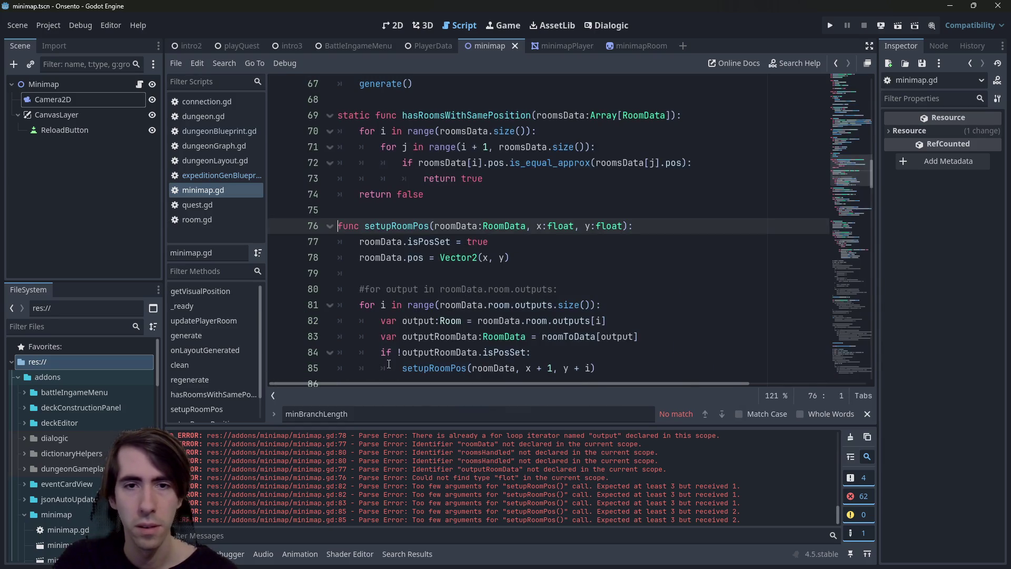
pyautogui.click(895, 31)
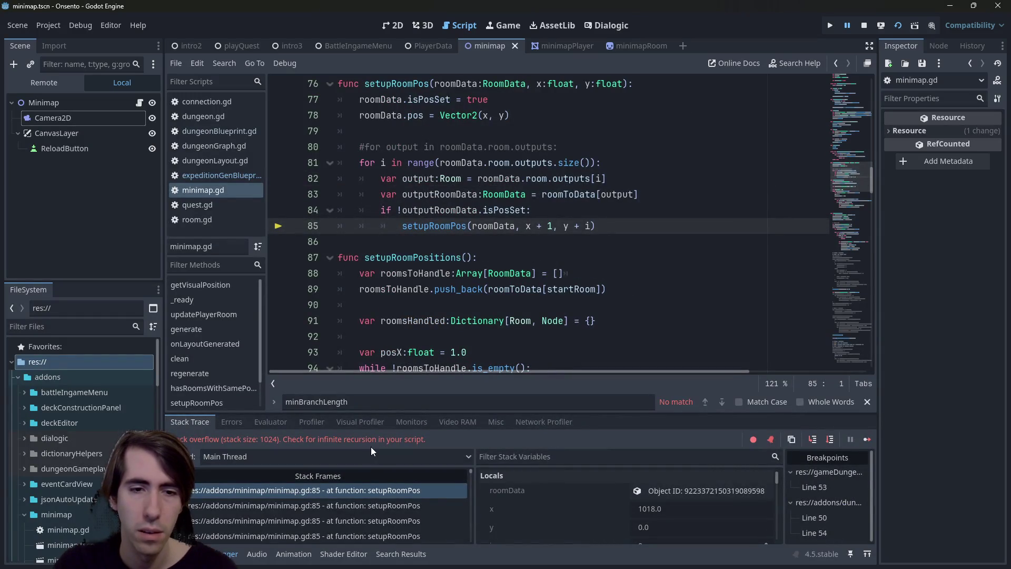
# Step: Inspect the debugger values of outputRoomData and isPosSet after the stack overflow
pyautogui.scroll(2, 508, 292)
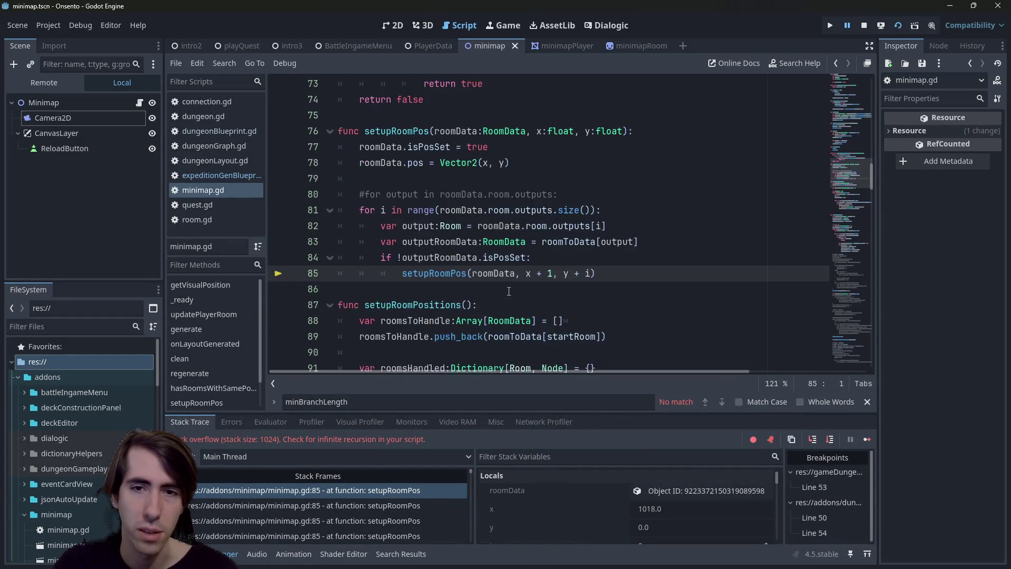
pyautogui.moveTo(508, 292)
pyautogui.doubleClick(435, 306)
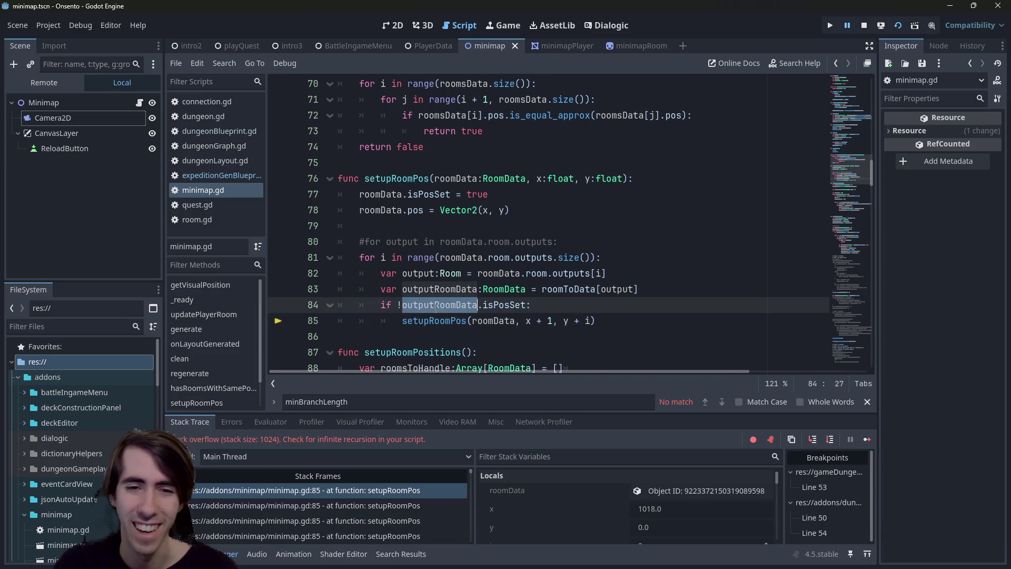
pyautogui.moveTo(494, 308)
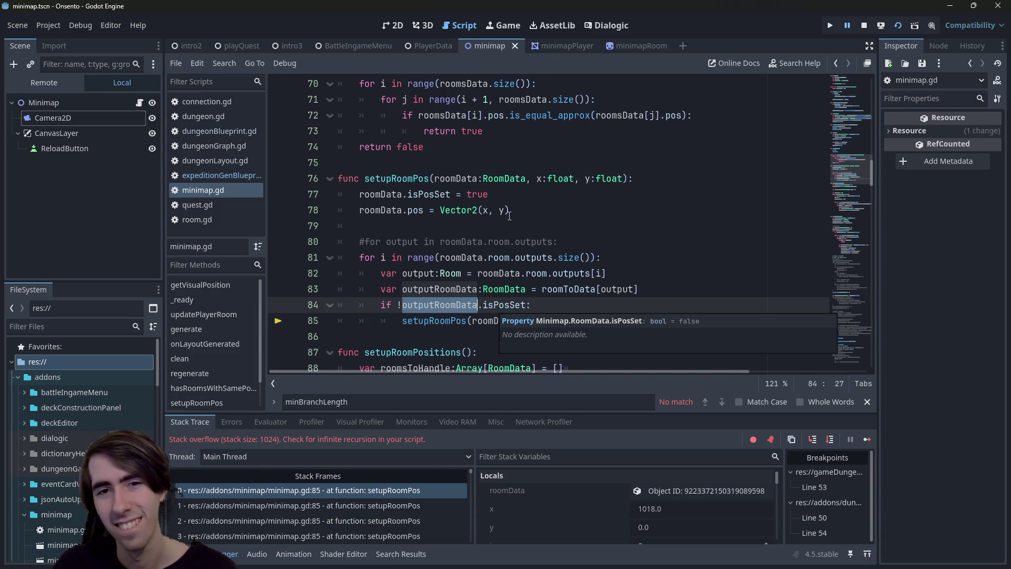
pyautogui.doubleClick(429, 194)
pyautogui.moveTo(429, 194)
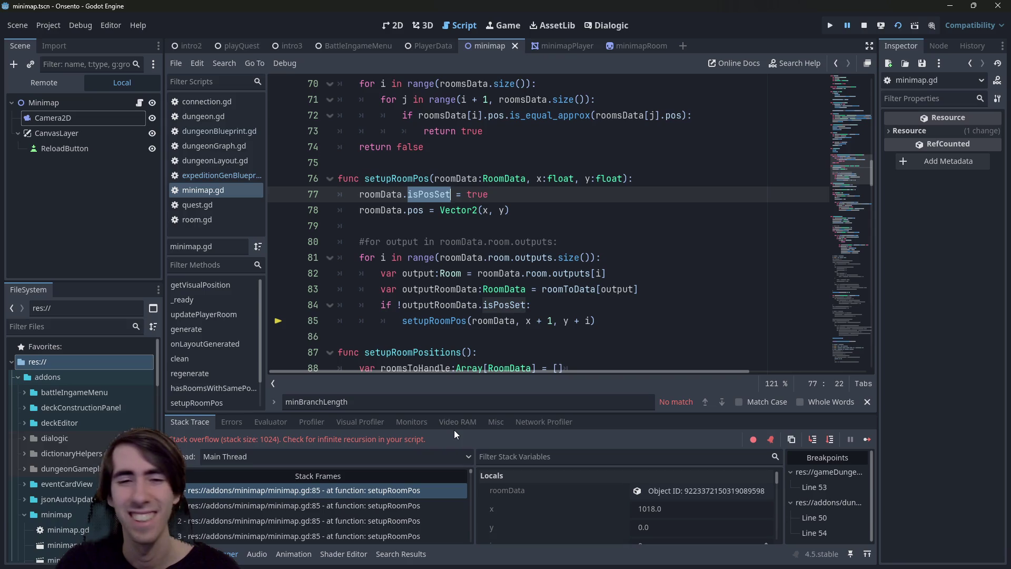
# Step: Check x's value (1018.0) and re-examine the roomData.isPosSet check on line 77
pyautogui.moveTo(479, 317)
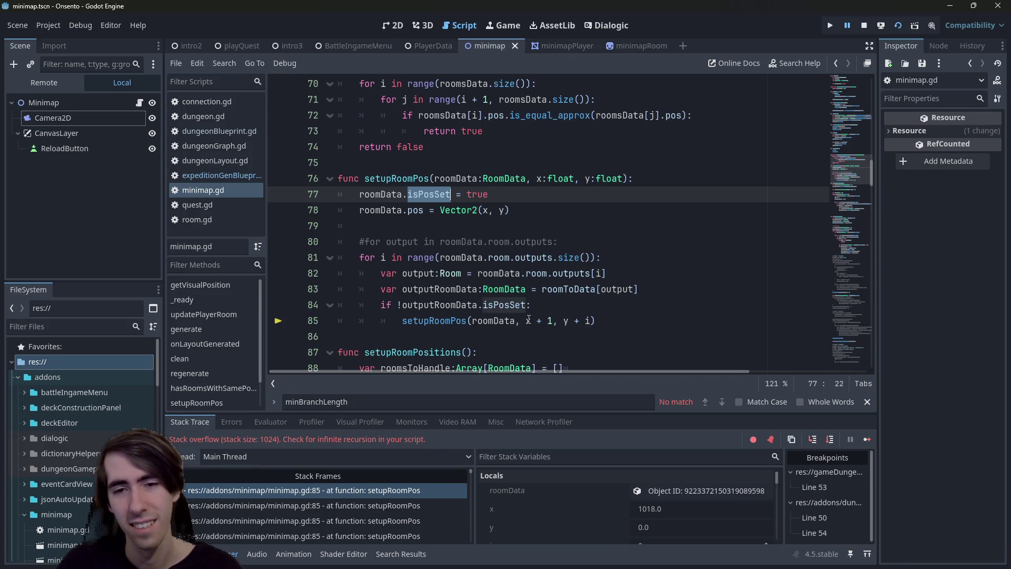
pyautogui.moveTo(528, 319)
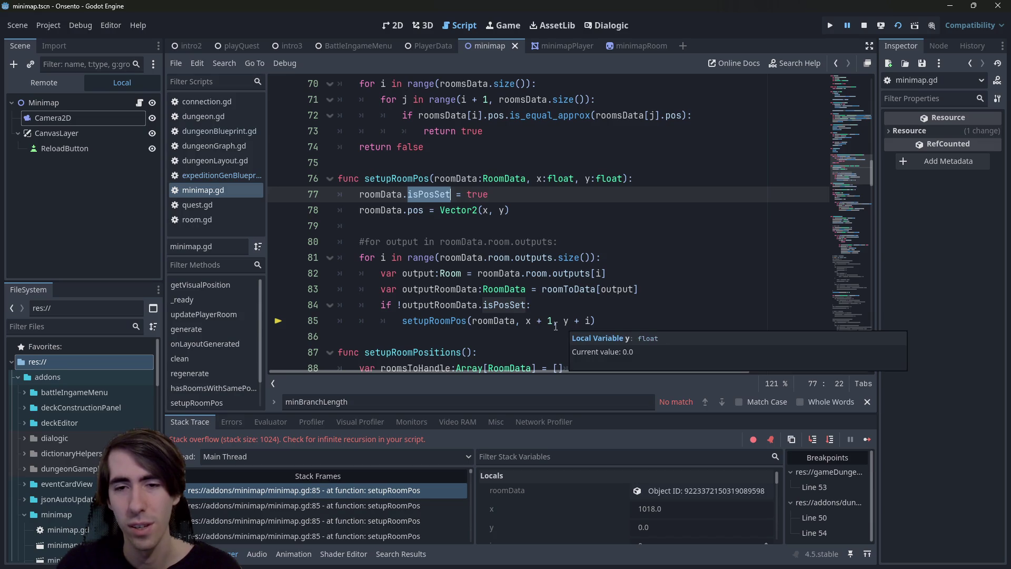
pyautogui.click(530, 320)
pyautogui.moveTo(529, 320)
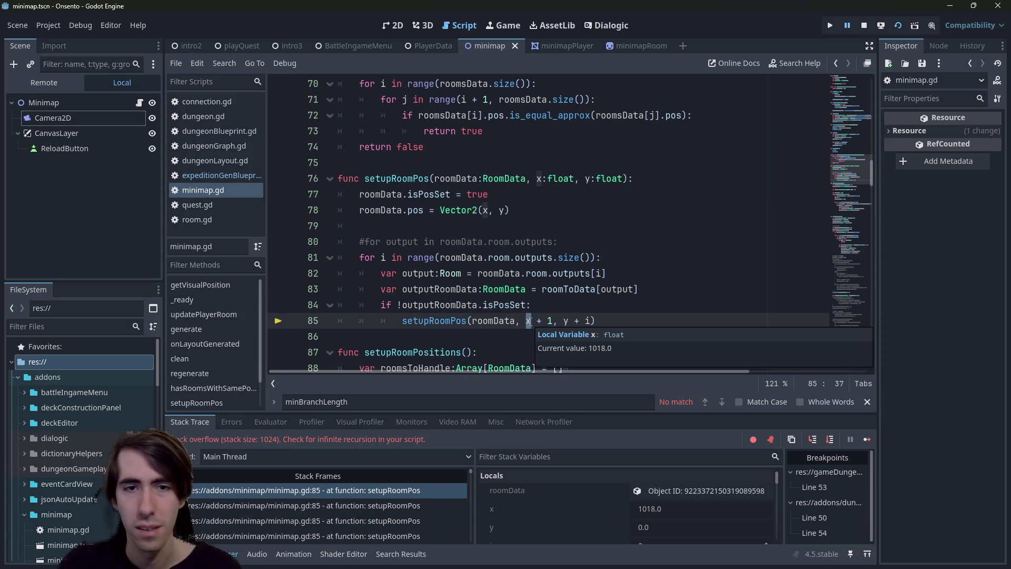
pyautogui.doubleClick(432, 194)
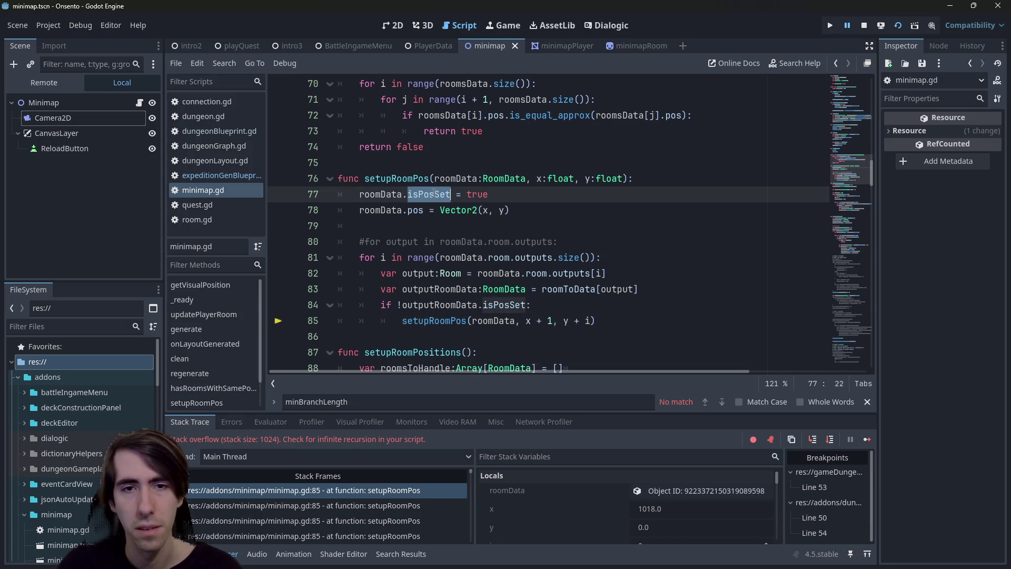
pyautogui.moveTo(433, 193)
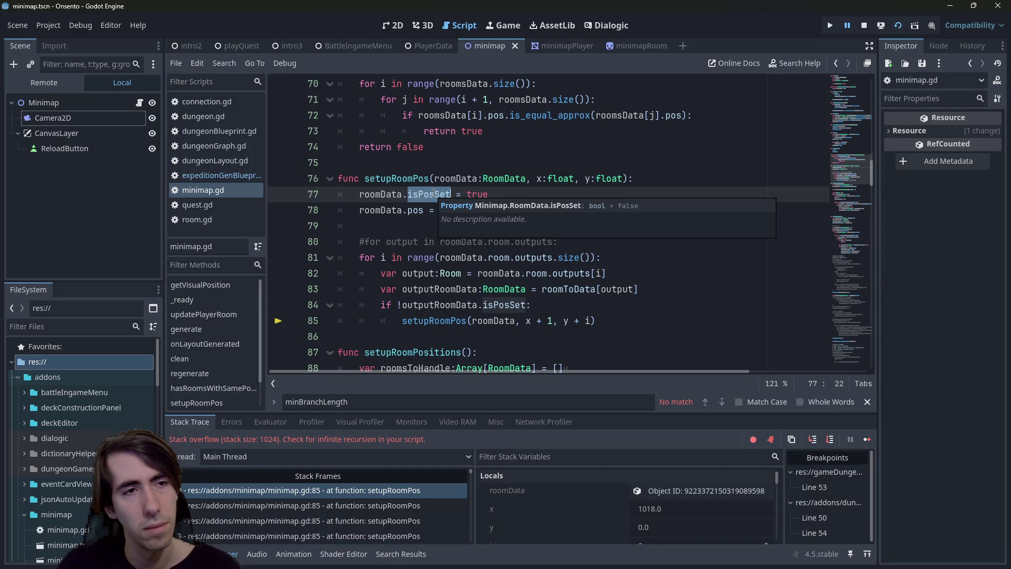
pyautogui.moveTo(479, 181)
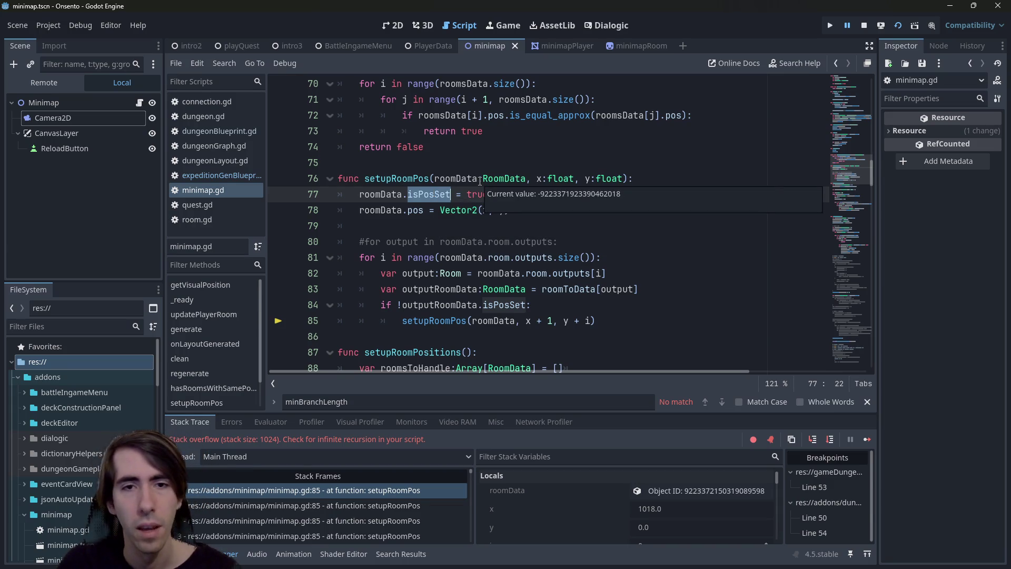
pyautogui.moveTo(451, 195)
pyautogui.mouseDown()
pyautogui.moveTo(419, 179)
pyautogui.moveTo(476, 194)
pyautogui.moveTo(359, 194)
pyautogui.moveTo(339, 178)
pyautogui.moveTo(634, 178)
pyautogui.mouseUp()
pyautogui.click(676, 174)
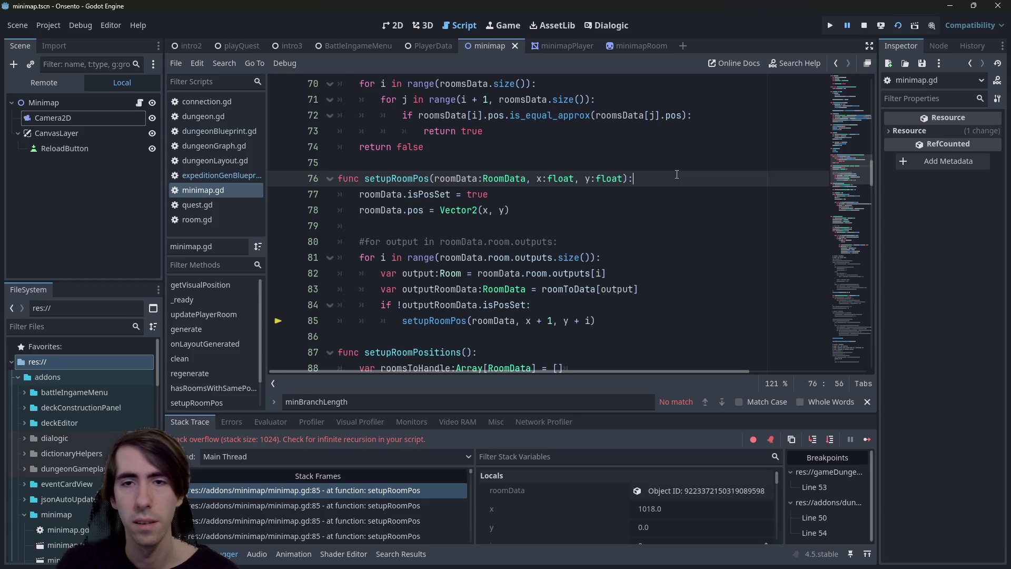
# Step: Add 'if roomData.isPosSet: return' as the first lines of setupRoomPos
pyautogui.press('Return')
pyautogui.write('if roomData.isPosSet')
pyautogui.press('Return')
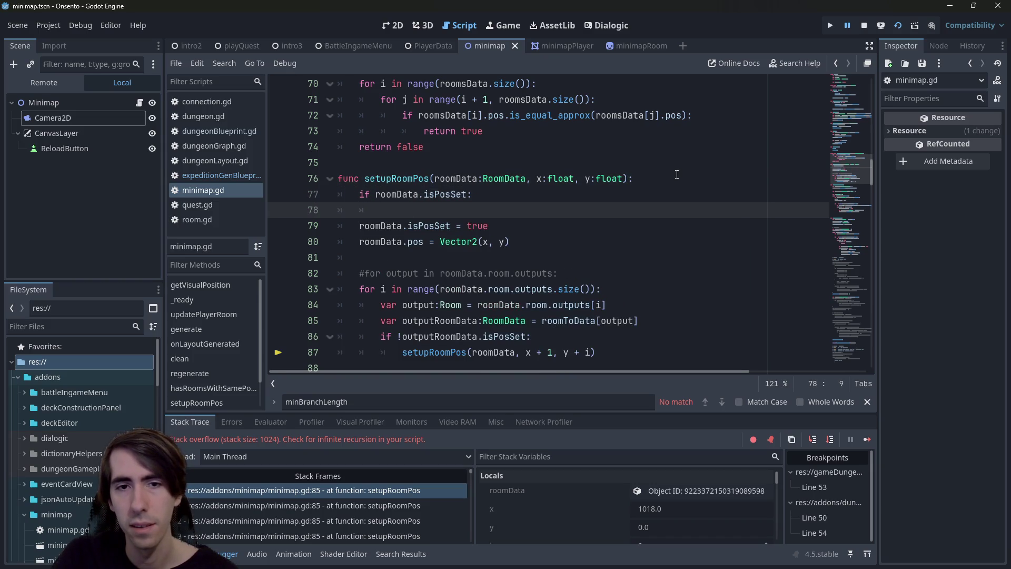
pyautogui.press('Return')
pyautogui.press('Up')
pyautogui.write('retu')
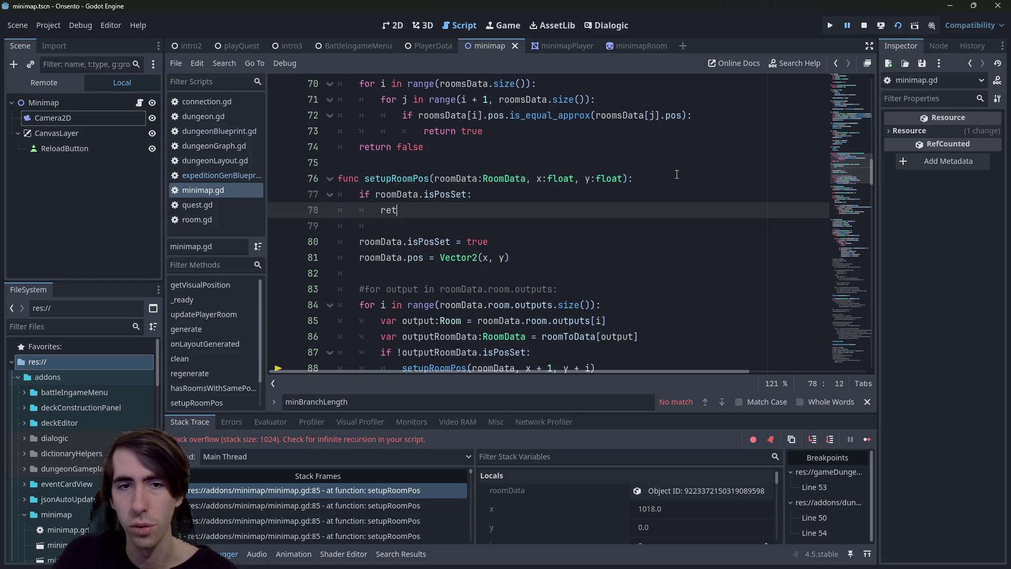
pyautogui.press('Return')
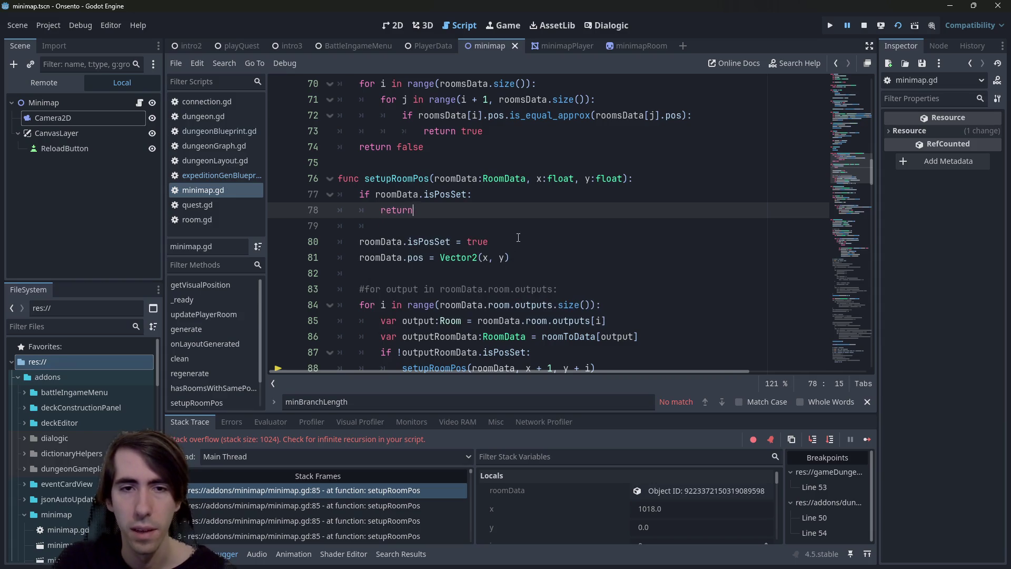
# Step: Delete the outputRoomData.isPosSet guard, dedent the recursive call, and save
pyautogui.scroll(-1, 562, 301)
pyautogui.click(562, 301)
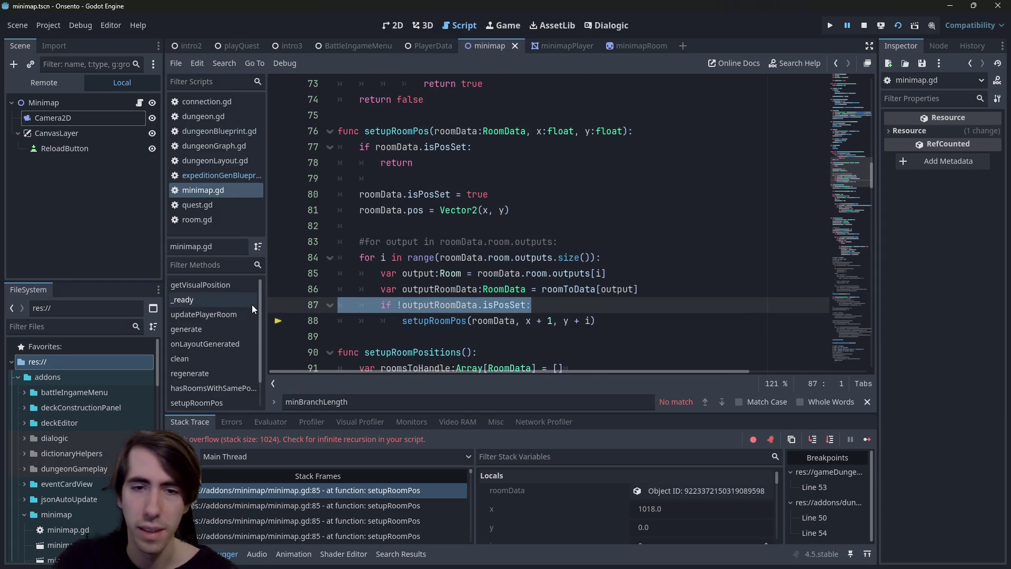
pyautogui.hotkey('ctrl', 'shift', 'k')
pyautogui.hotkey('shift', 'Tab')
pyautogui.press('Home')
pyautogui.hotkey('shift', 'Tab')
pyautogui.hotkey('ctrl', 's')
# Step: Stop the debug run and review the new early-return lines 77–80
pyautogui.click(865, 26)
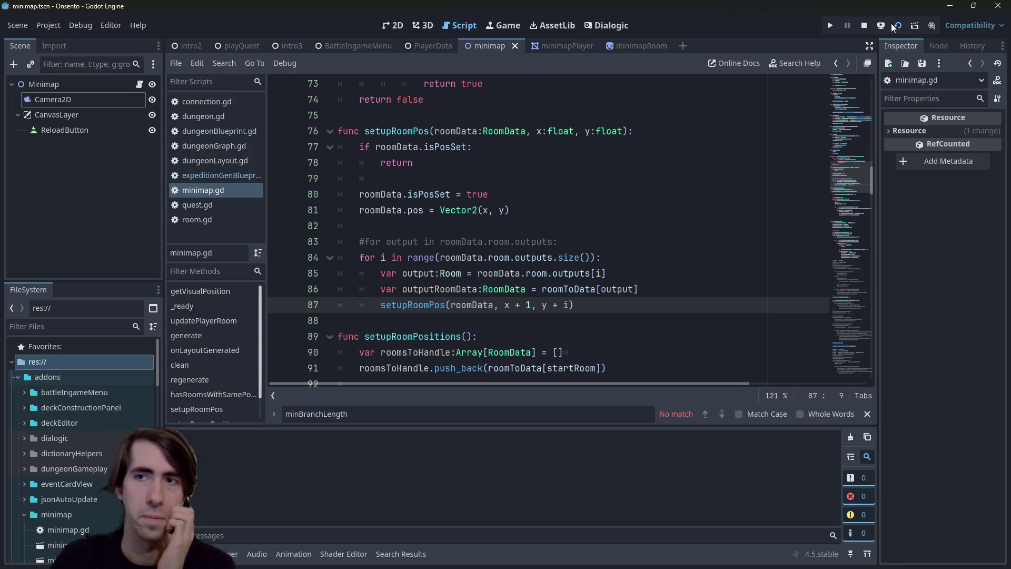
pyautogui.moveTo(488, 194); pyautogui.dragTo(268, 151)
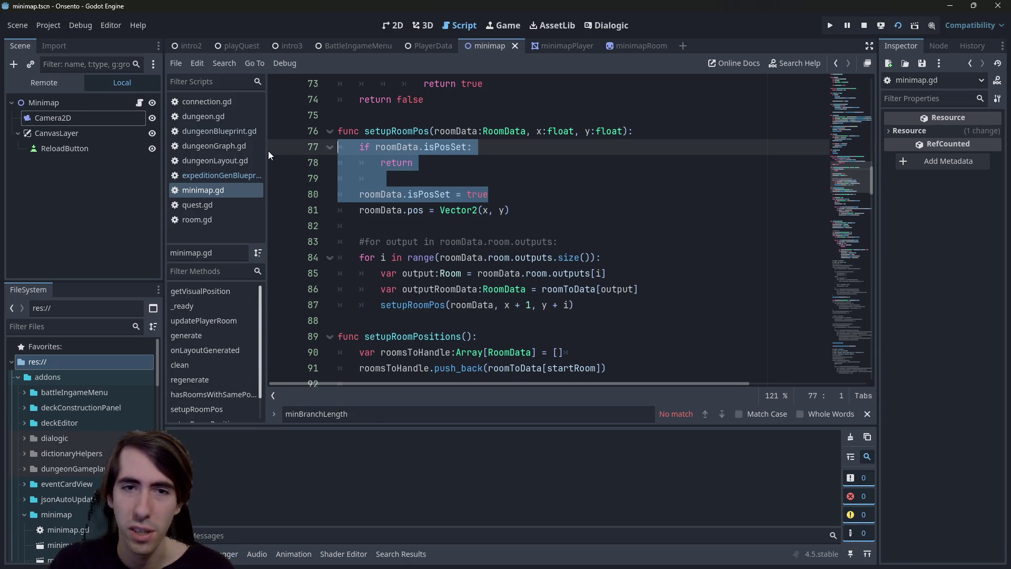
pyautogui.click(518, 198)
# Step: Test-run the current scene twice to check the room layout
pyautogui.press('F6')
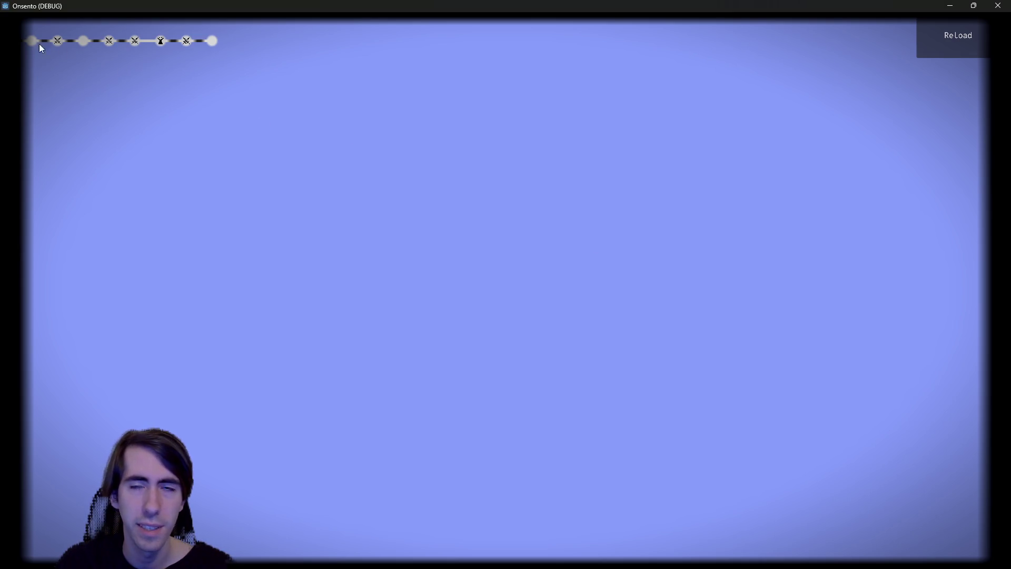
pyautogui.click(992, 5)
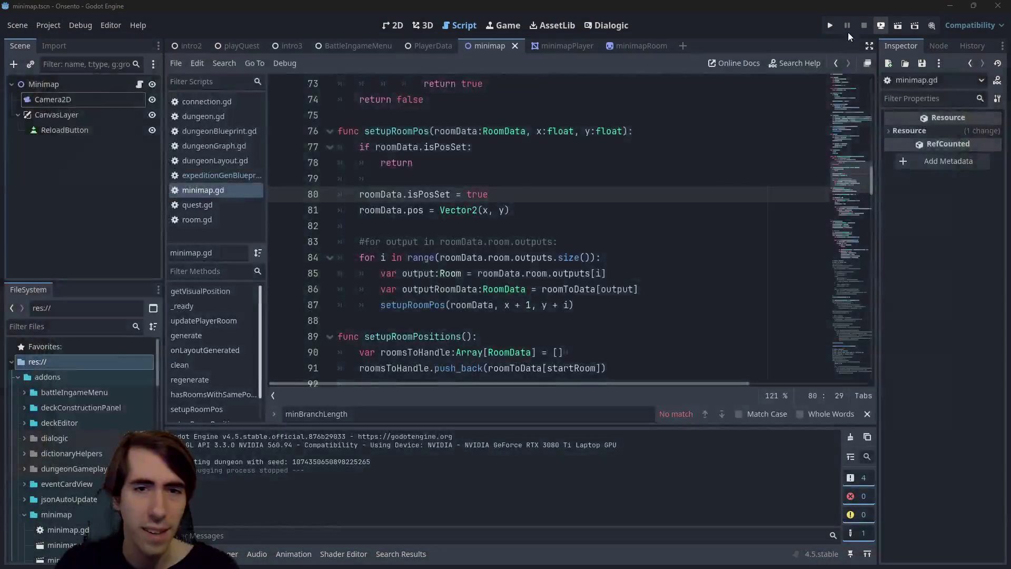
pyautogui.click(901, 30)
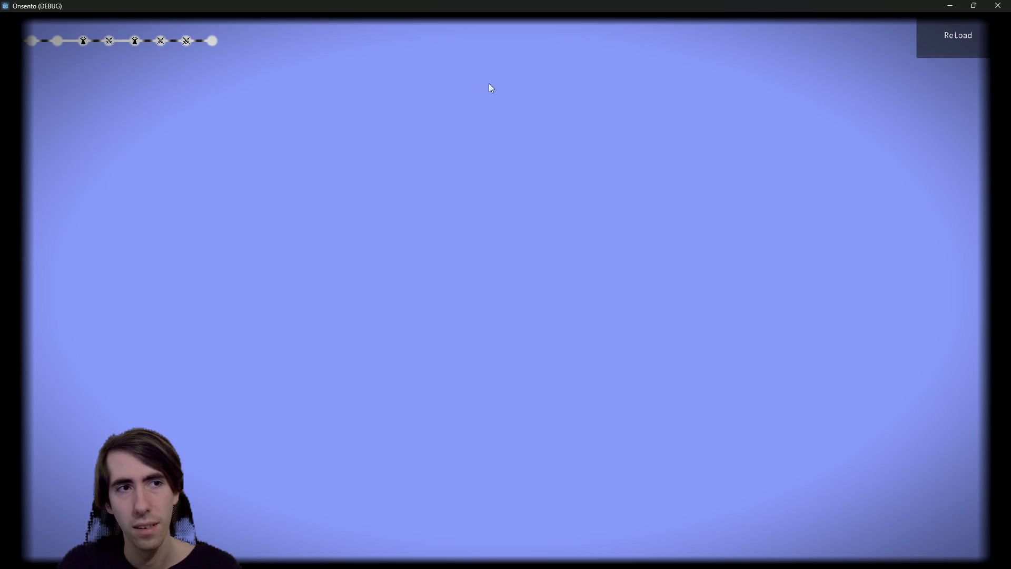
pyautogui.click(997, 5)
# Step: Move the Camera2D on the 2D canvas, then save and run the scene to check the view
pyautogui.click(396, 25)
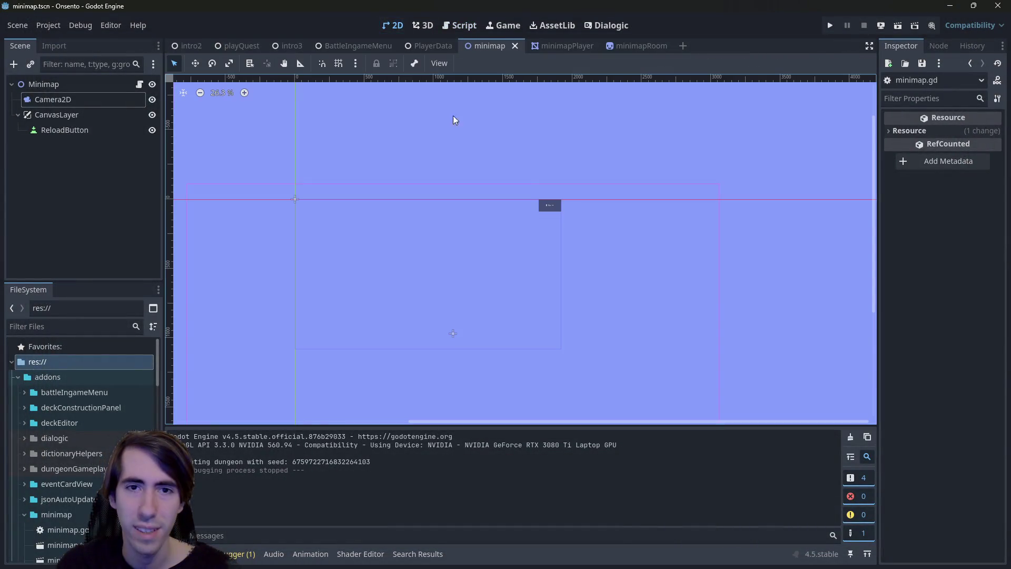
pyautogui.moveTo(406, 266); pyautogui.dragTo(429, 273)
pyautogui.moveTo(473, 339)
pyautogui.mouseDown()
pyautogui.moveTo(436, 299)
pyautogui.moveTo(438, 279)
pyautogui.mouseUp()
pyautogui.press('F5')
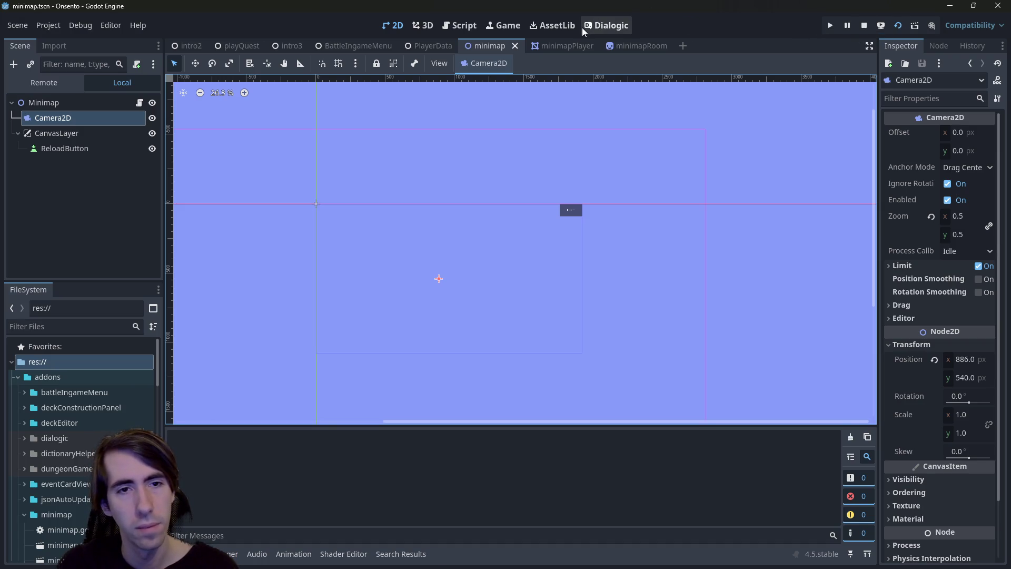
pyautogui.press('F5')
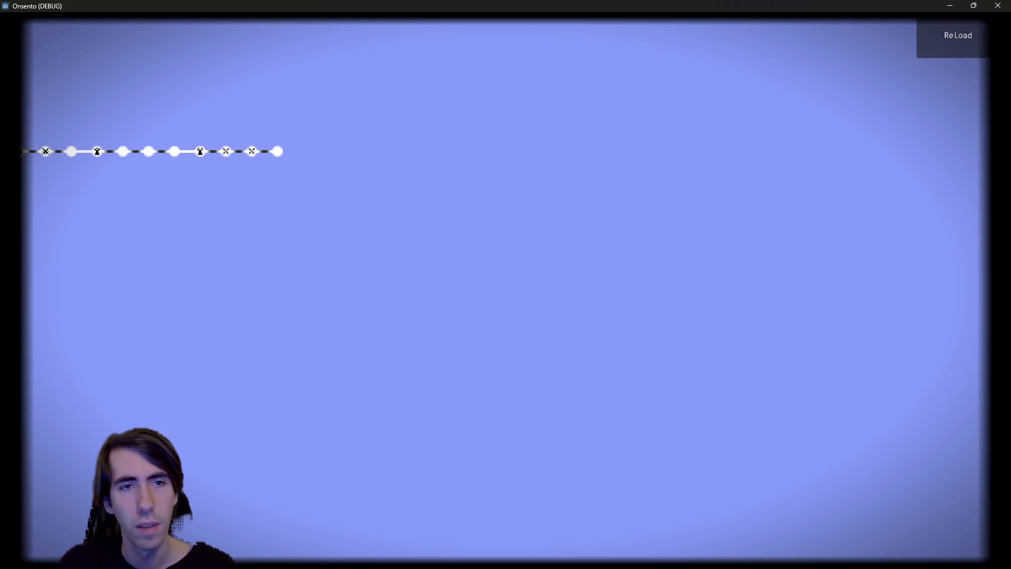
pyautogui.click(997, 5)
# Step: Shift the Camera2D left to 480, 551 and run the scene again
pyautogui.click(462, 26)
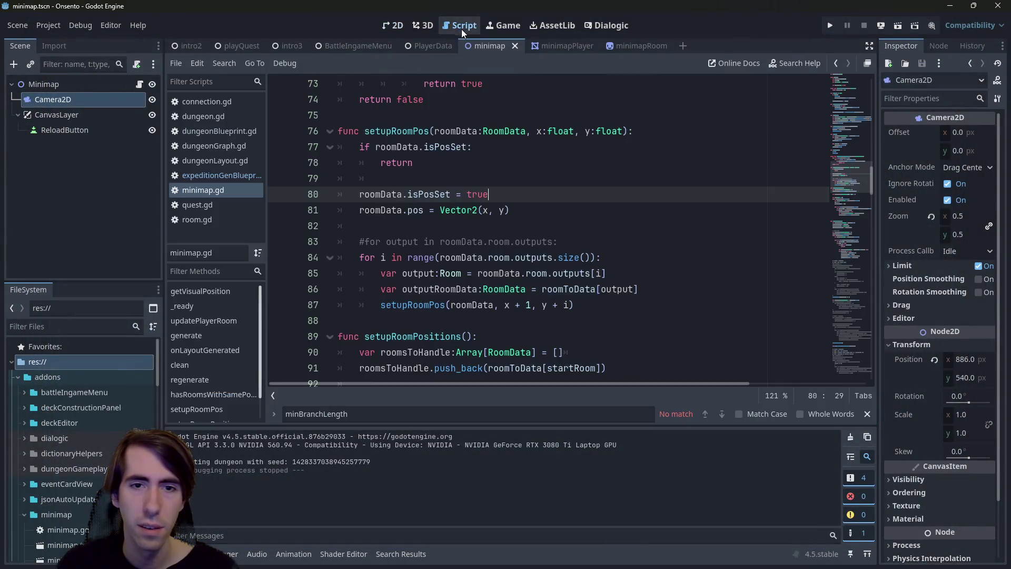
pyautogui.doubleClick(507, 305)
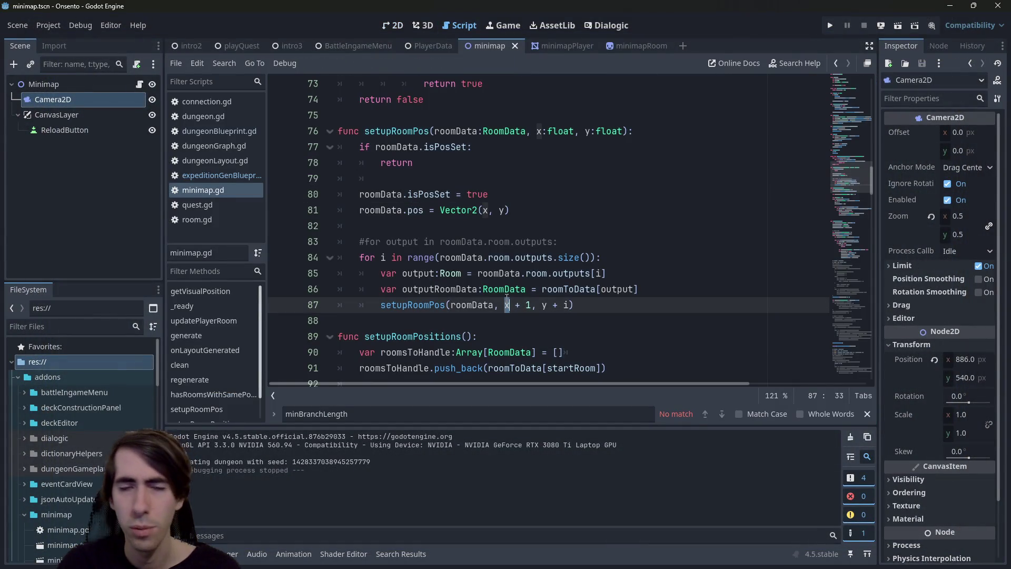
pyautogui.click(400, 27)
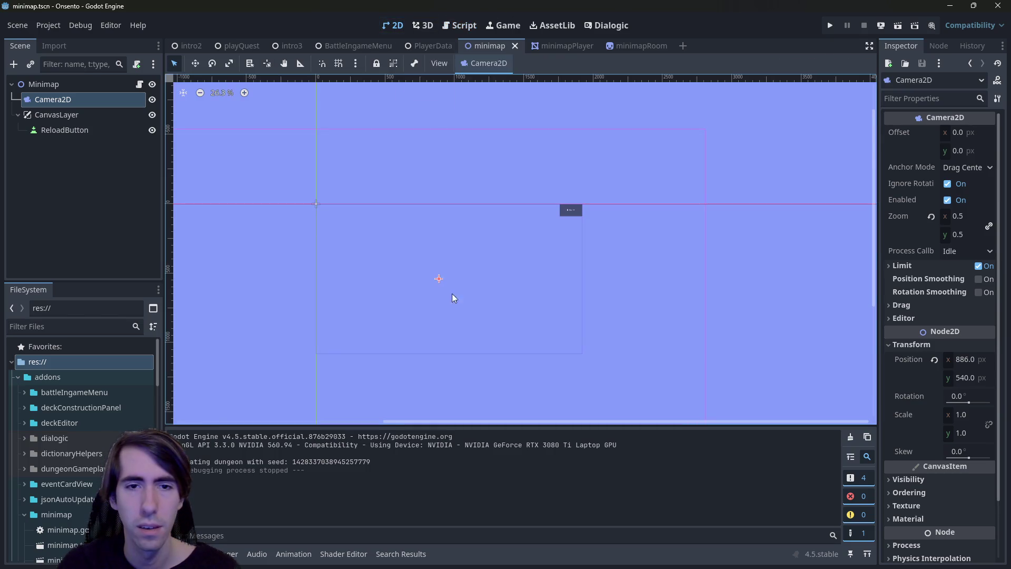
pyautogui.moveTo(439, 282); pyautogui.dragTo(383, 284)
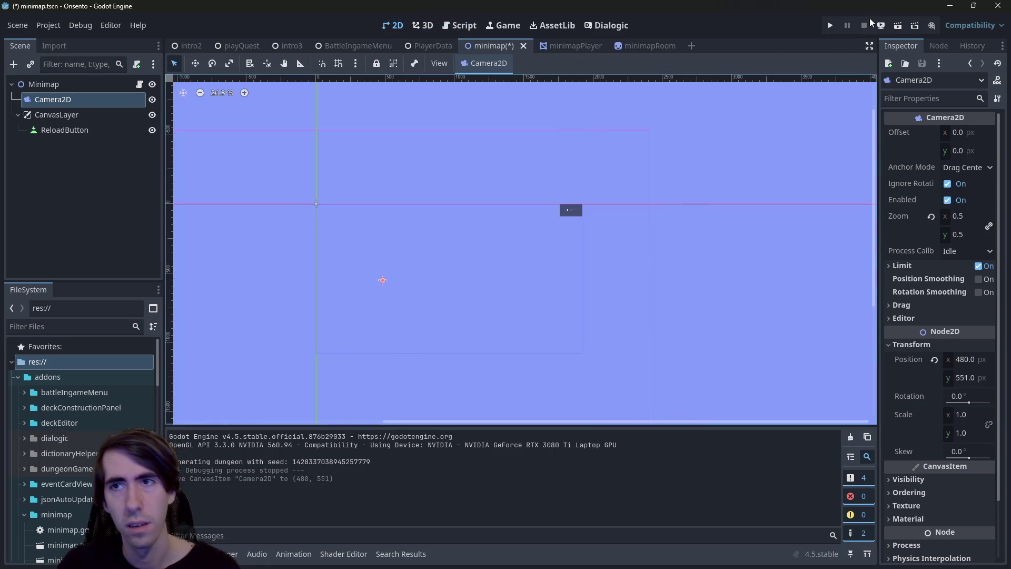
pyautogui.click(898, 25)
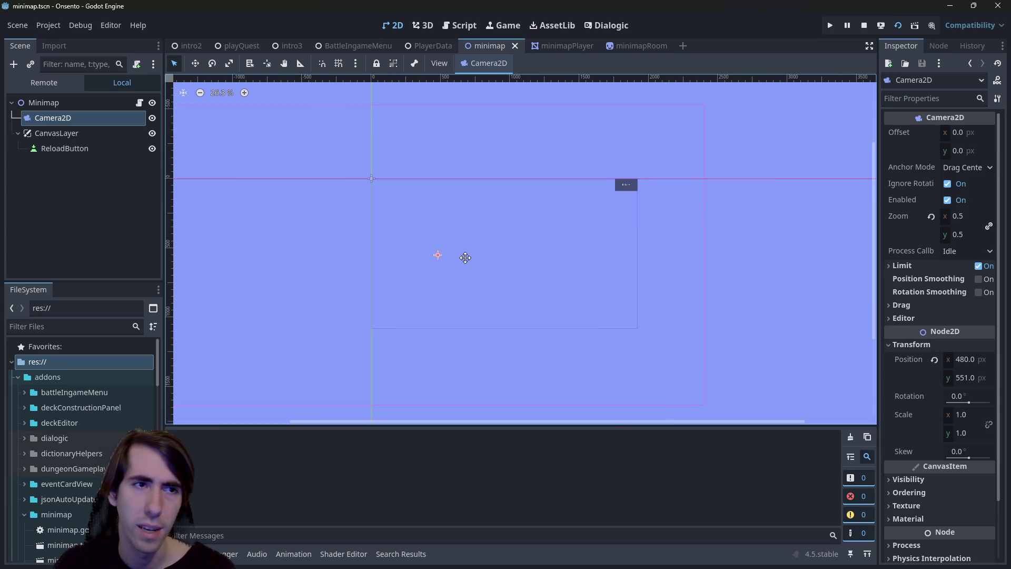
pyautogui.moveTo(476, 232); pyautogui.dragTo(447, 239)
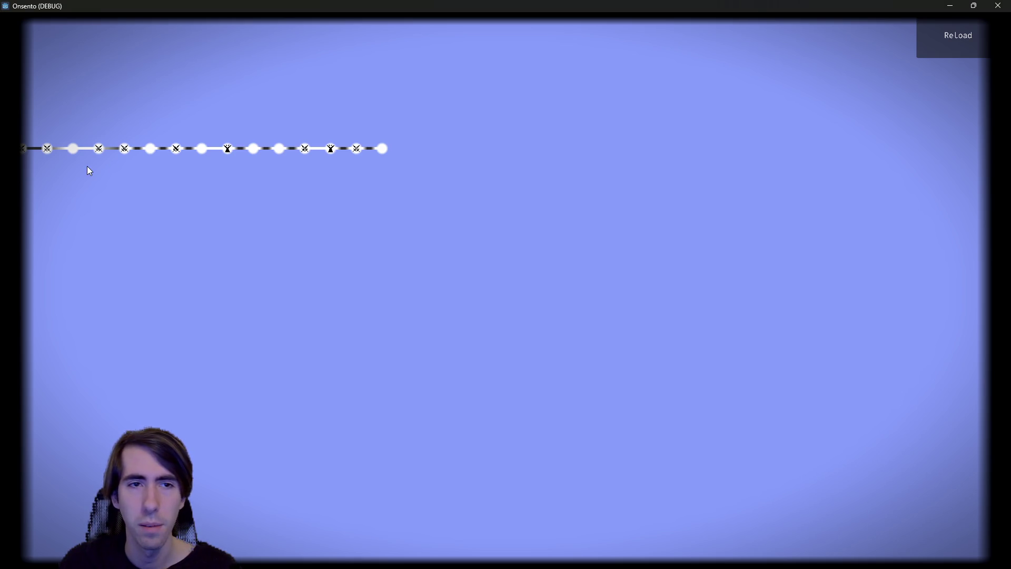
pyautogui.click(996, 5)
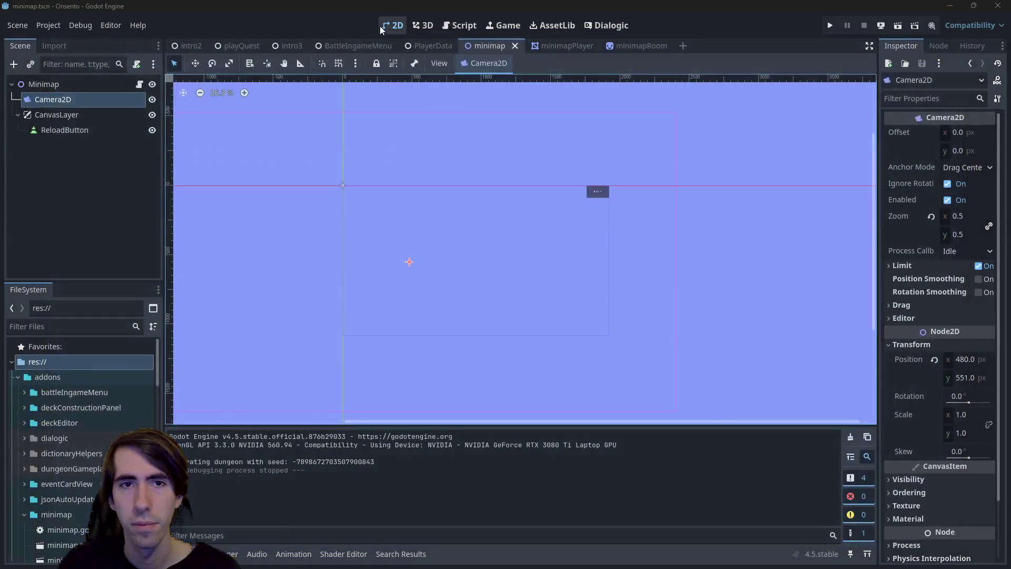
# Step: Search minimap.gd for setupRoomPos and scroll down to the room setup calls
pyautogui.click(469, 23)
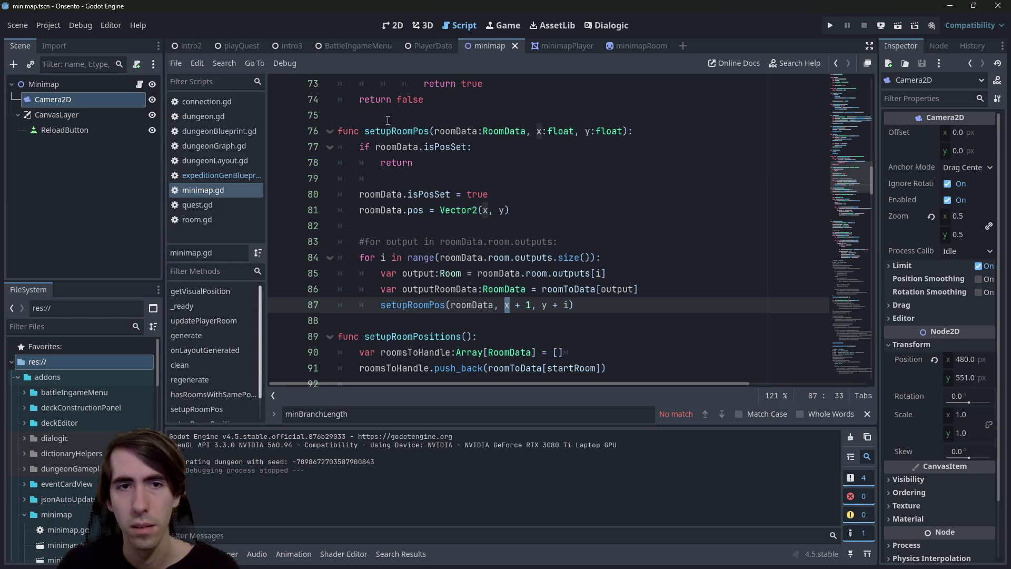
pyautogui.doubleClick(400, 131)
pyautogui.hotkey('ctrl', 'f')
pyautogui.press('Return')
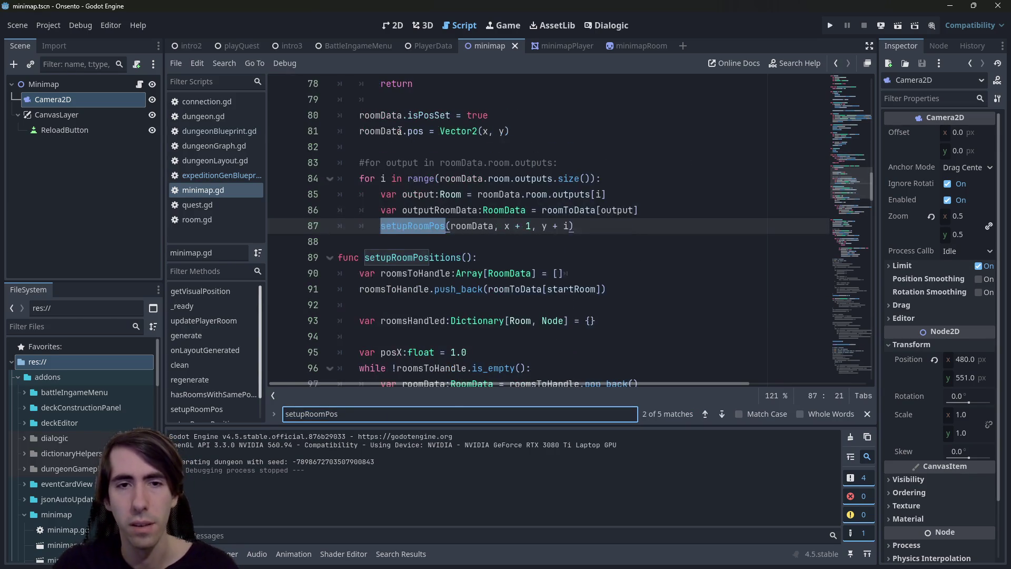
pyautogui.scroll(-10, 398, 142)
pyautogui.scroll(-15, 395, 152)
pyautogui.scroll(-9, 394, 152)
pyautogui.scroll(-2, 394, 152)
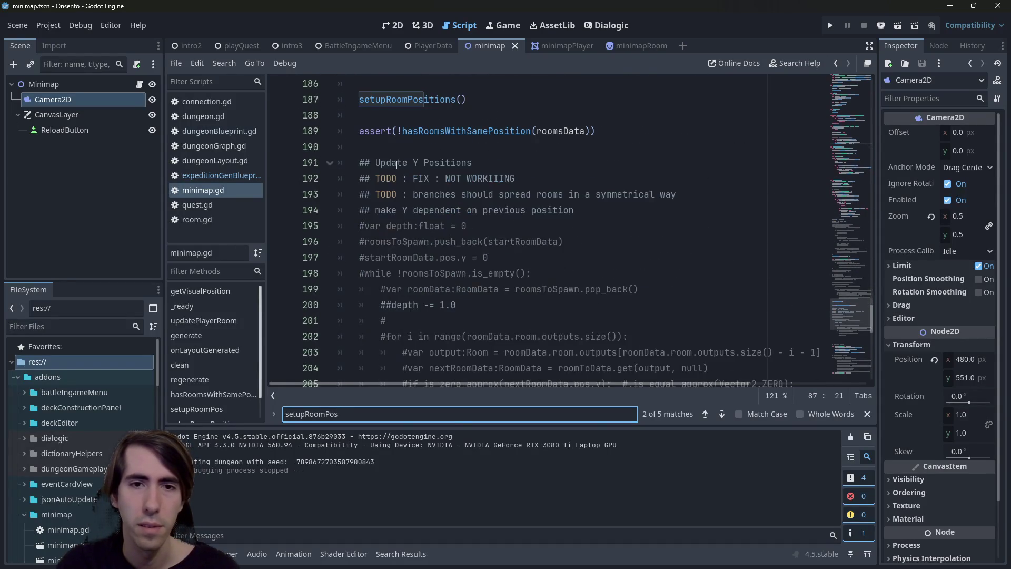
pyautogui.scroll(4, 396, 165)
# Step: Comment out the setupRoomPositions() call on line 187 and run the scene
pyautogui.click(463, 289)
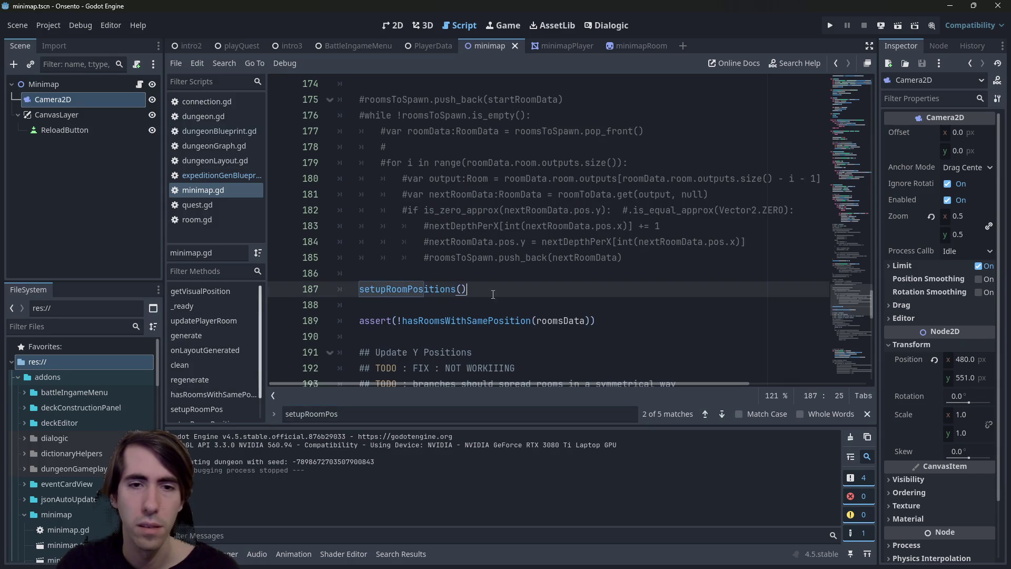
pyautogui.hotkey('ctrl', 'k')
pyautogui.scroll(7, 488, 289)
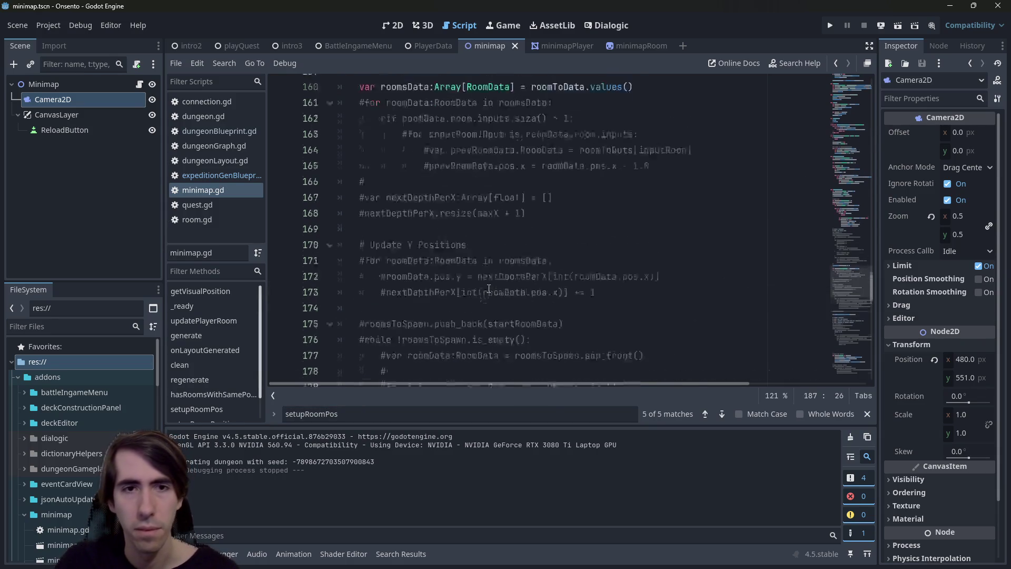
pyautogui.scroll(-19, 488, 289)
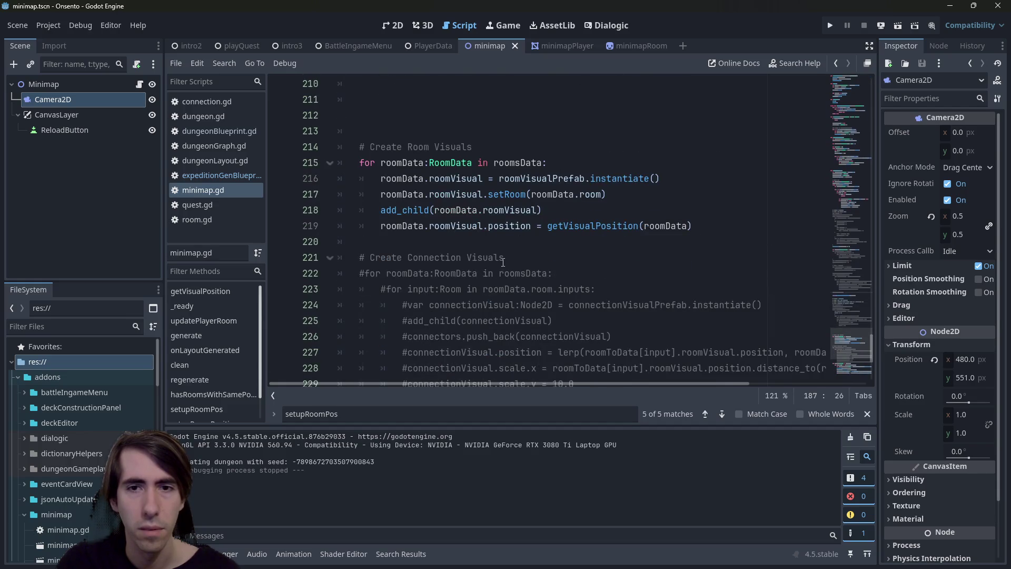
pyautogui.scroll(10, 503, 261)
pyautogui.click(897, 26)
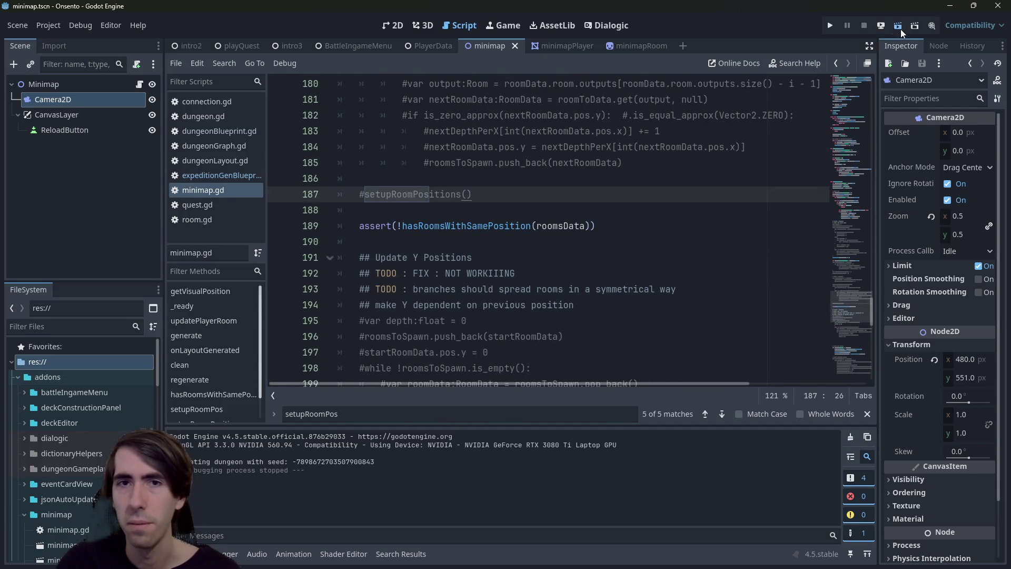
pyautogui.scroll(20, 508, 237)
pyautogui.scroll(-5, 508, 236)
pyautogui.scroll(15, 508, 236)
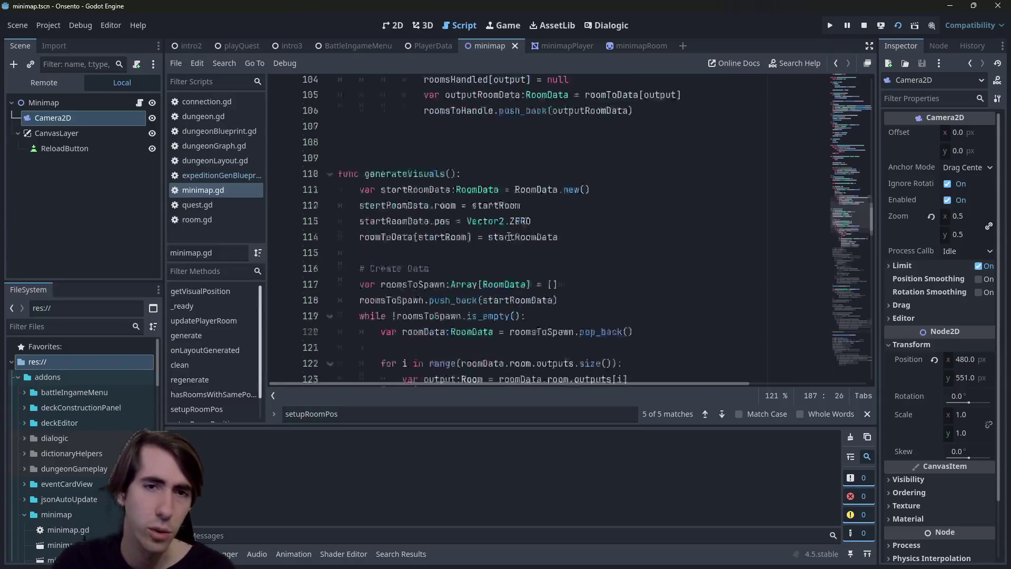
pyautogui.scroll(-1, 513, 230)
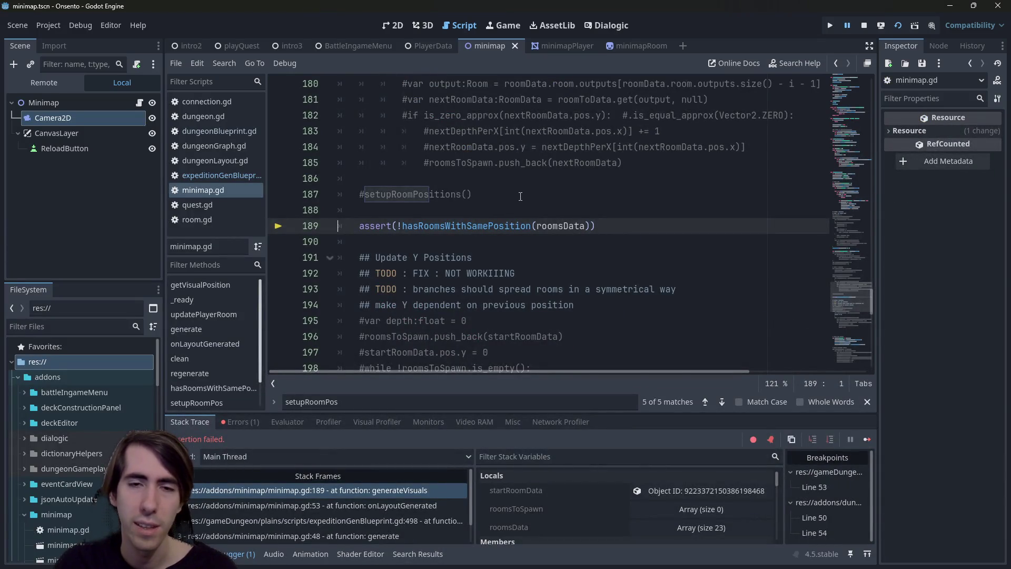
pyautogui.scroll(20, 511, 216)
pyautogui.scroll(12, 501, 237)
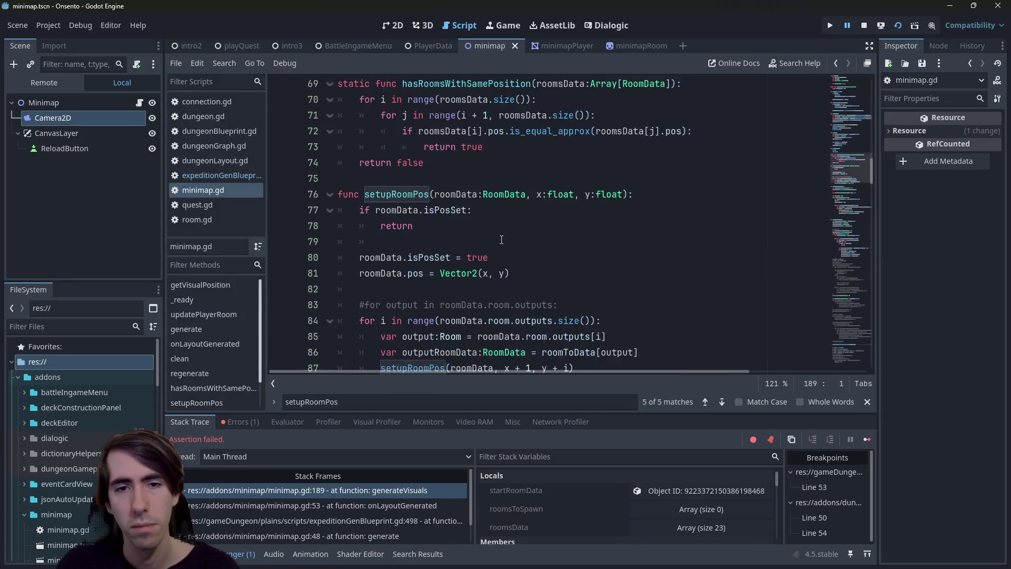
pyautogui.scroll(-3, 501, 239)
pyautogui.scroll(-2, 501, 240)
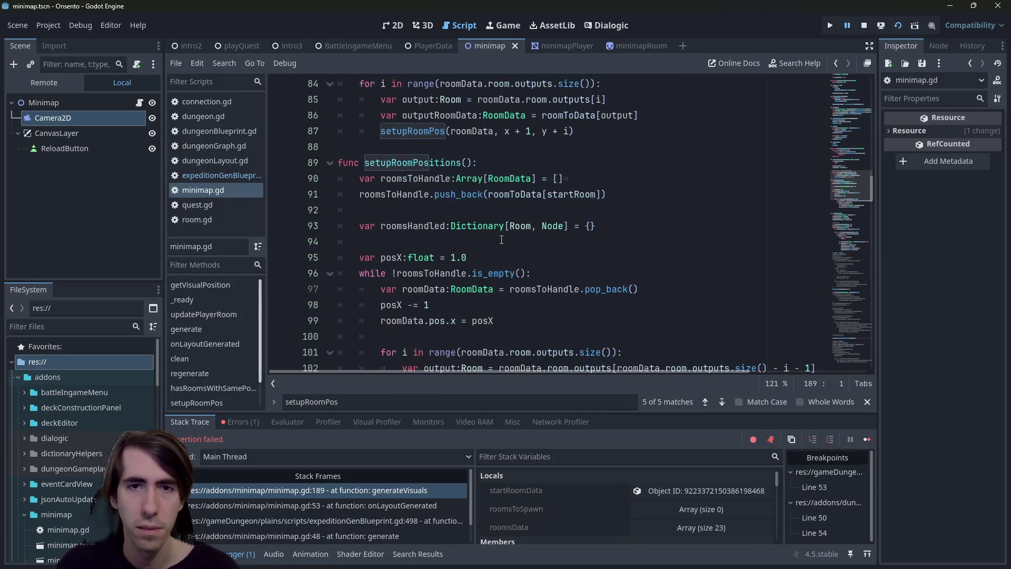
pyautogui.scroll(-1, 501, 240)
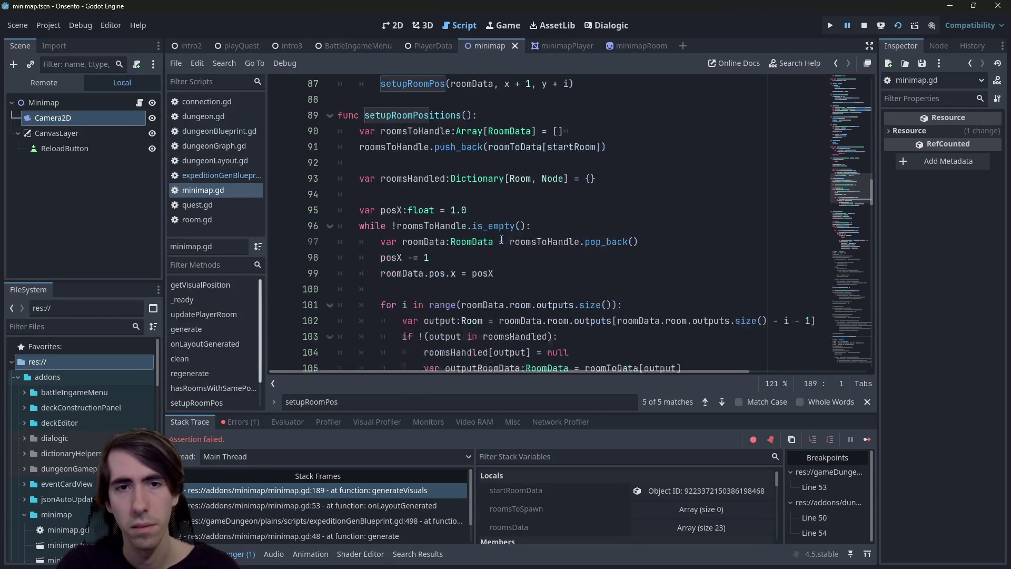
pyautogui.scroll(6, 501, 237)
pyautogui.scroll(-1, 501, 234)
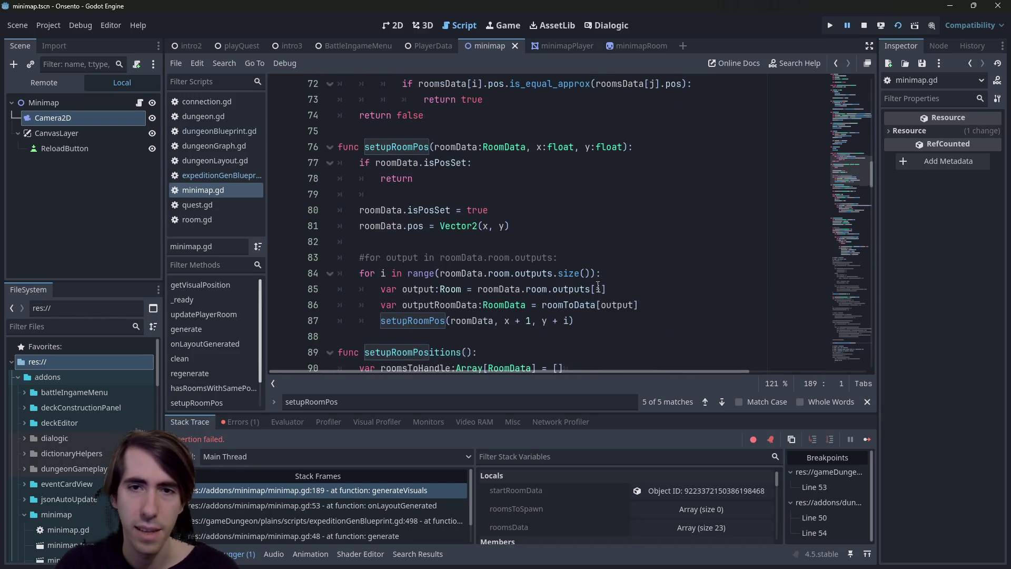
pyautogui.click(613, 315)
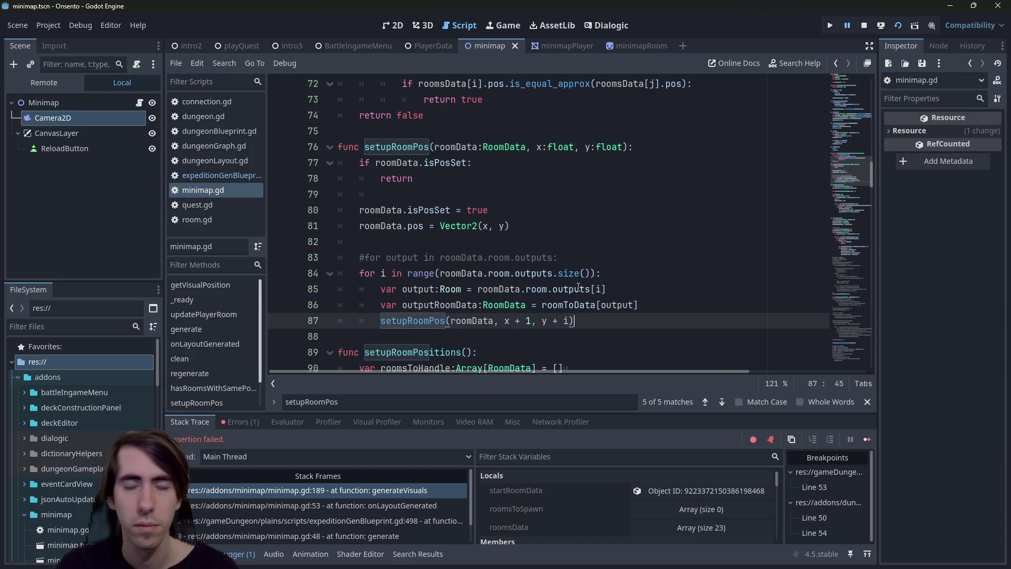
pyautogui.scroll(-1, 587, 293)
pyautogui.moveTo(550, 253)
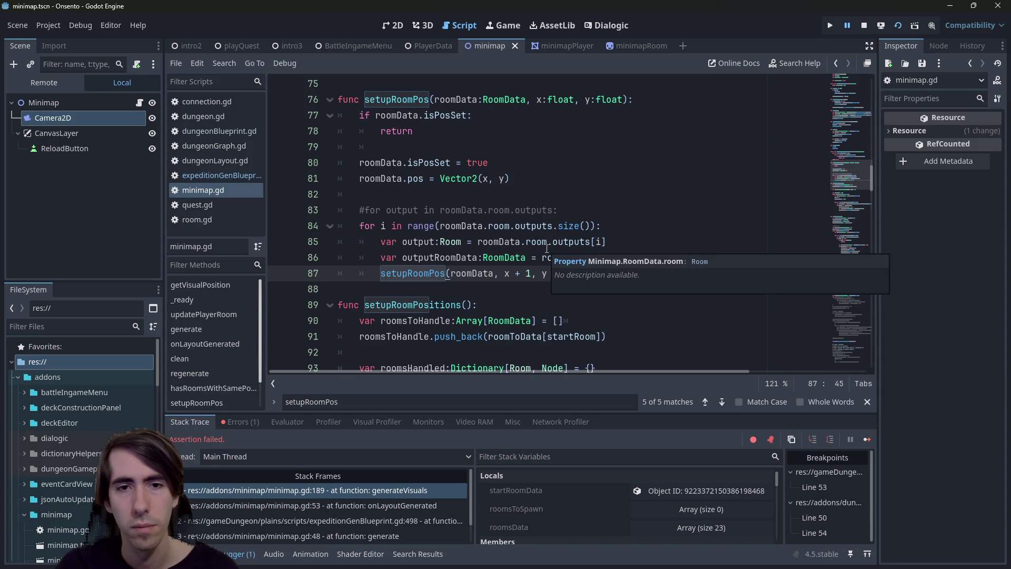
pyautogui.scroll(-6, 548, 250)
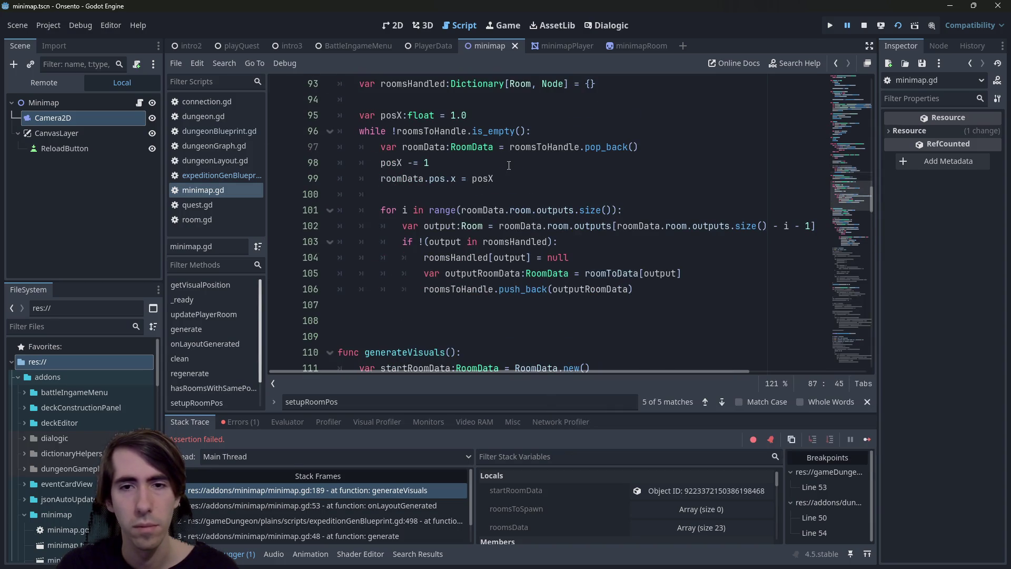
pyautogui.scroll(4, 509, 165)
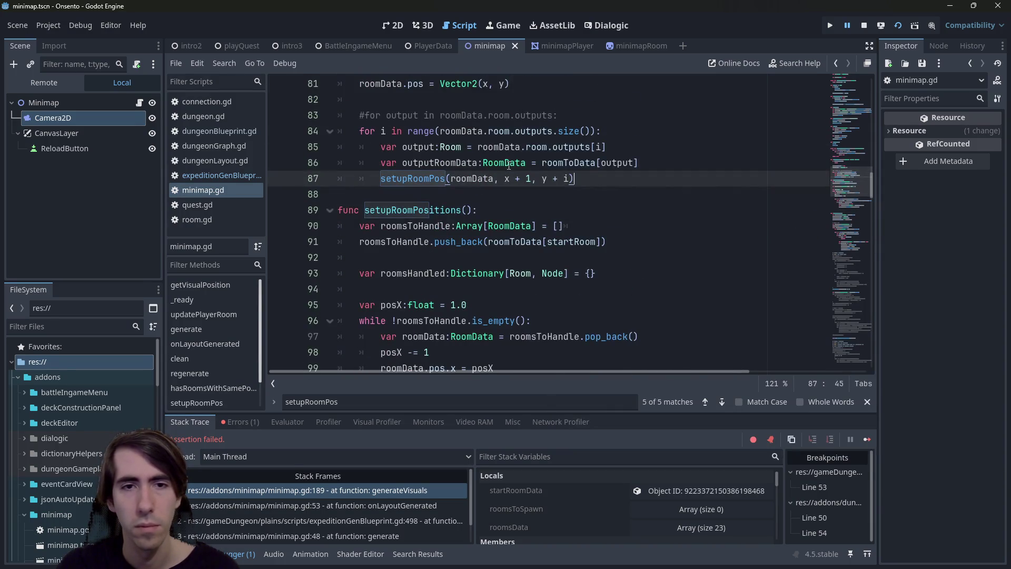
pyautogui.scroll(2, 509, 165)
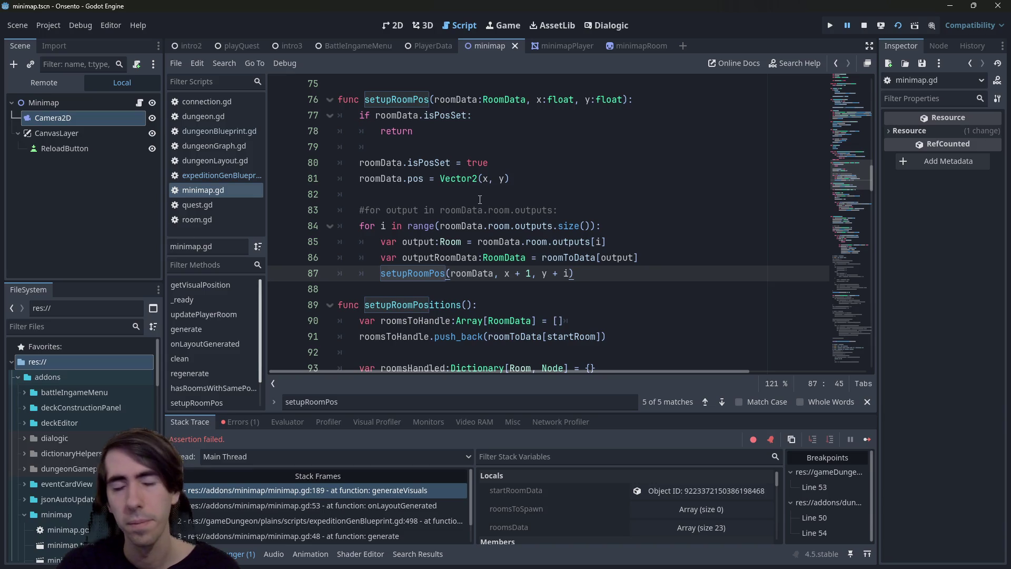
pyautogui.scroll(1, 481, 185)
pyautogui.click(456, 136)
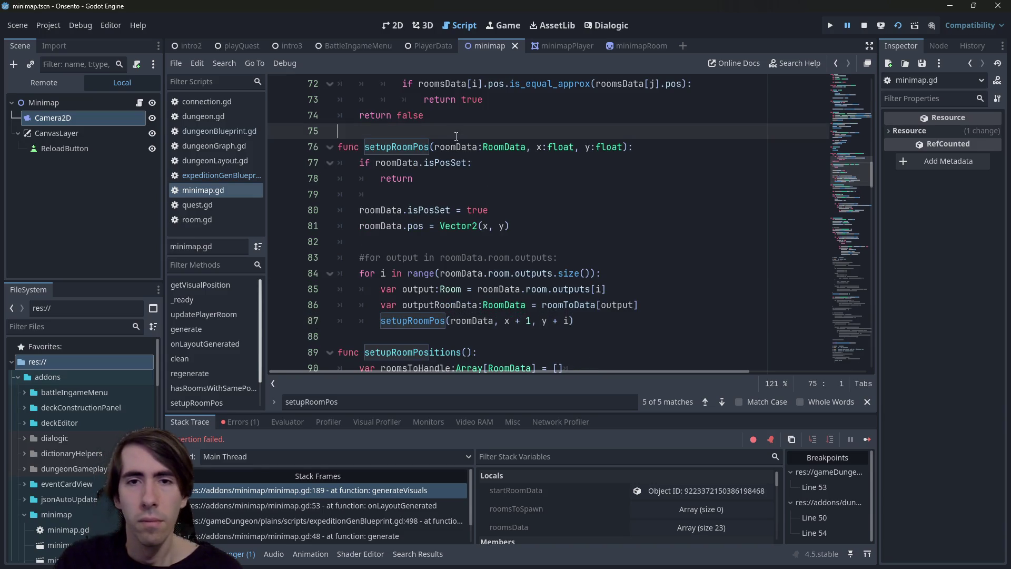
# Step: Start a declaration 'var rooms:Array[float' on a new line above setupRoomPos
pyautogui.press('Return')
pyautogui.write('vra')
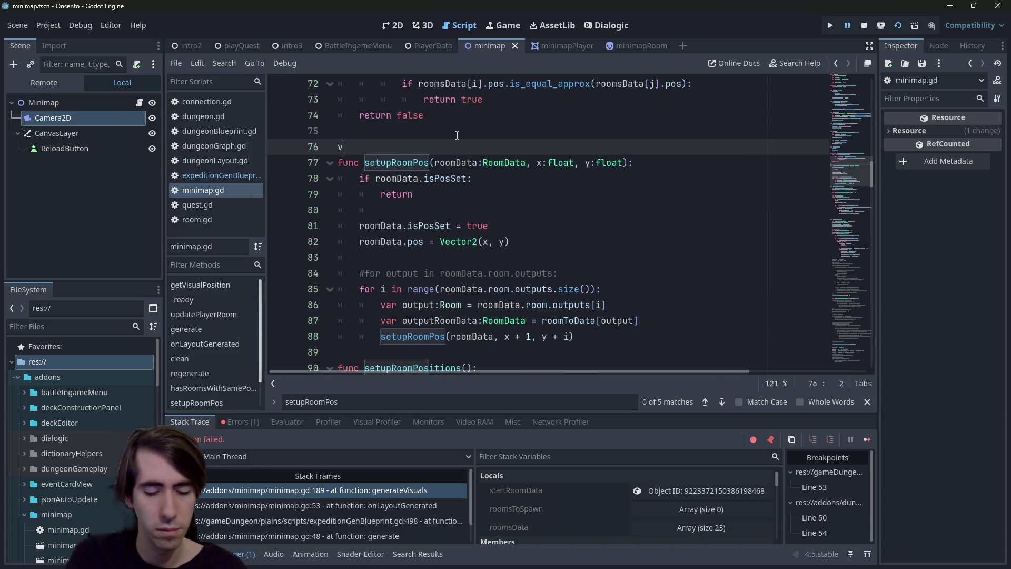
pyautogui.press('BackSpace')
pyautogui.press('BackSpace')
pyautogui.write('ar')
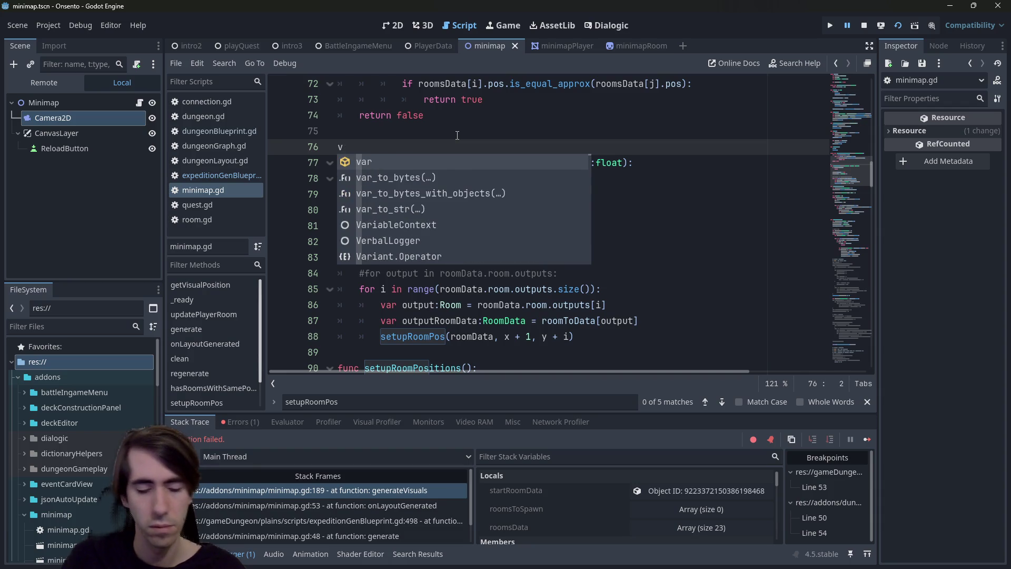
pyautogui.press('Escape')
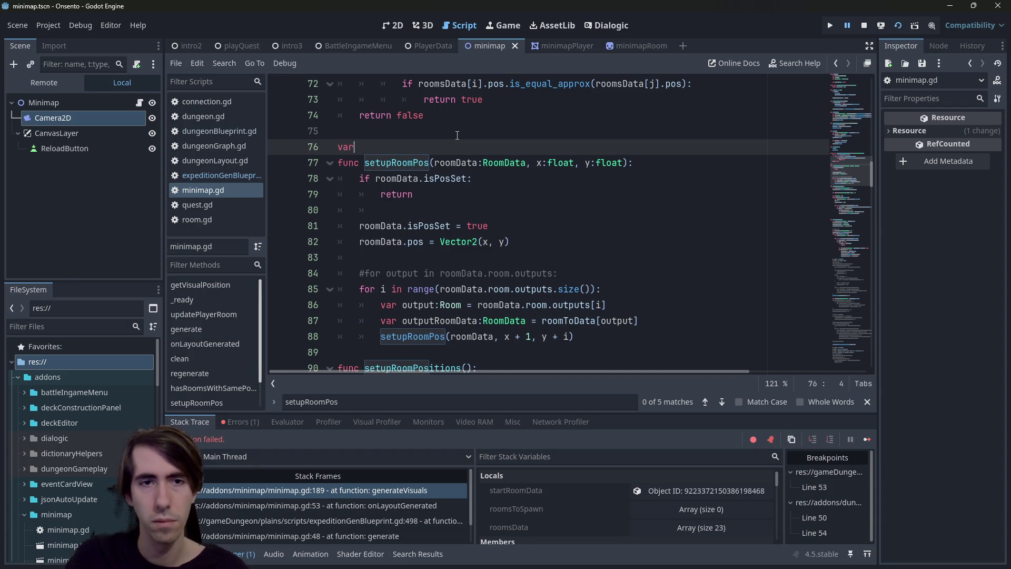
pyautogui.press('Return')
pyautogui.press('Left')
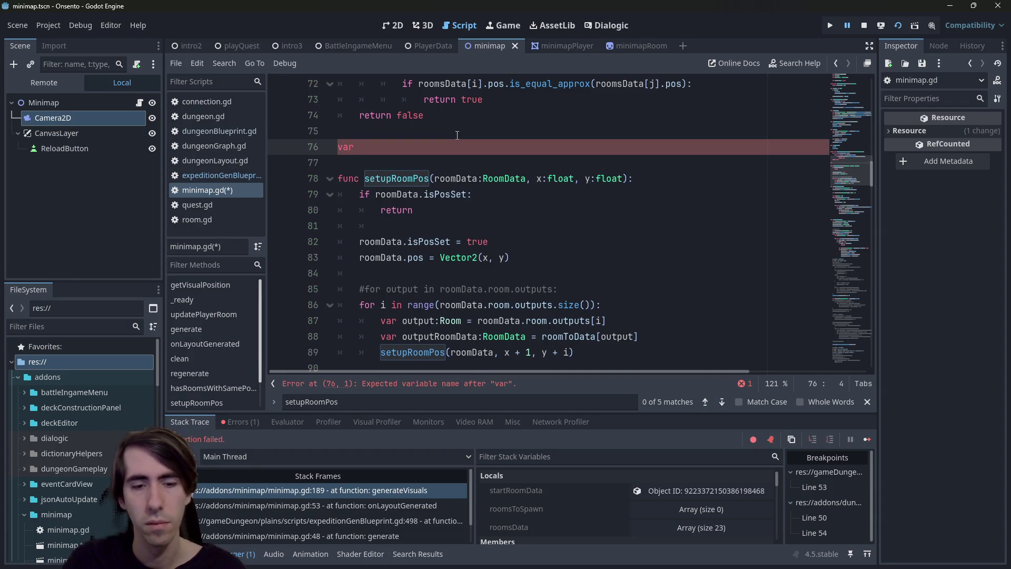
pyautogui.write(' rooms')
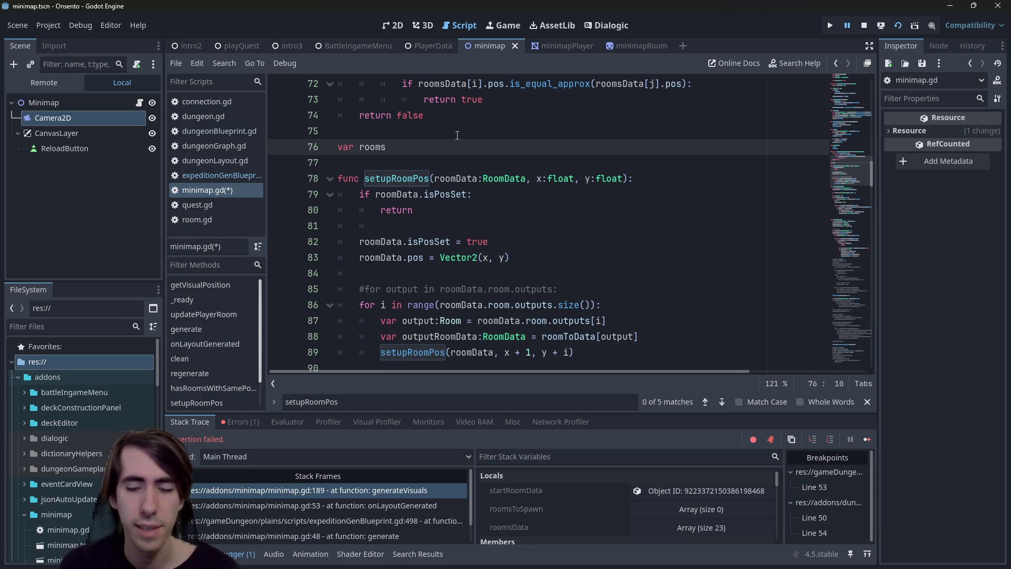
pyautogui.write(':Array[')
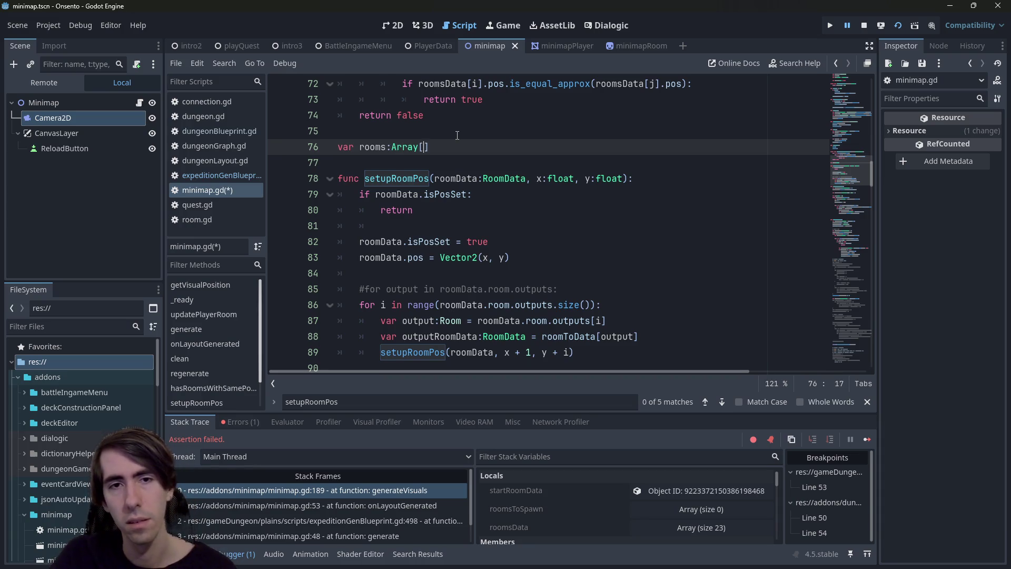
pyautogui.write('float')
pyautogui.hotkey('ctrl', 's')
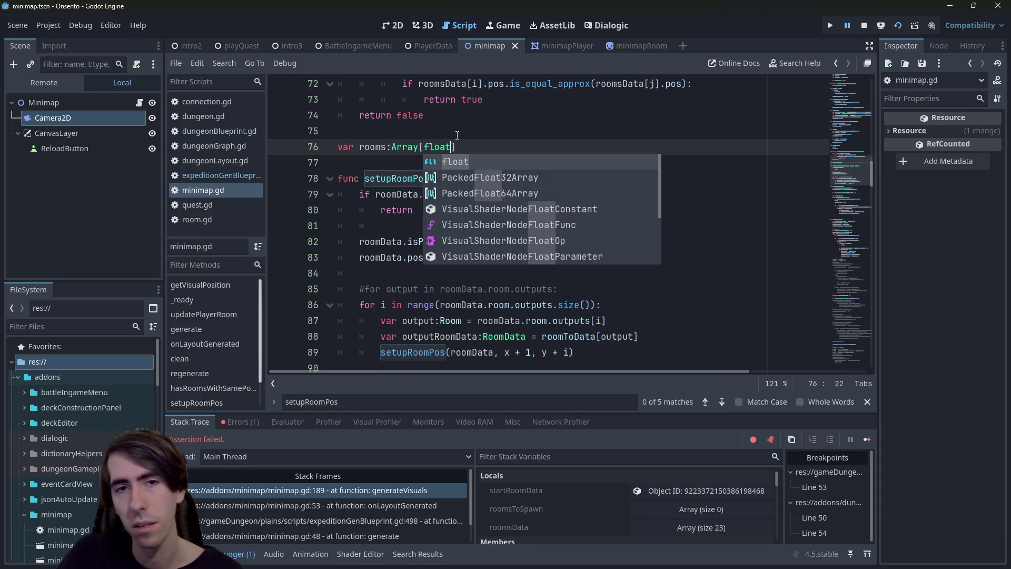
# Step: Finish it as 'var roomsY:Array[float] = []' and save
pyautogui.write('] =')
pyautogui.hotkey('ctrl', 'Left')
pyautogui.hotkey('ctrl', 'Left')
pyautogui.hotkey('ctrl', 'Left')
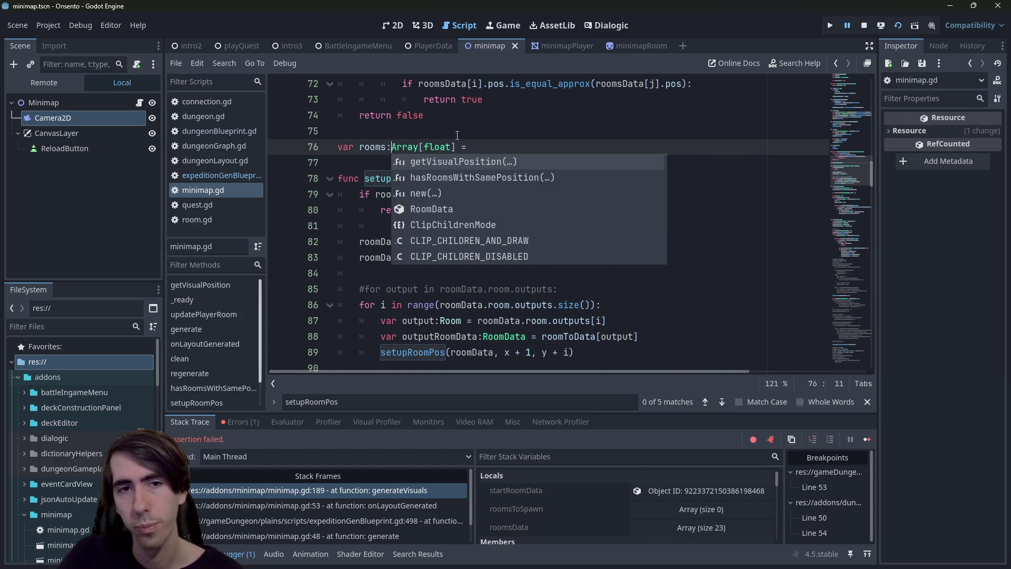
pyautogui.write('X')
pyautogui.press('Escape')
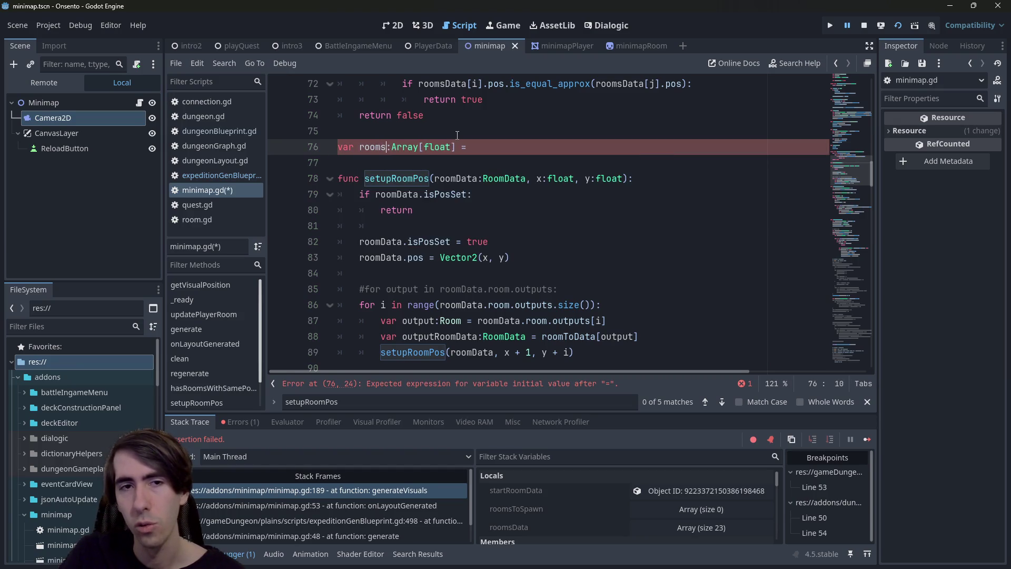
pyautogui.press('BackSpace')
pyautogui.write('Y')
pyautogui.press('End')
pyautogui.write('[]')
pyautogui.hotkey('ctrl', 's')
pyautogui.hotkey('ctrl', 'd')
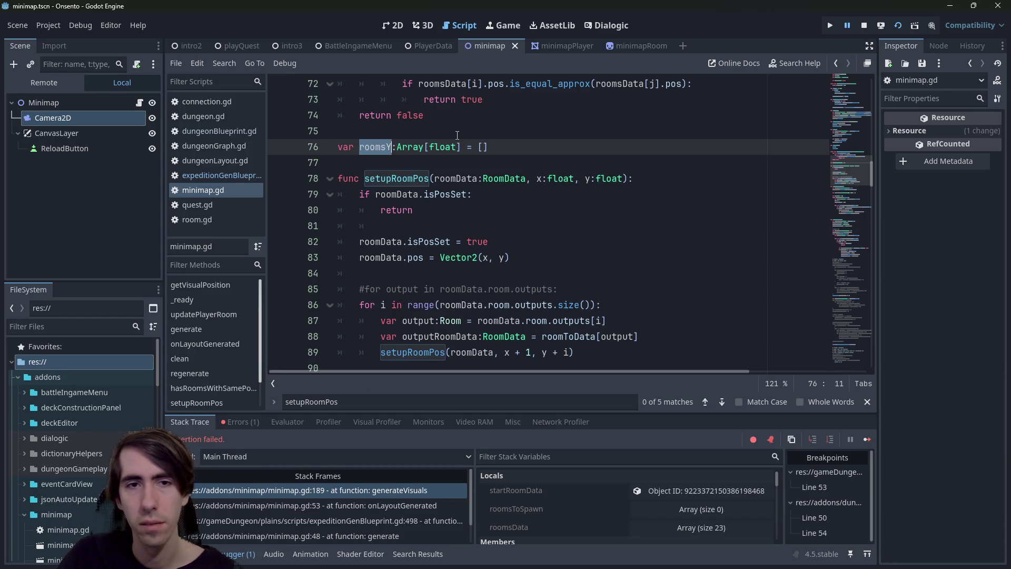
pyautogui.click(562, 223)
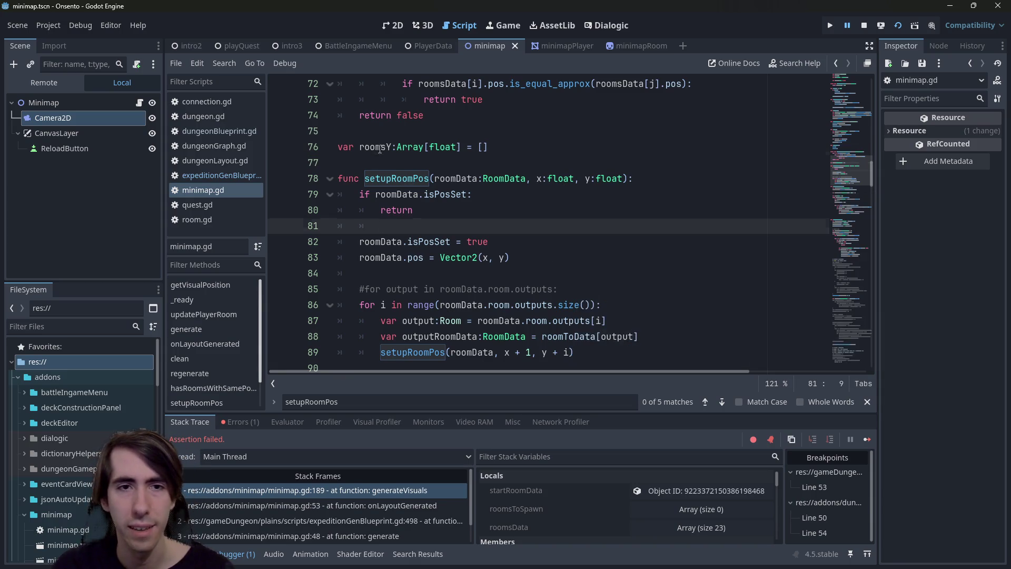
# Step: Add 'roomsY.resize(x + 1)' right after the isPosSet early return
pyautogui.hotkey('ctrl', 'z')
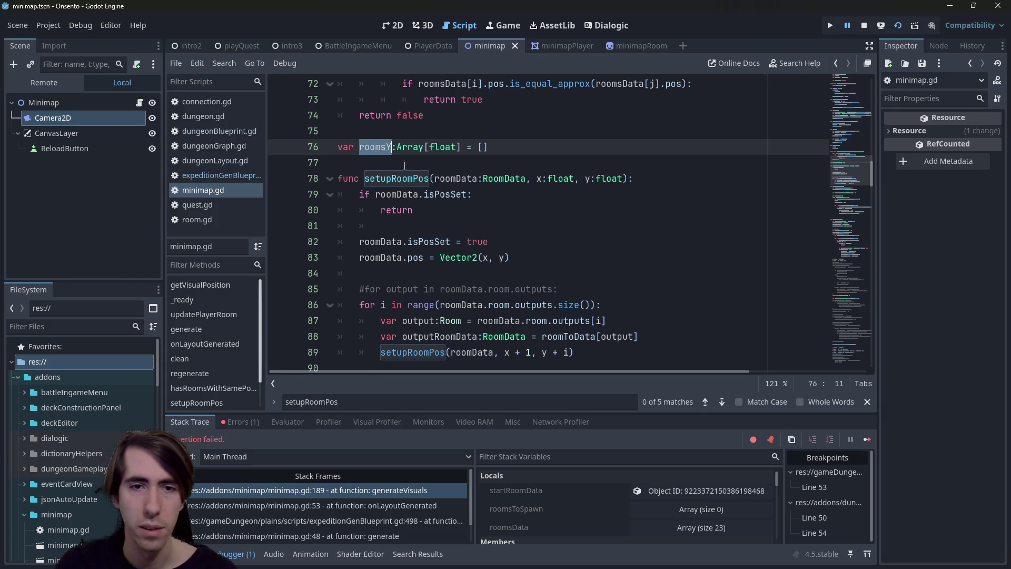
pyautogui.click(508, 228)
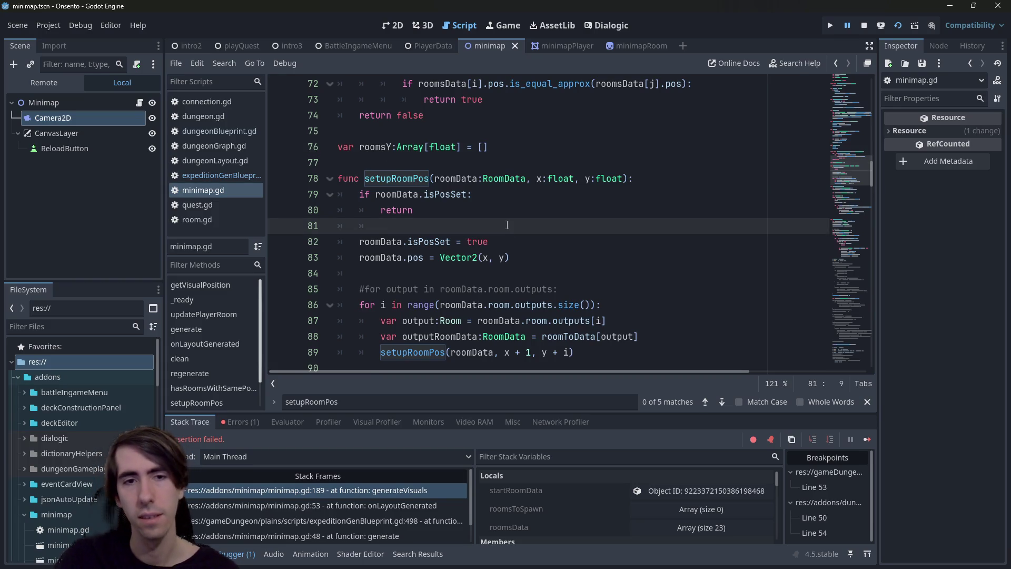
pyautogui.press('Return')
pyautogui.write('roomsY.')
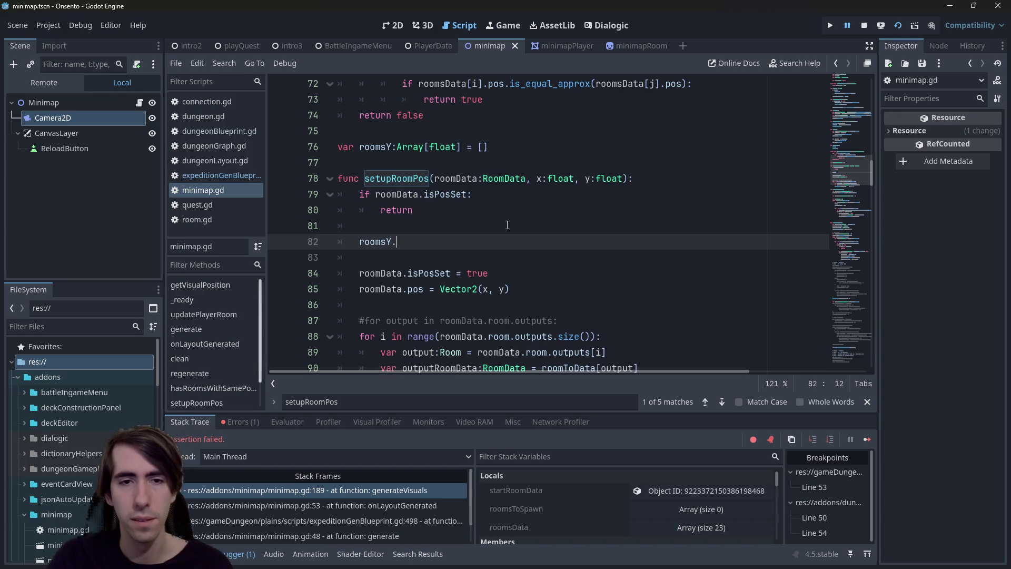
pyautogui.write('resize')
pyautogui.press('Return')
pyautogui.write('x ')
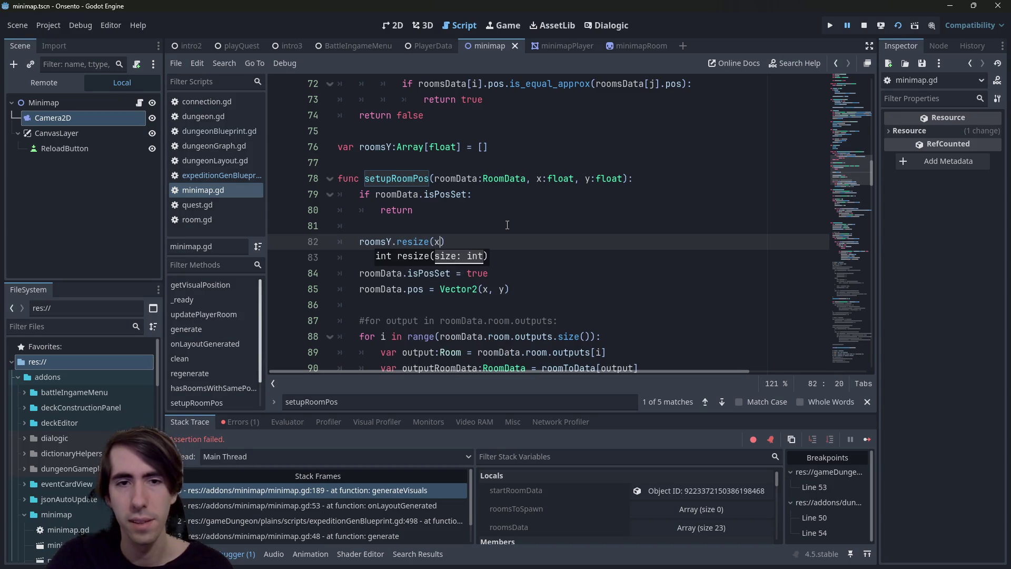
pyautogui.write('+ 1')
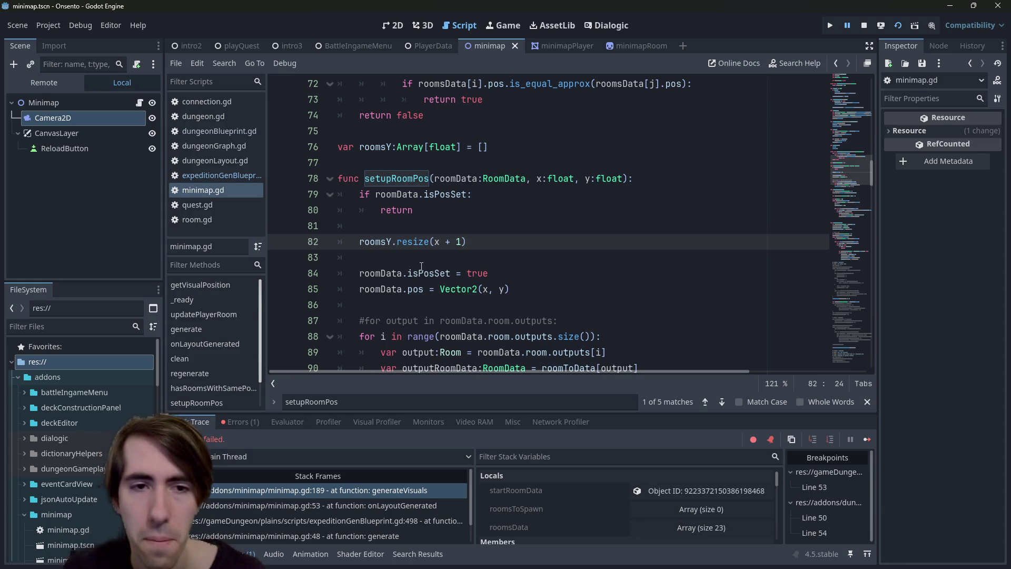
pyautogui.click(391, 242)
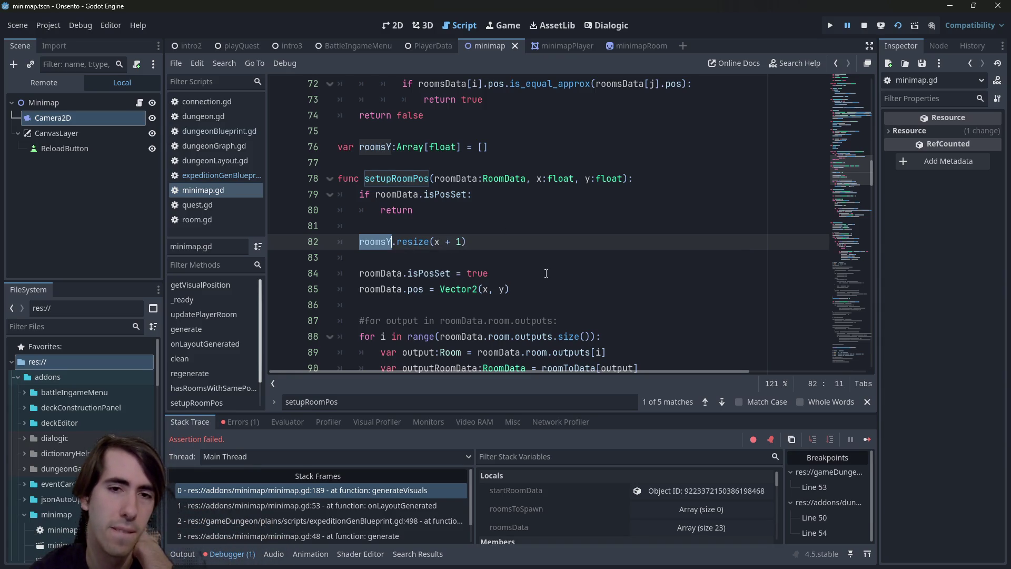
# Step: Review the recursive call's x + 1 argument and the y parameter in the signature
pyautogui.scroll(-4, 473, 248)
pyautogui.scroll(3, 526, 247)
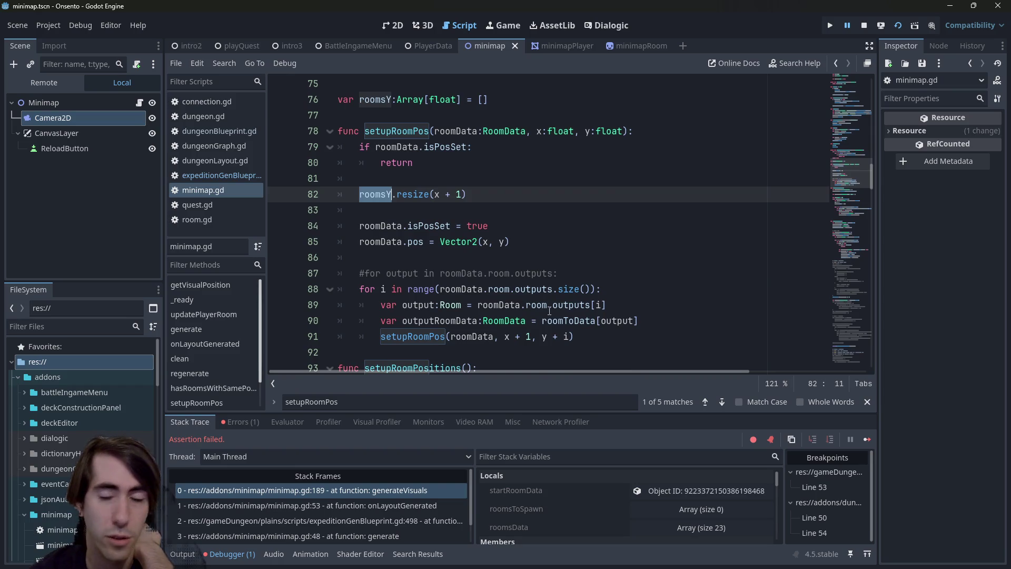
pyautogui.click(529, 336)
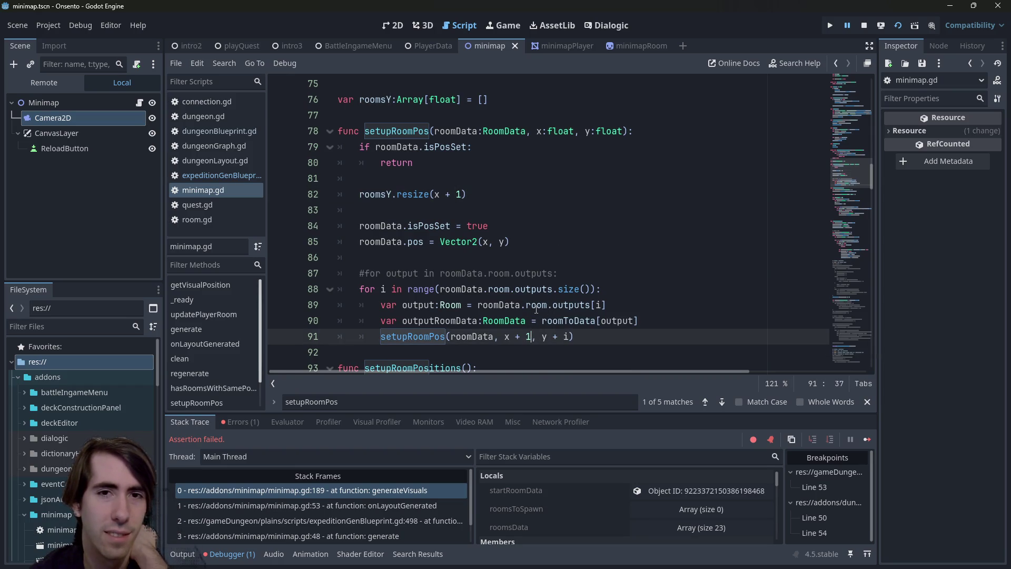
pyautogui.moveTo(533, 299)
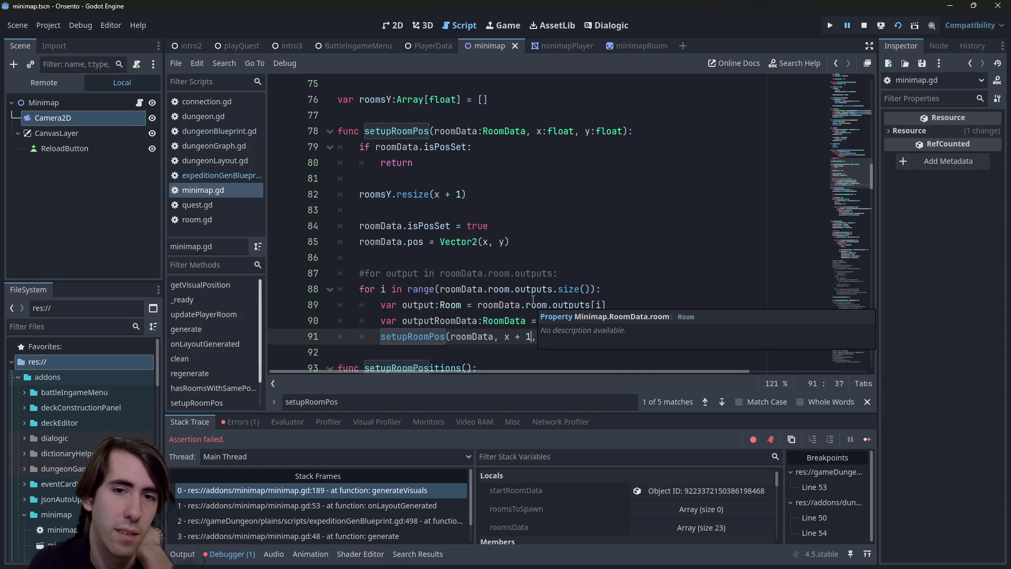
pyautogui.hotkey('ctrl', 'z')
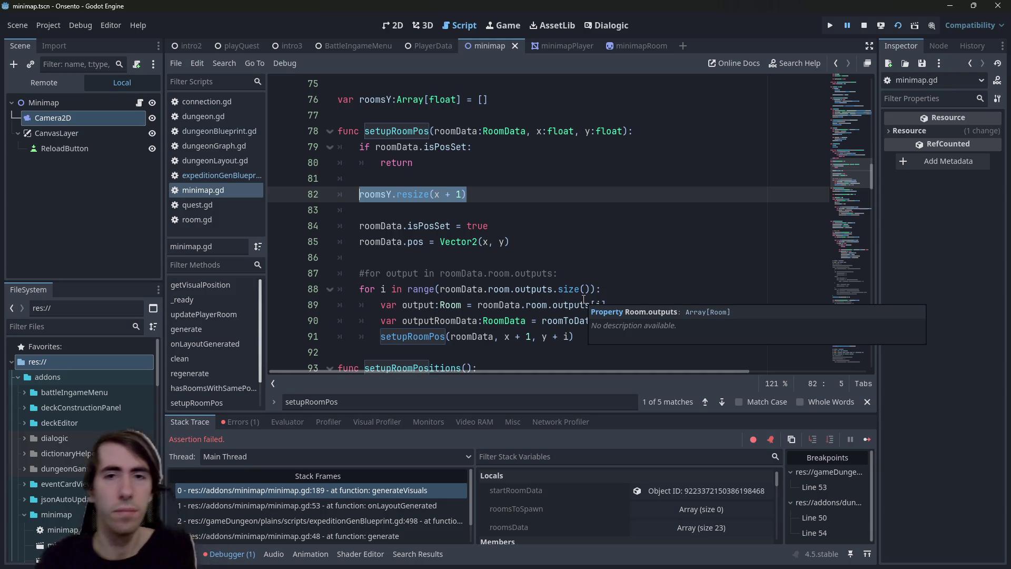
pyautogui.moveTo(585, 131); pyautogui.dragTo(622, 130)
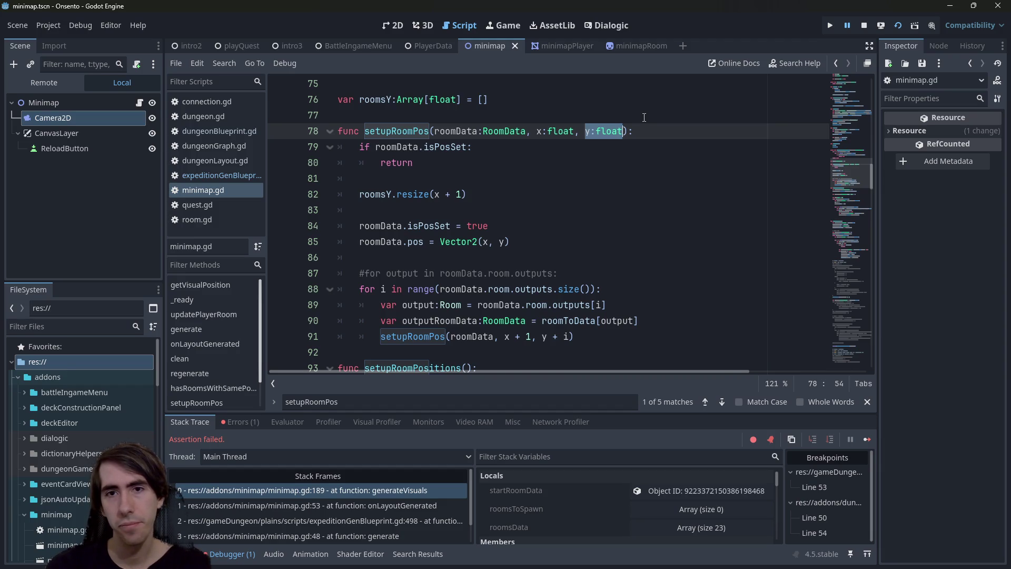
# Step: Remove ', y:float' from the setupRoomPos signature and ', y + i' from its recursive call
pyautogui.press('BackSpace')
pyautogui.press('BackSpace')
pyautogui.press('BackSpace')
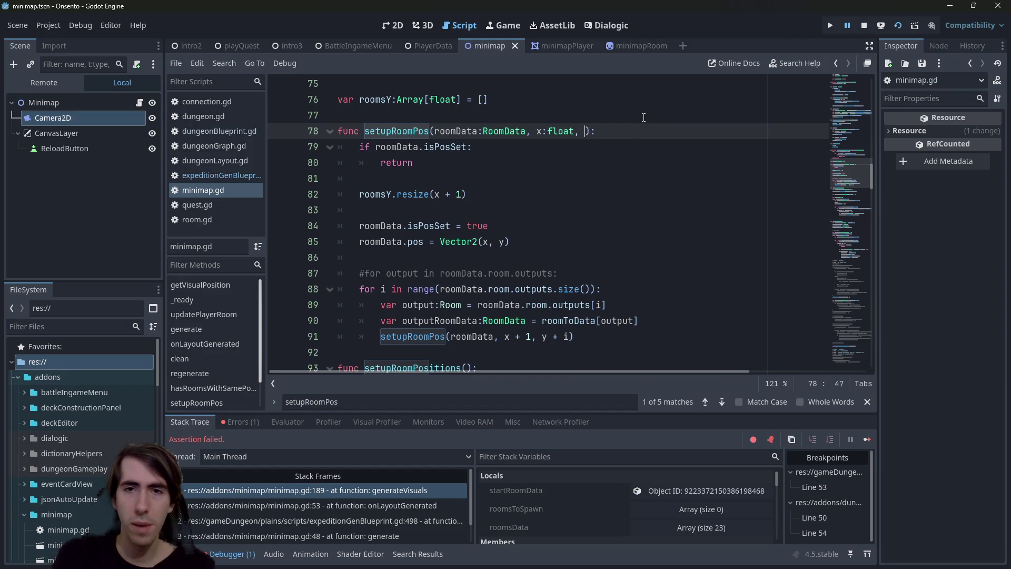
pyautogui.hotkey('ctrl', 's')
pyautogui.moveTo(537, 336)
pyautogui.mouseDown()
pyautogui.moveTo(569, 336)
pyautogui.moveTo(531, 335)
pyautogui.mouseUp()
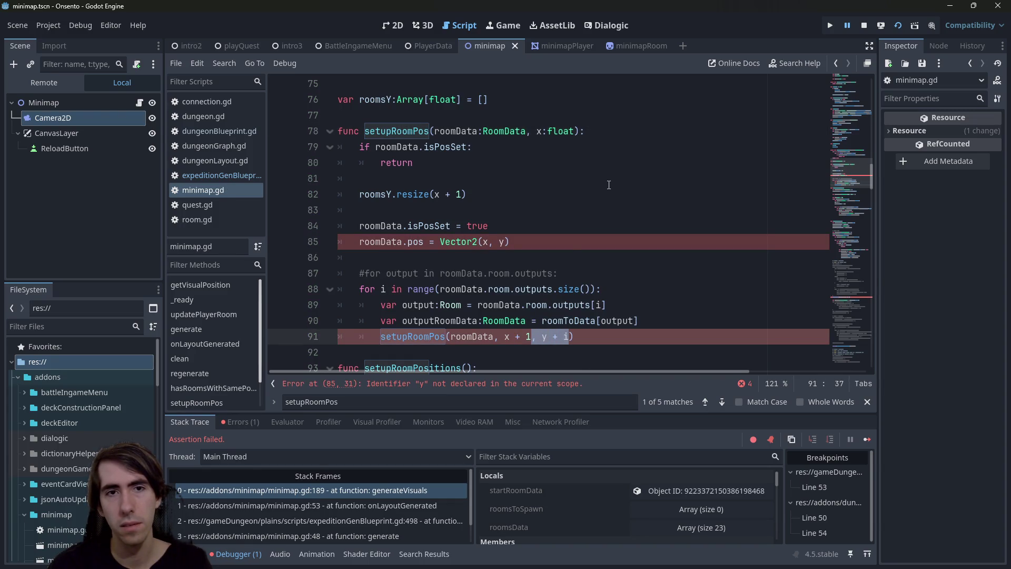
pyautogui.press('BackSpace')
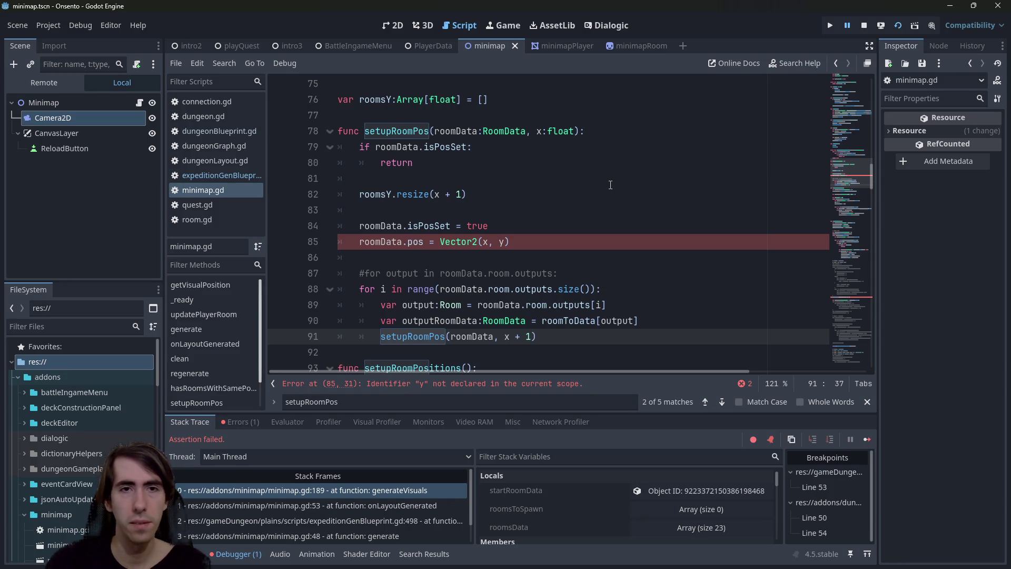
# Step: Replace y with roomsY[x] in the room's position and save the script
pyautogui.doubleClick(369, 100)
pyautogui.click(484, 243)
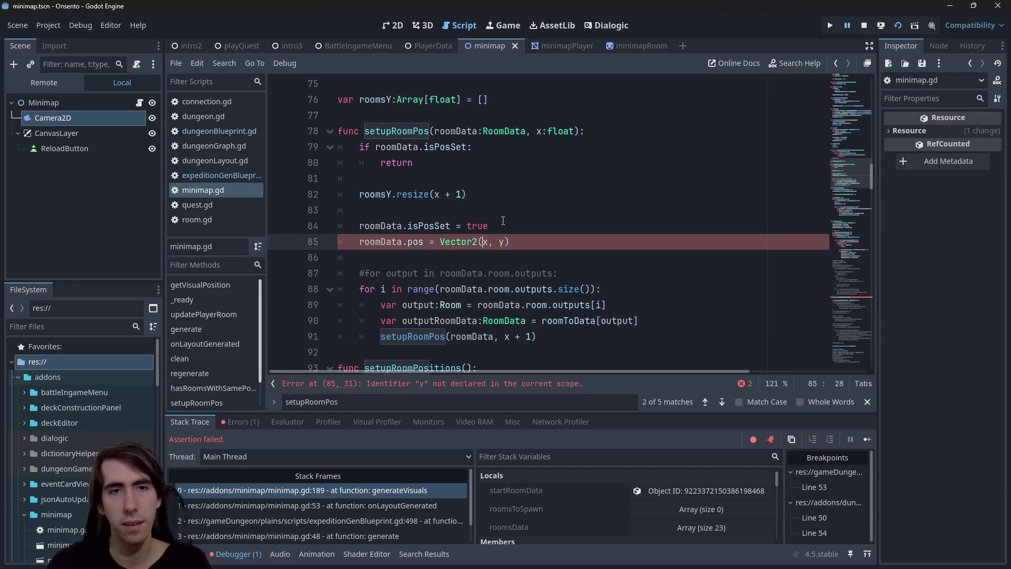
pyautogui.press('Right')
pyautogui.press('Right')
pyautogui.press('Delete')
pyautogui.write('roomsY[x]')
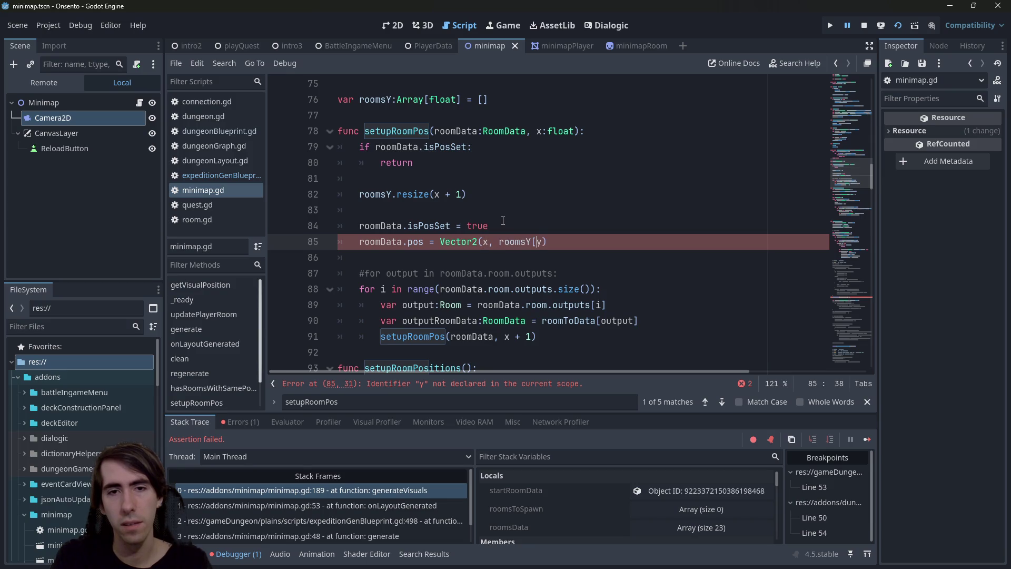
pyautogui.hotkey('ctrl', 's')
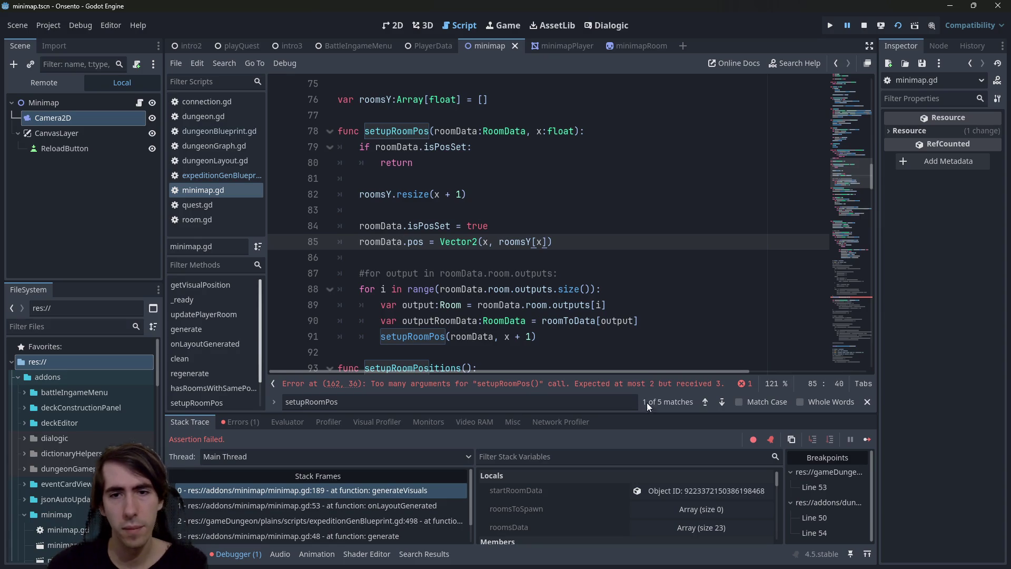
# Step: Delete the extra ', 0' argument from the setupRoomPos call on line 162
pyautogui.scroll(-1, 518, 365)
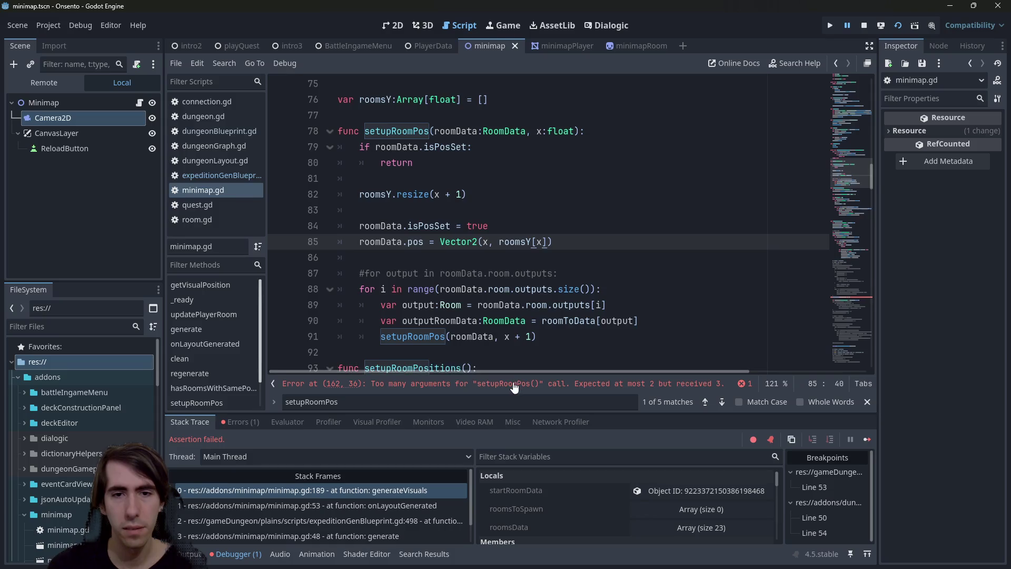
pyautogui.click(514, 383)
pyautogui.press('BackSpace')
pyautogui.press('BackSpace')
pyautogui.press('BackSpace')
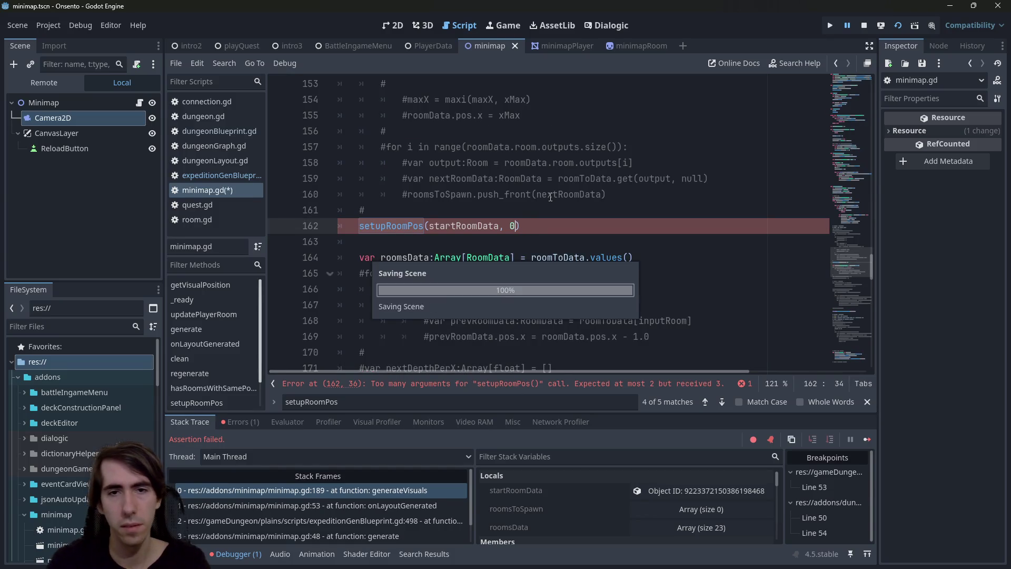
# Step: Stop the currently running debug session
pyautogui.keyDown('ctrl'); pyautogui.click(421, 225); pyautogui.keyUp('ctrl')
pyautogui.scroll(2, 431, 225)
pyautogui.scroll(-4, 579, 184)
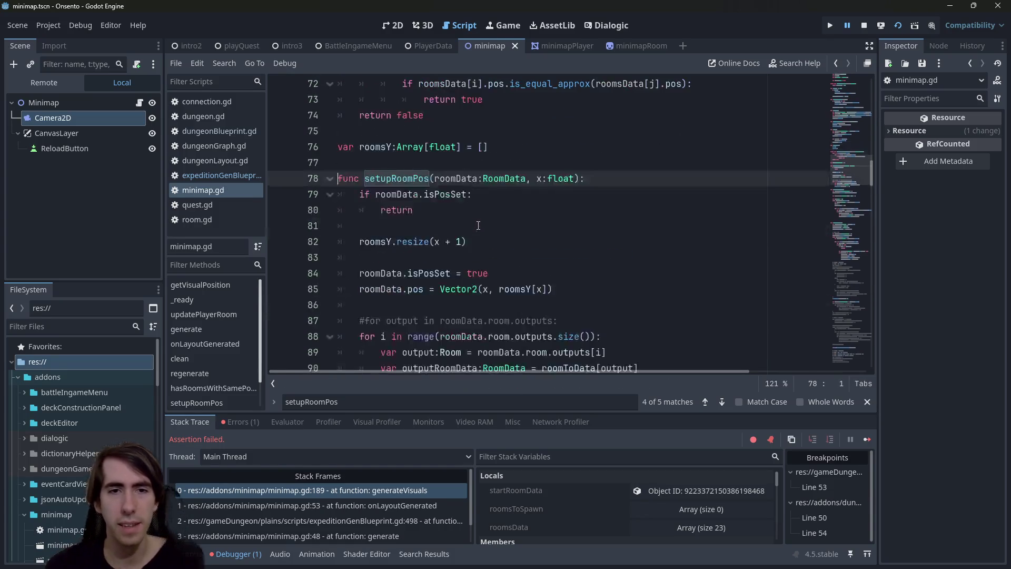
pyautogui.click(863, 25)
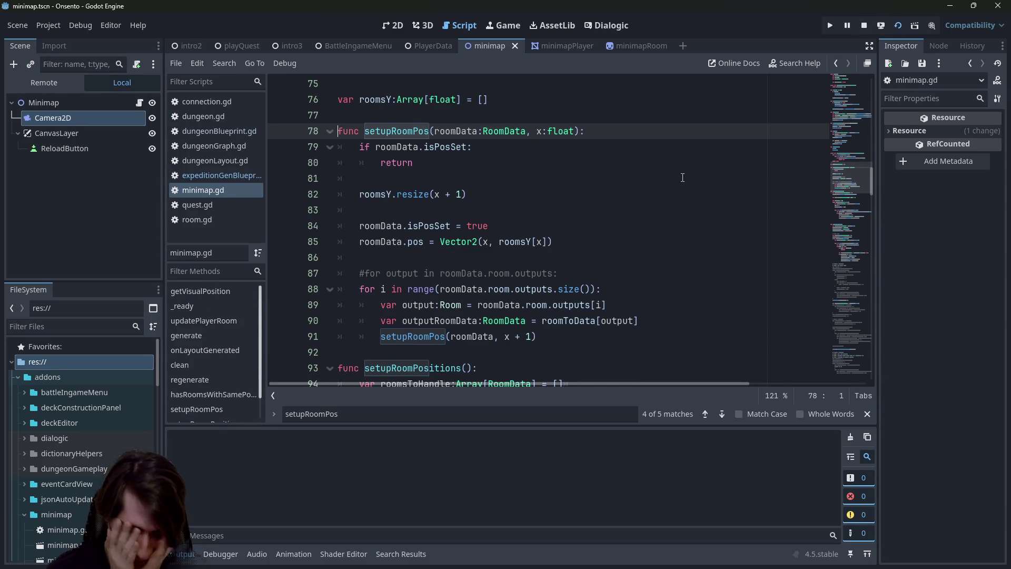
# Step: Run the project with F5, continue past the pause, then close the Onsento (DEBUG) window
pyautogui.press('F5')
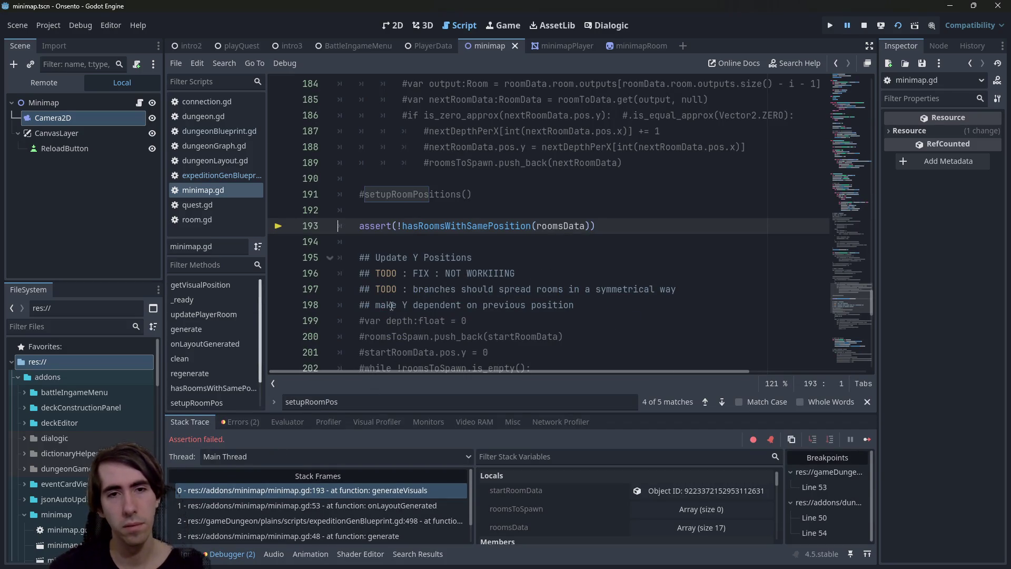
pyautogui.scroll(10, 371, 336)
pyautogui.keyDown('ctrl'); pyautogui.click(377, 210); pyautogui.keyUp('ctrl')
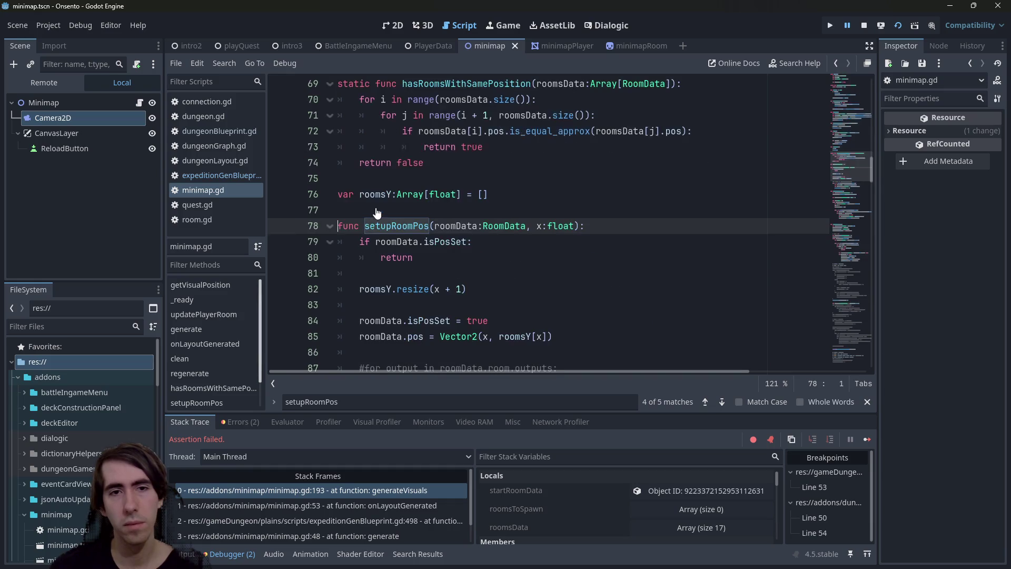
pyautogui.click(867, 439)
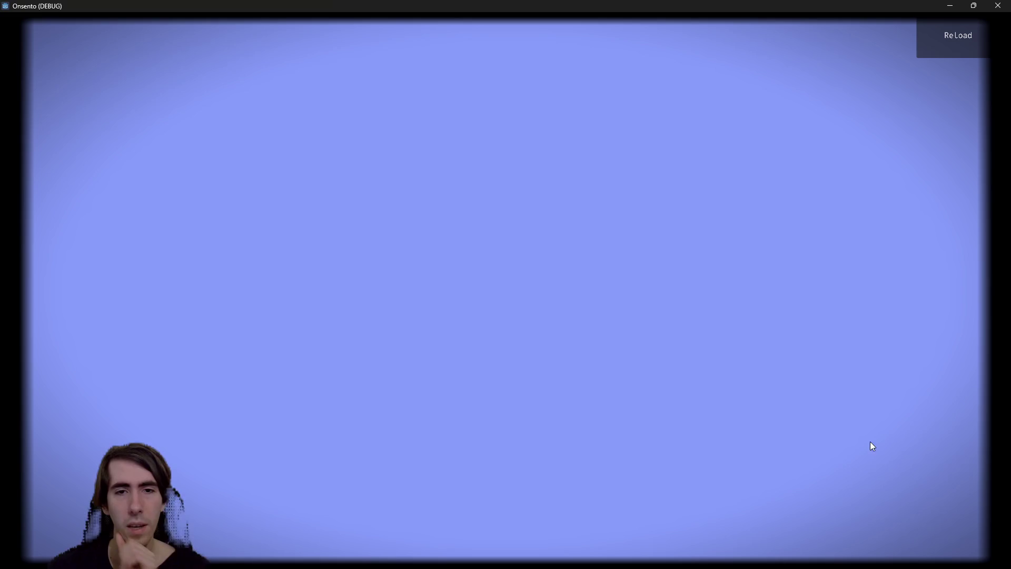
pyautogui.click(997, 5)
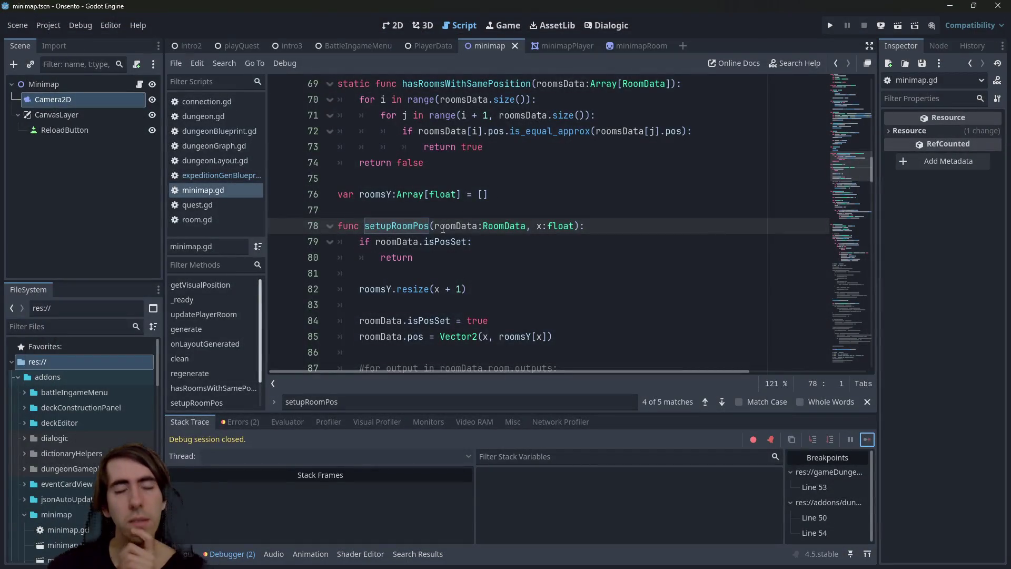
pyautogui.scroll(-2, 442, 227)
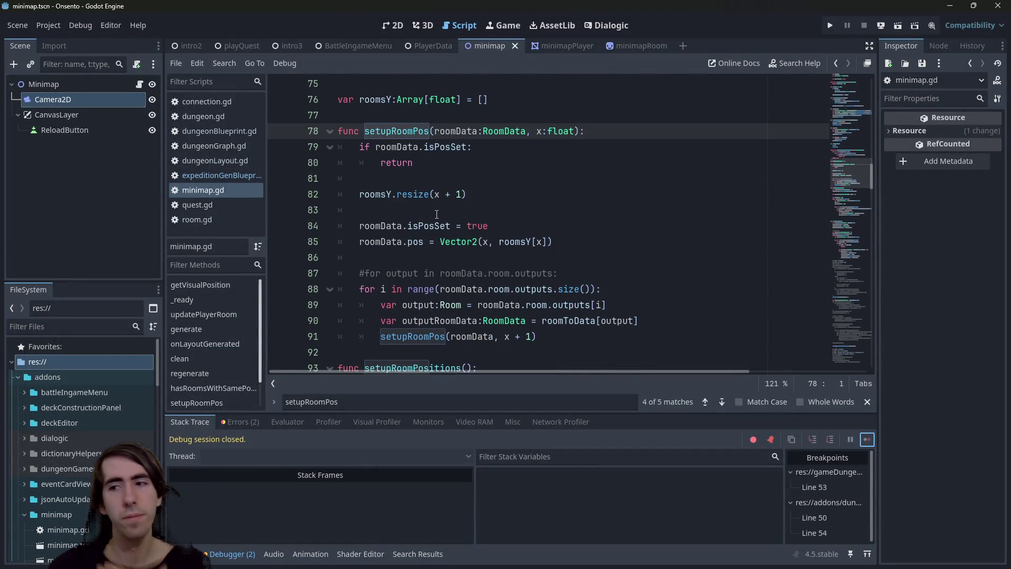
# Step: Copy line 82's 'roomsY.resize(x + 1)' onto a new line after line 90
pyautogui.click(495, 194)
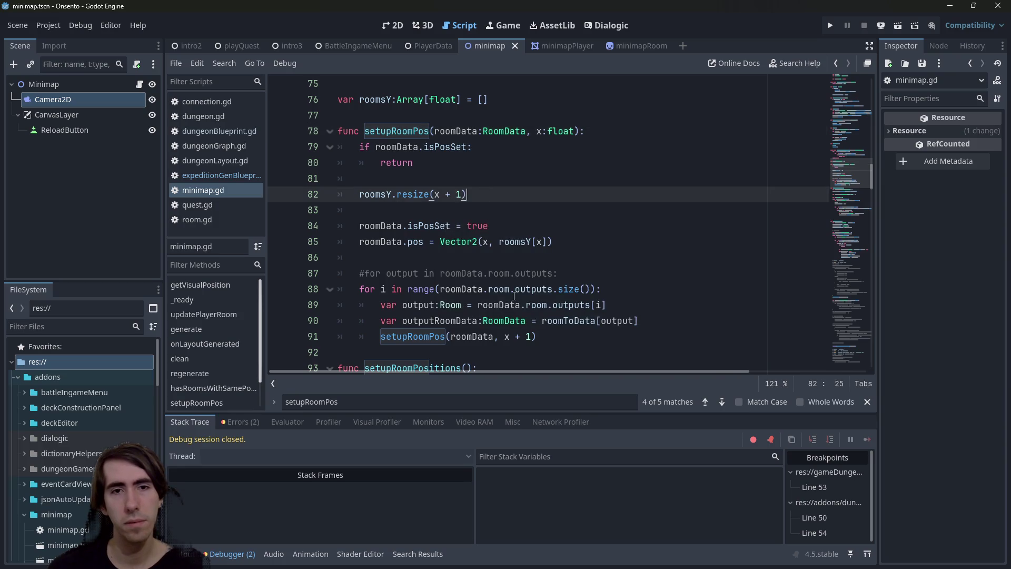
pyautogui.moveTo(504, 336); pyautogui.dragTo(535, 335)
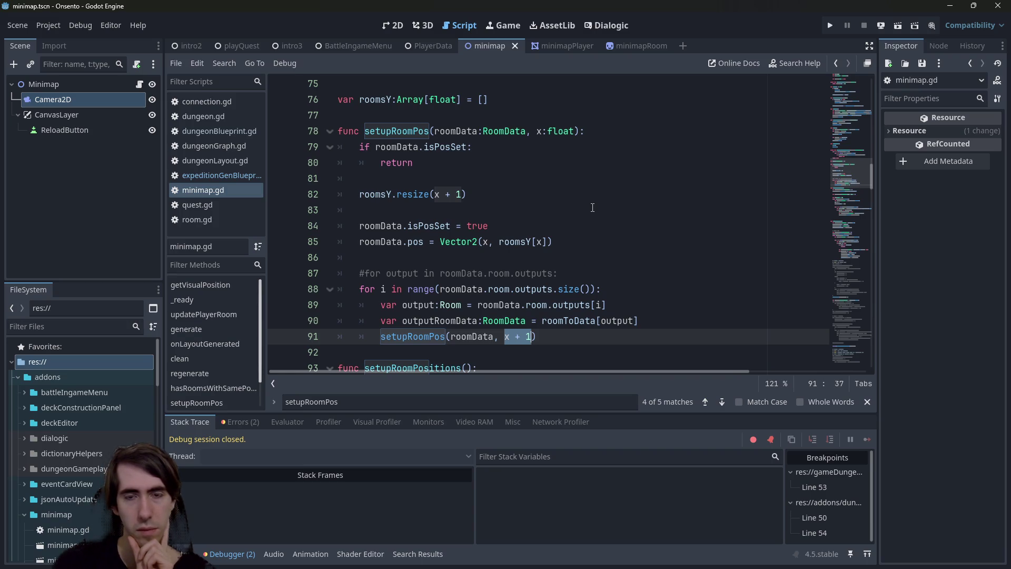
pyautogui.click(673, 322)
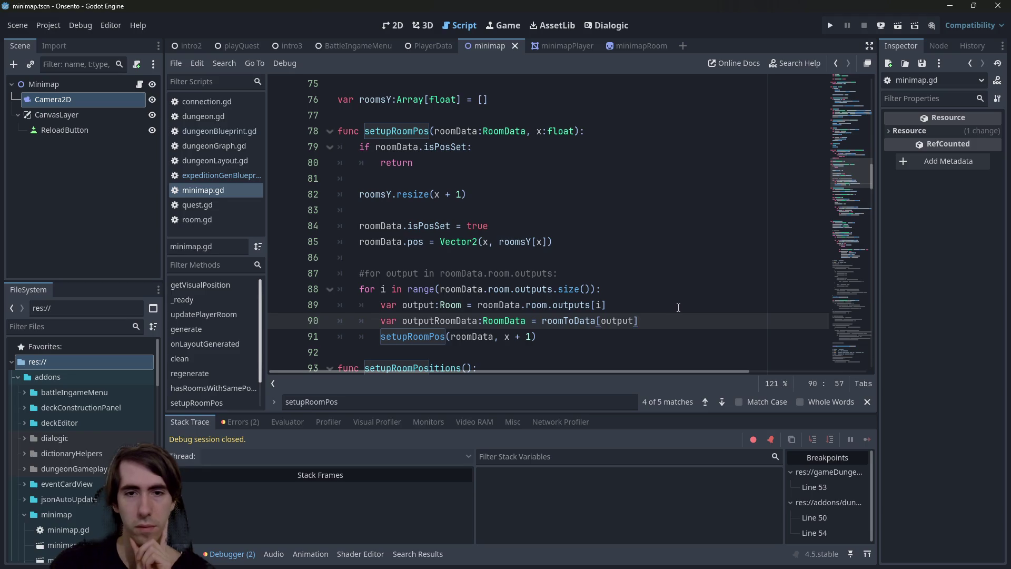
pyautogui.moveTo(467, 194); pyautogui.dragTo(354, 194)
pyautogui.hotkey('ctrl', 'c')
pyautogui.click(658, 321)
pyautogui.press('Return')
pyautogui.hotkey('ctrl', 'v')
# Step: Change the pasted line to roomsY.resize(x + 2) and save
pyautogui.click(483, 338)
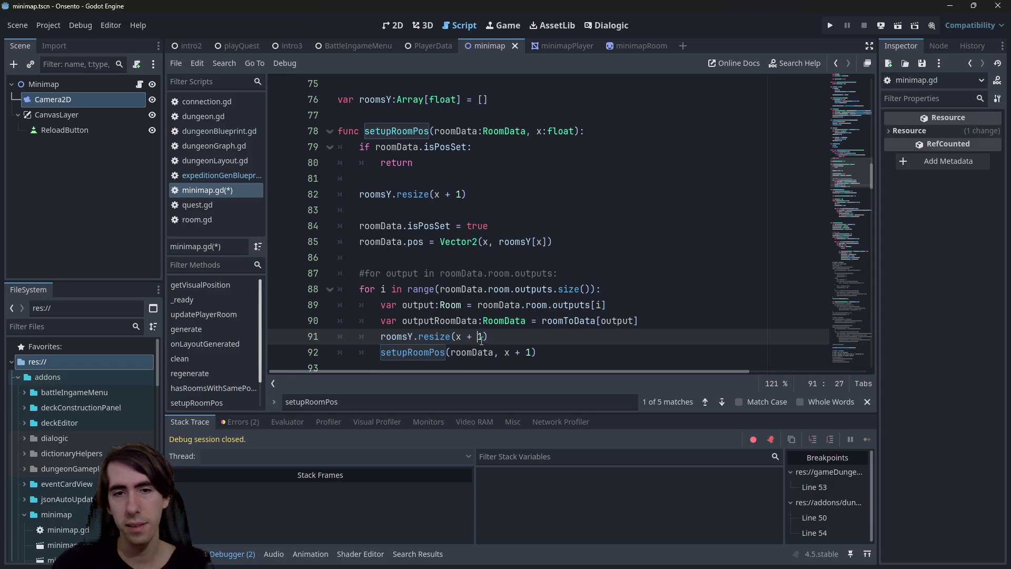
pyautogui.write('2')
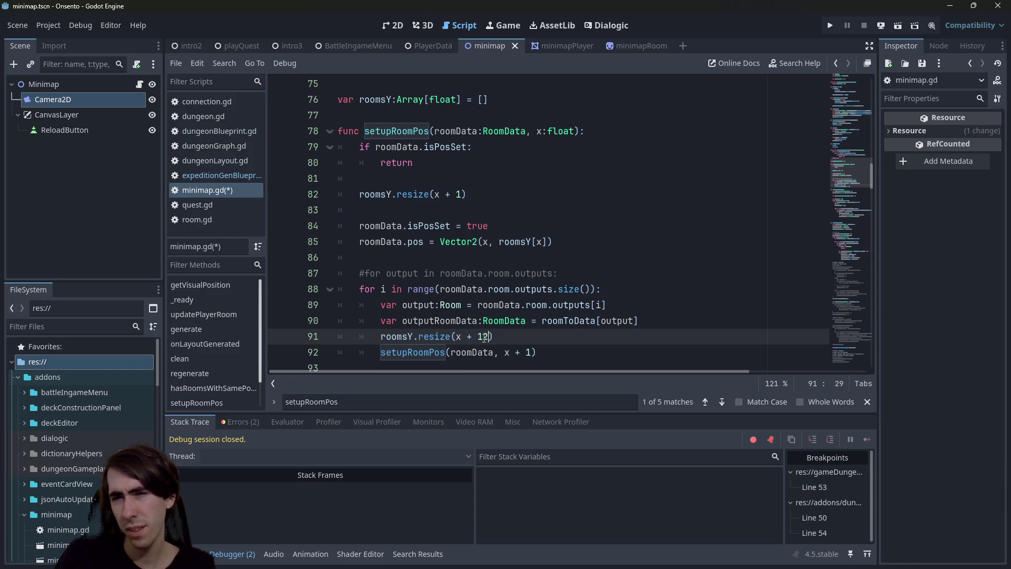
pyautogui.press('BackSpace')
pyautogui.press('BackSpace')
pyautogui.write('2')
pyautogui.hotkey('ctrl', 's')
# Step: Add a blank line after the resize call, then undo a half-typed 'for' line
pyautogui.press('Return')
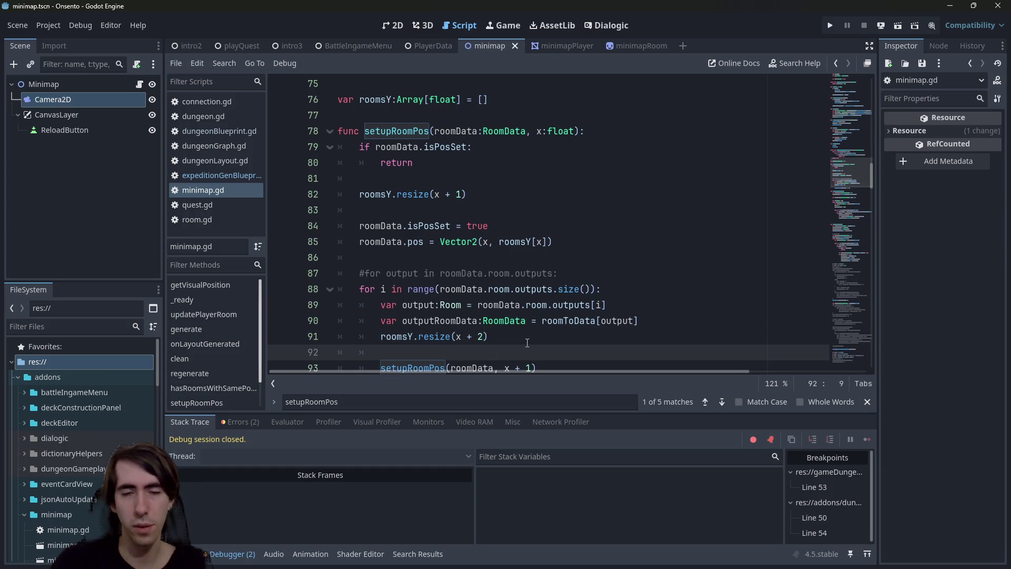
pyautogui.scroll(-1, 449, 337)
pyautogui.doubleClick(397, 289)
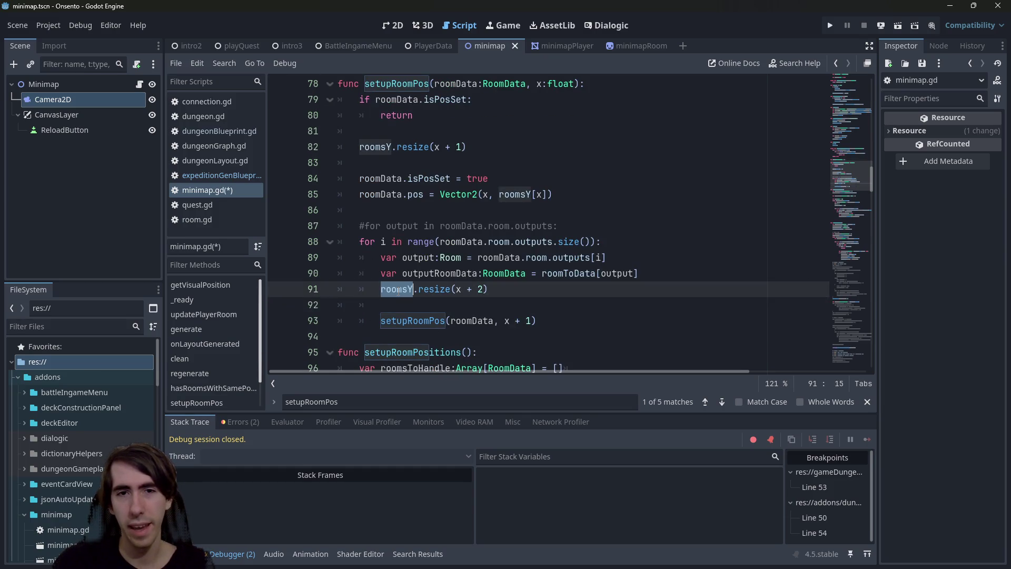
pyautogui.moveTo(456, 291); pyautogui.dragTo(472, 291)
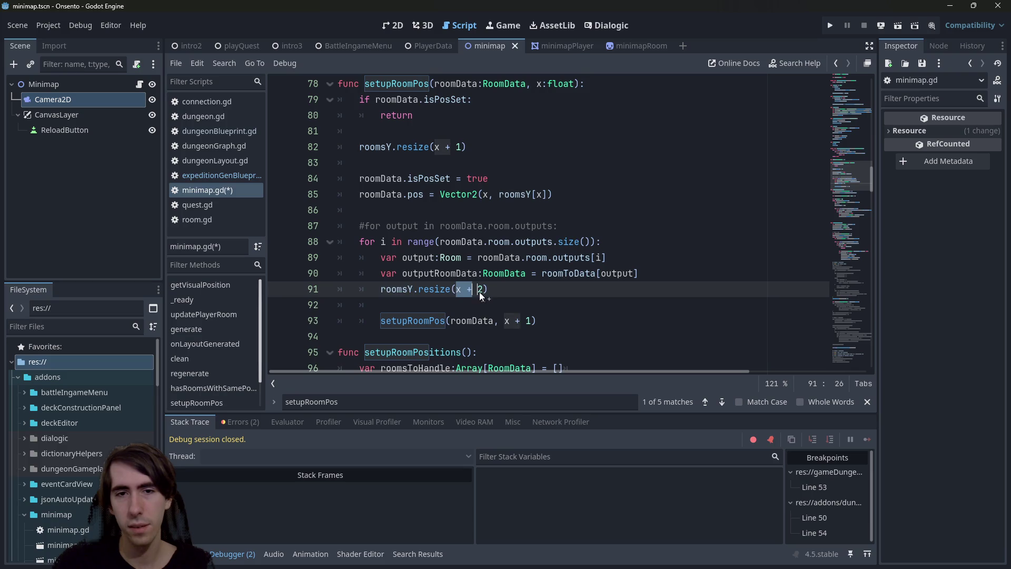
pyautogui.click(465, 300)
pyautogui.write('for')
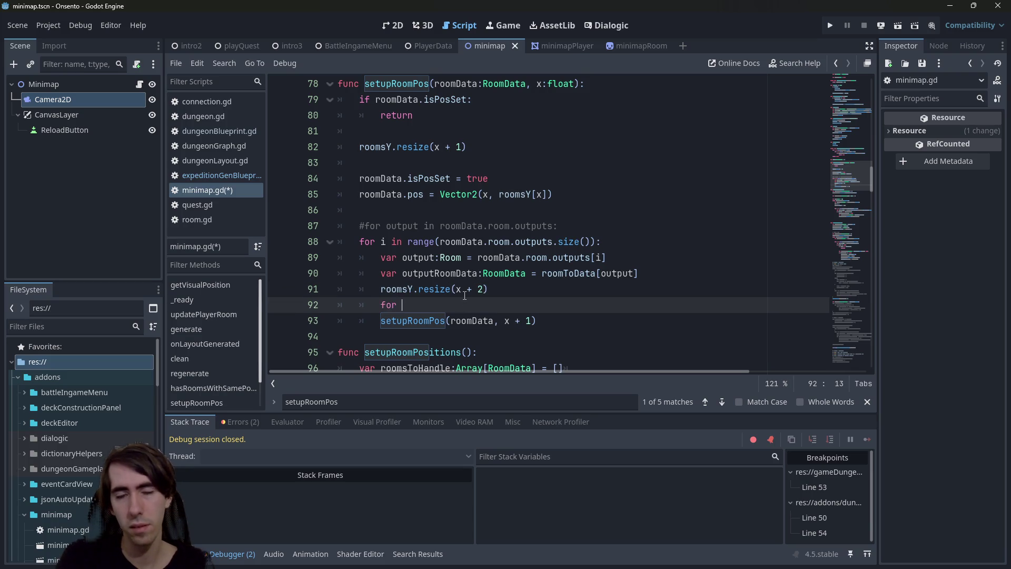
pyautogui.hotkey('ctrl', 'z')
pyautogui.hotkey('ctrl', 'z')
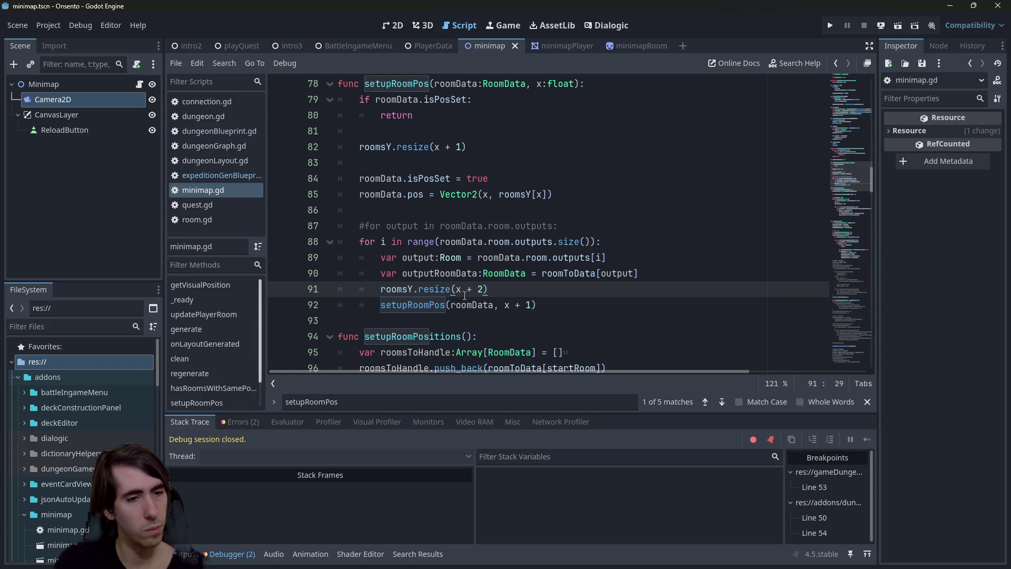
# Step: Comment out the entire setupRoomPos function with Ctrl+K
pyautogui.moveTo(464, 295)
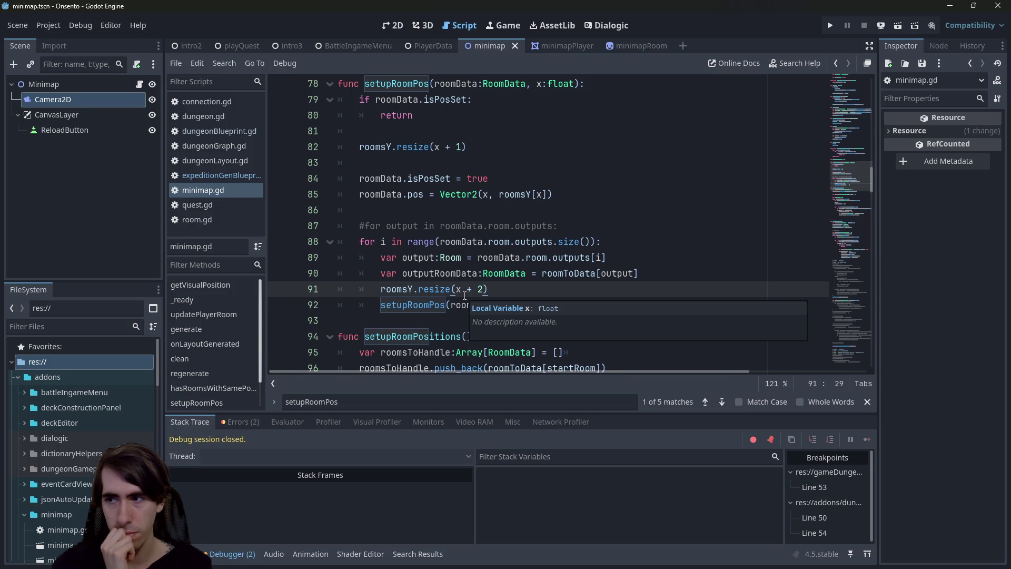
pyautogui.moveTo(538, 305)
pyautogui.mouseDown()
pyautogui.moveTo(368, 273)
pyautogui.moveTo(337, 147)
pyautogui.moveTo(337, 84)
pyautogui.mouseUp()
pyautogui.hotkey('ctrl', 'k')
# Step: Find the setupRoomPositions() call at line 192 and uncomment it
pyautogui.scroll(-2, 497, 168)
pyautogui.scroll(-2, 496, 168)
pyautogui.doubleClick(448, 147)
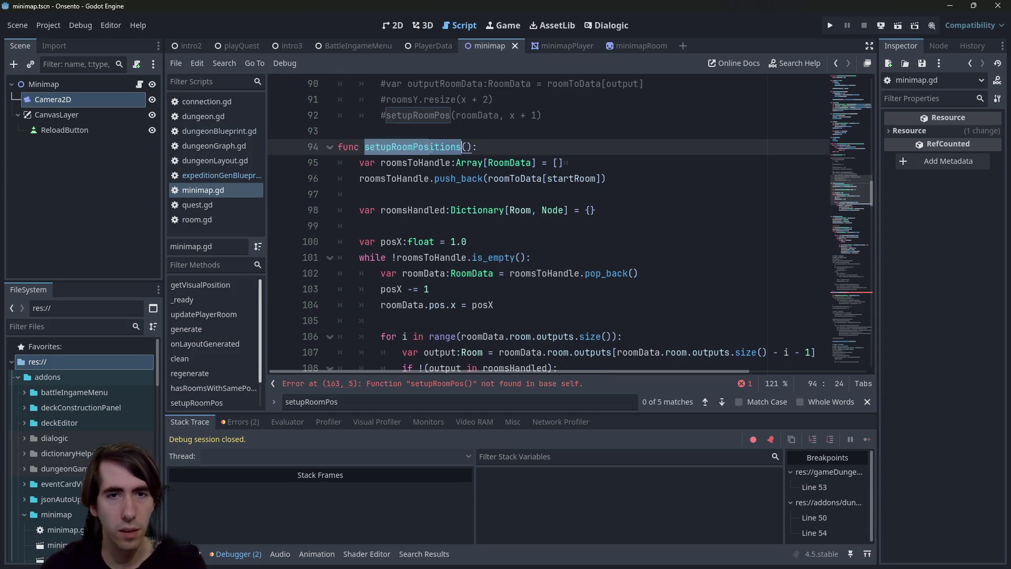
pyautogui.hotkey('ctrl', 'f')
pyautogui.press('Return')
pyautogui.click(493, 224)
pyautogui.hotkey('ctrl', 'k')
# Step: Comment out the broken setupRoomPos call on line 163 and save
pyautogui.scroll(5, 492, 222)
pyautogui.scroll(3, 493, 223)
pyautogui.click(465, 196)
pyautogui.hotkey('ctrl', 'k')
pyautogui.scroll(-2, 466, 209)
pyautogui.scroll(-5, 467, 209)
pyautogui.hotkey('ctrl', 's')
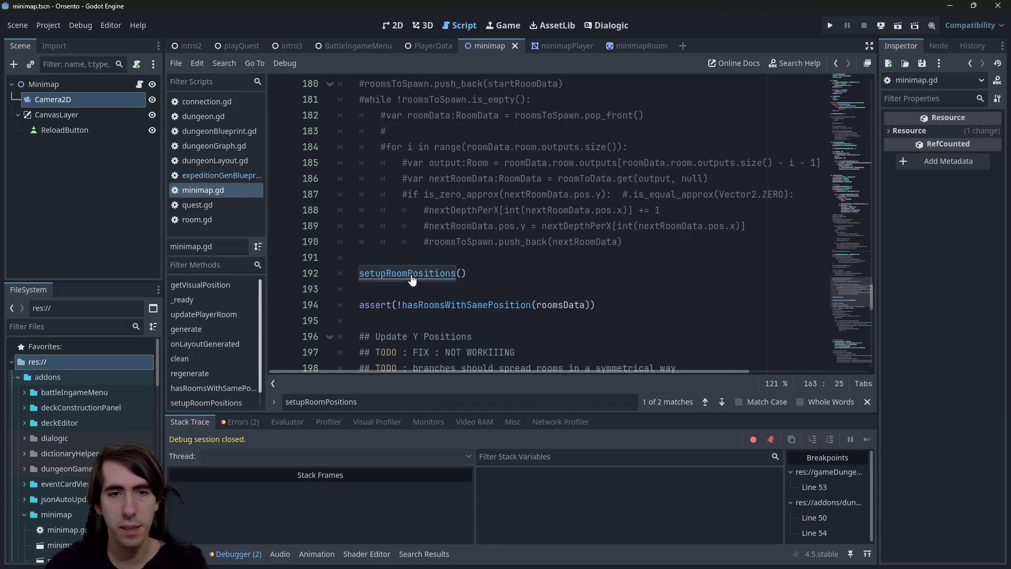
# Step: Jump to the setupRoomPositions definition and select its old body
pyautogui.keyDown('ctrl'); pyautogui.click(445, 273); pyautogui.keyUp('ctrl')
pyautogui.scroll(-4, 449, 267)
pyautogui.moveTo(635, 305)
pyautogui.mouseDown()
pyautogui.moveTo(579, 302)
pyautogui.moveTo(347, 179)
pyautogui.moveTo(325, 106)
pyautogui.mouseUp()
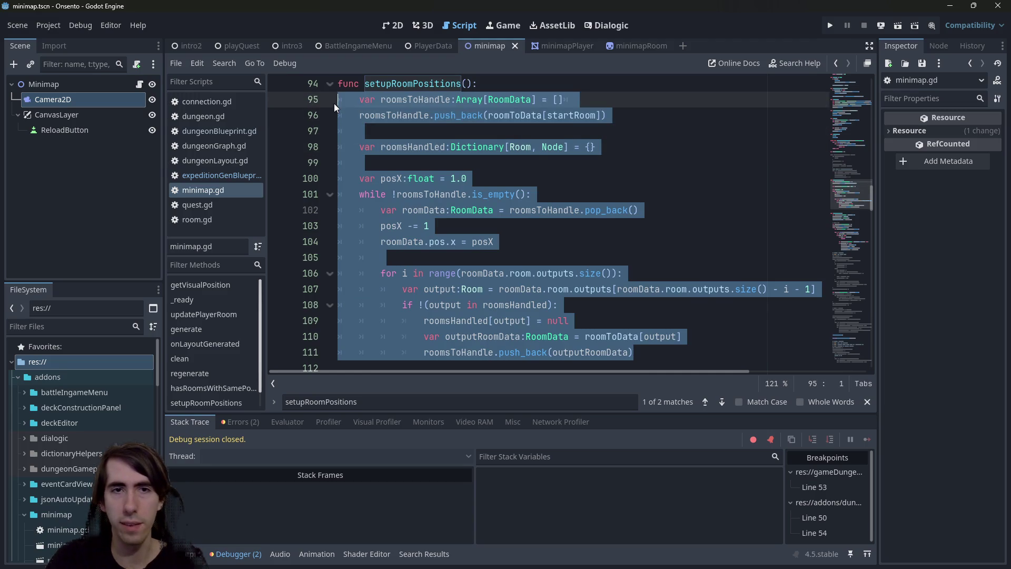
# Step: Comment out lines 95–111 and paste the rooms array declaration on line 113
pyautogui.hotkey('ctrl', 'k')
pyautogui.click(591, 115)
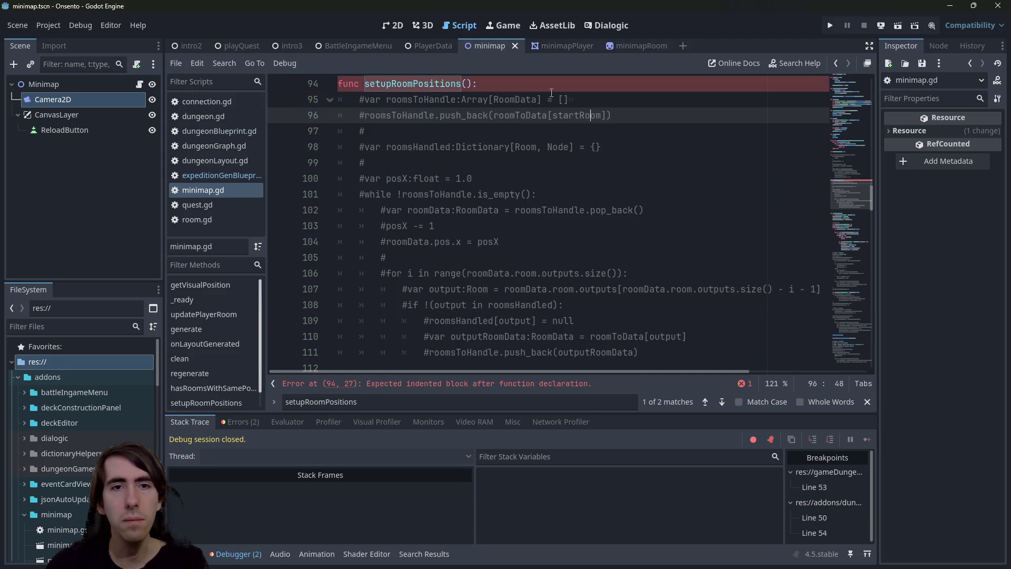
pyautogui.click(598, 100)
pyautogui.click(610, 105)
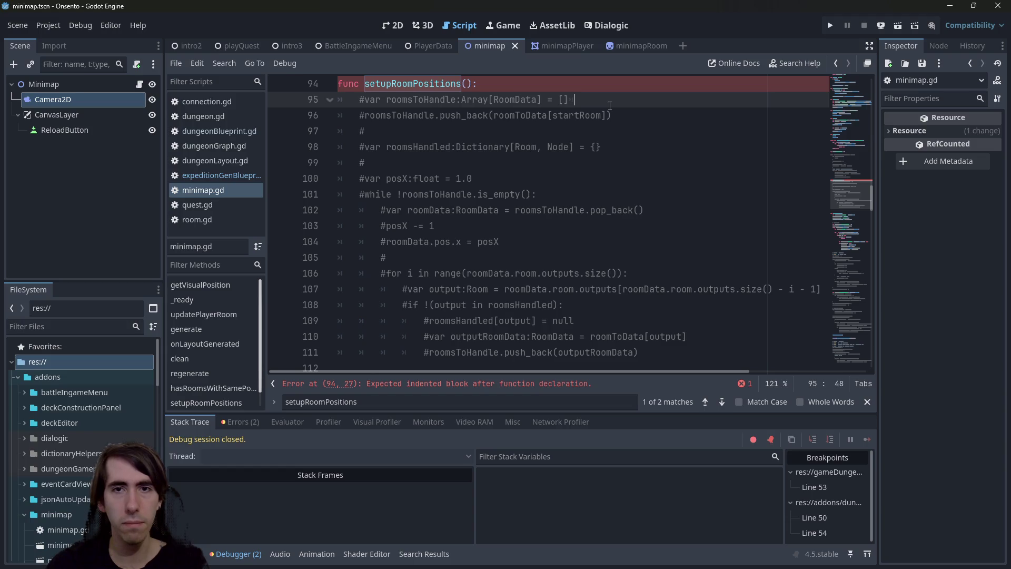
pyautogui.moveTo(610, 102)
pyautogui.mouseDown()
pyautogui.moveTo(369, 84)
pyautogui.moveTo(361, 100)
pyautogui.mouseUp()
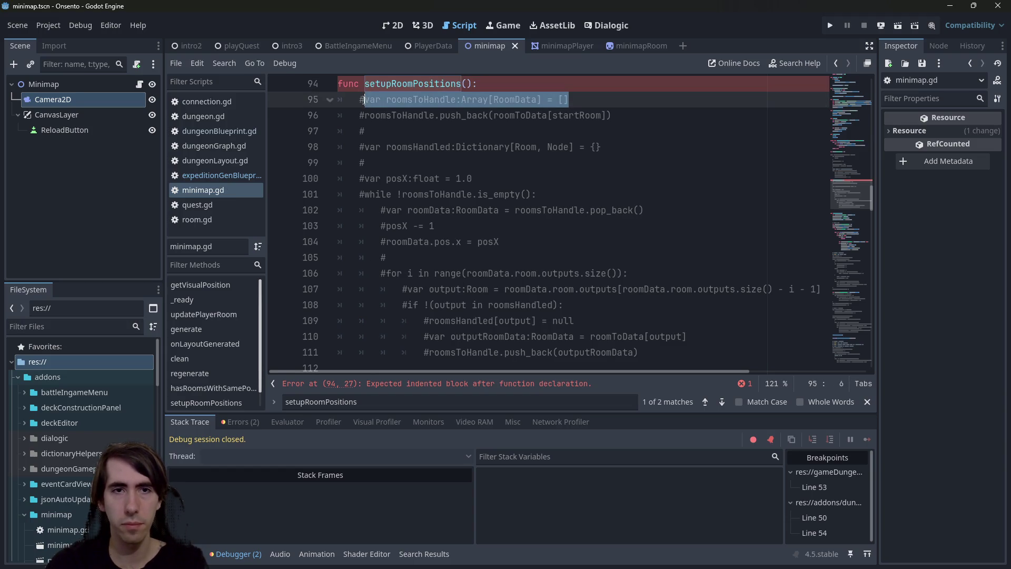
pyautogui.scroll(-3, 414, 245)
pyautogui.click(414, 246)
pyautogui.hotkey('ctrl', 'v')
# Step: Indent the declaration, rename the array to roomsAtBreadth, and save
pyautogui.doubleClick(345, 242)
pyautogui.press('Tab')
pyautogui.doubleClick(416, 241)
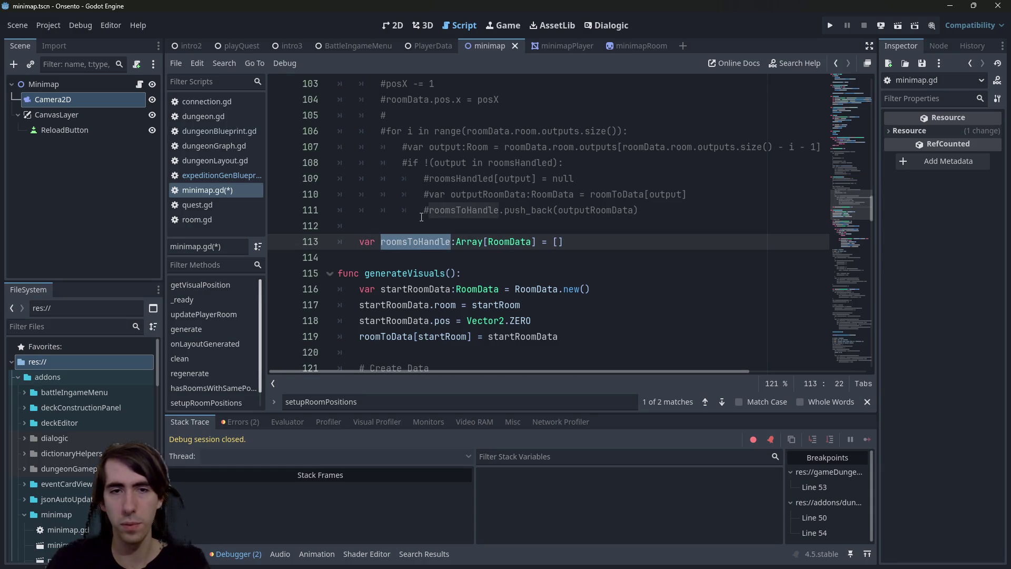
pyautogui.write('roomsAtBre')
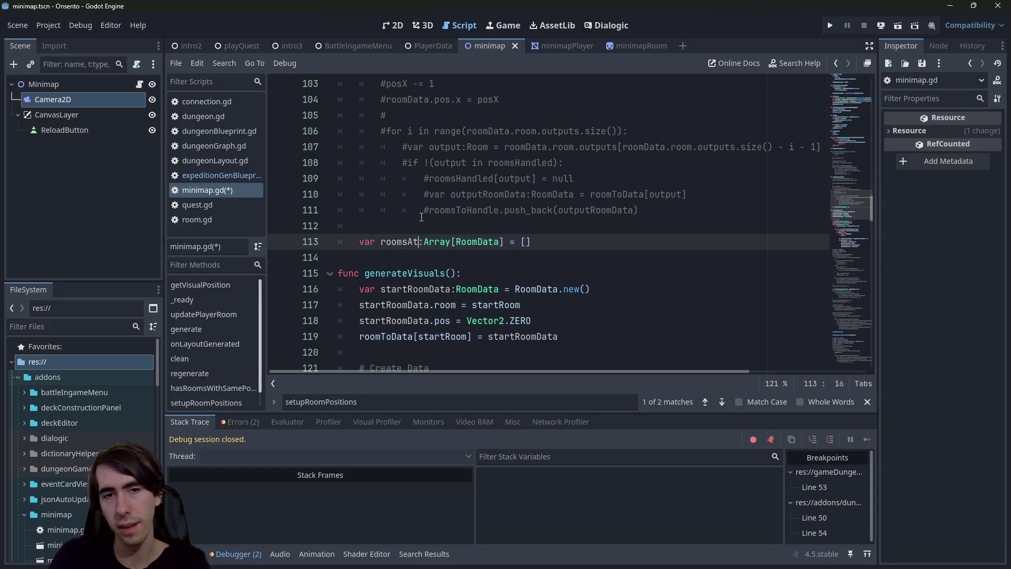
pyautogui.write('adth')
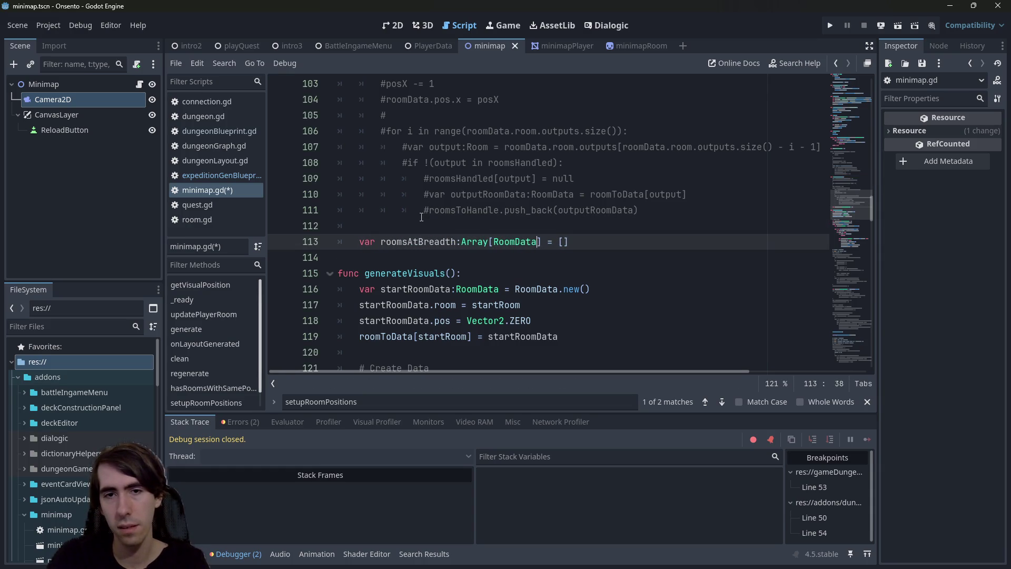
pyautogui.press('End')
pyautogui.press('Return')
pyautogui.hotkey('ctrl', 's')
# Step: Copy the start-room push_back statement below the roomsAtBreadth declaration
pyautogui.scroll(6, 442, 221)
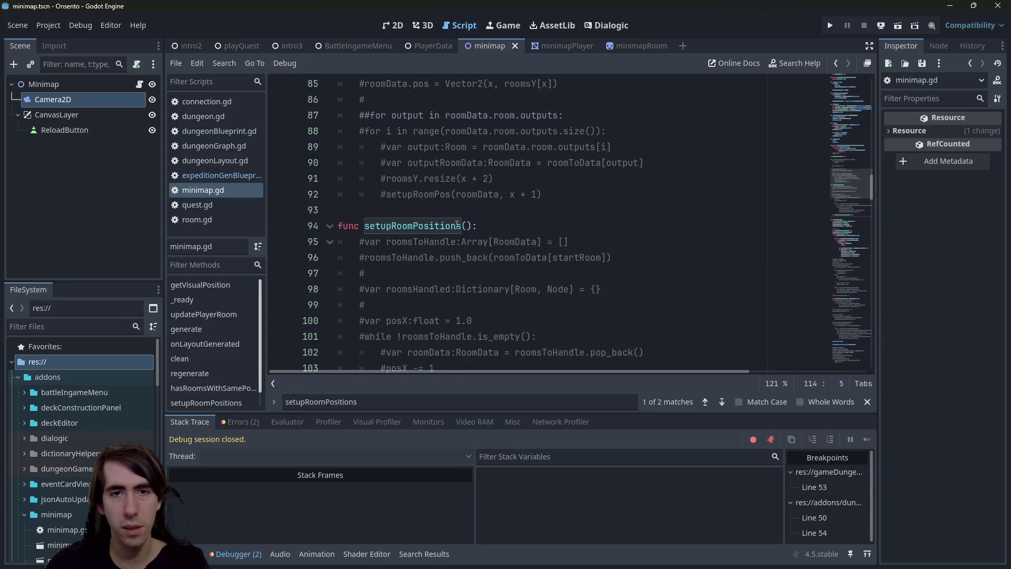
pyautogui.scroll(-1, 462, 227)
pyautogui.click(521, 208)
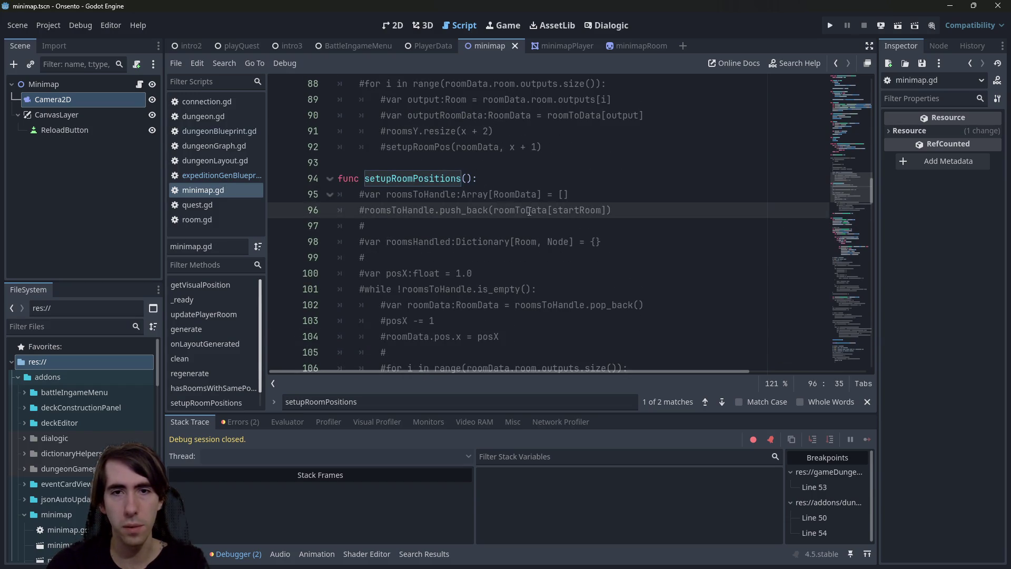
pyautogui.moveTo(496, 212)
pyautogui.mouseDown()
pyautogui.moveTo(611, 210)
pyautogui.moveTo(593, 220)
pyautogui.moveTo(629, 208)
pyautogui.moveTo(380, 212)
pyautogui.mouseUp()
pyautogui.hotkey('ctrl', 'c')
pyautogui.scroll(-6, 510, 269)
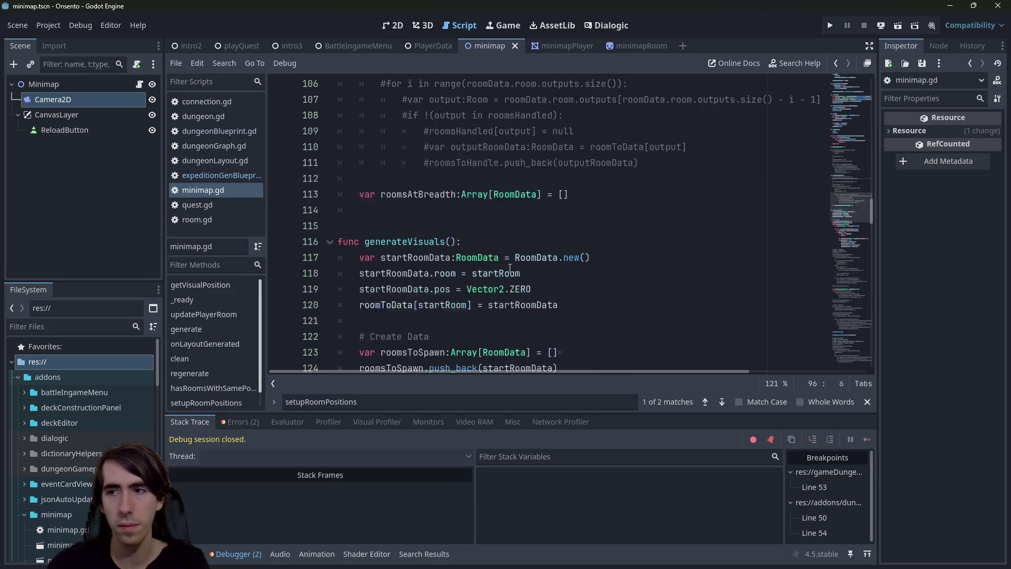
pyautogui.click(604, 195)
pyautogui.press('Return')
pyautogui.hotkey('ctrl', 'v')
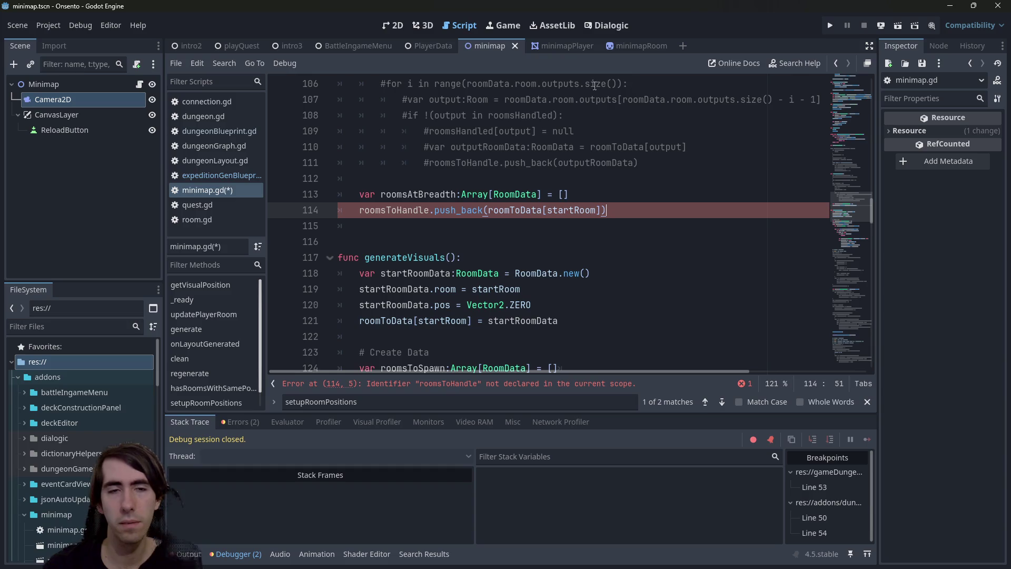
# Step: Make the pasted push_back line use roomsAtBreadth instead of roomsToHandle, and save
pyautogui.doubleClick(404, 217)
pyautogui.doubleClick(400, 195)
pyautogui.hotkey('ctrl', 'c')
pyautogui.click(410, 210)
pyautogui.doubleClick(410, 210)
pyautogui.hotkey('ctrl', 'v')
pyautogui.click(422, 221)
pyautogui.hotkey('ctrl', 's')
# Step: Add 'var breadth = 0' above a 'for roomData:RoomData in roomsAtBreadth:' loop
pyautogui.press('Return')
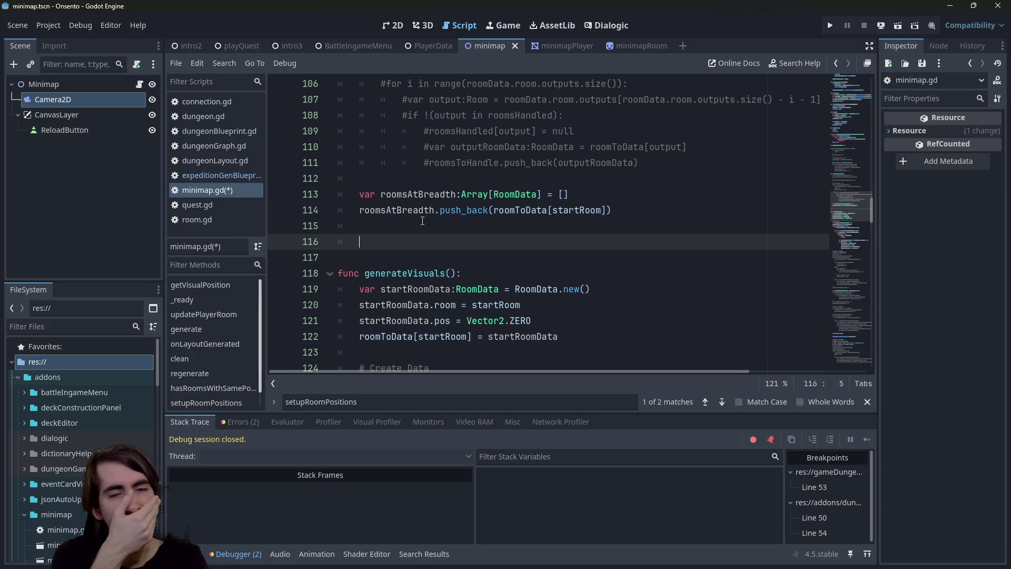
pyautogui.write('for room')
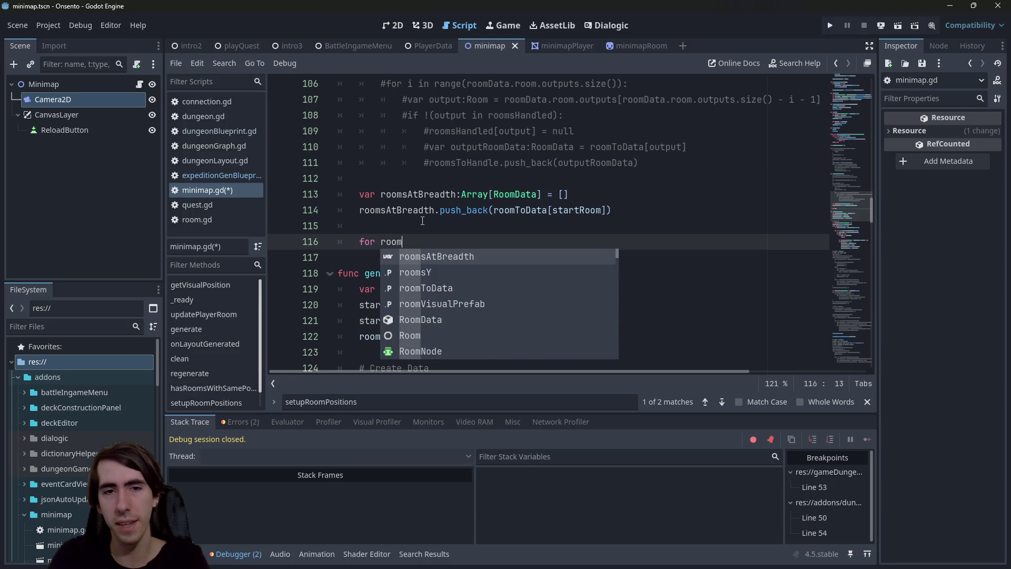
pyautogui.write('Data:Room')
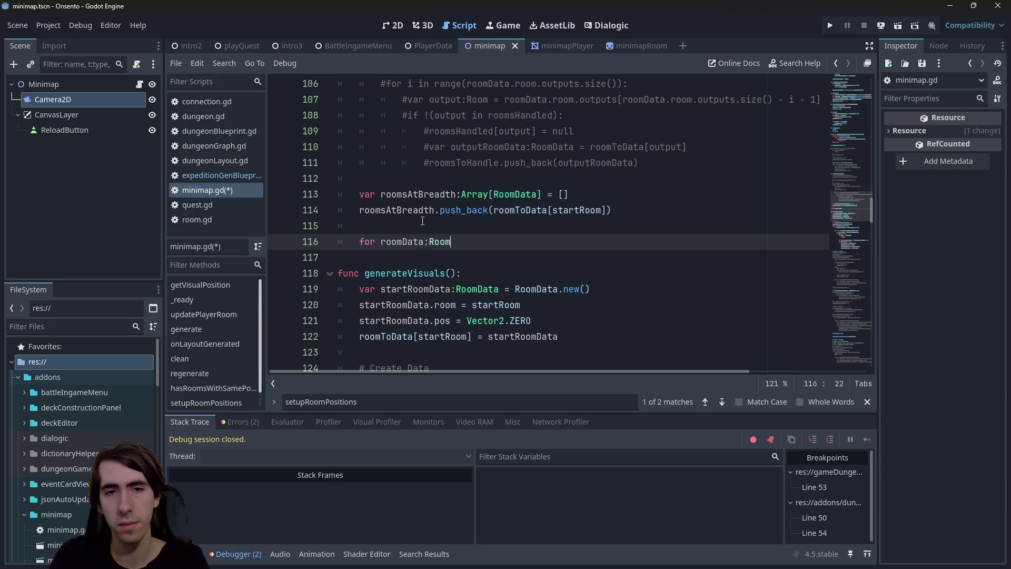
pyautogui.write('Data in roomsAtBreadth:')
pyautogui.press('Return')
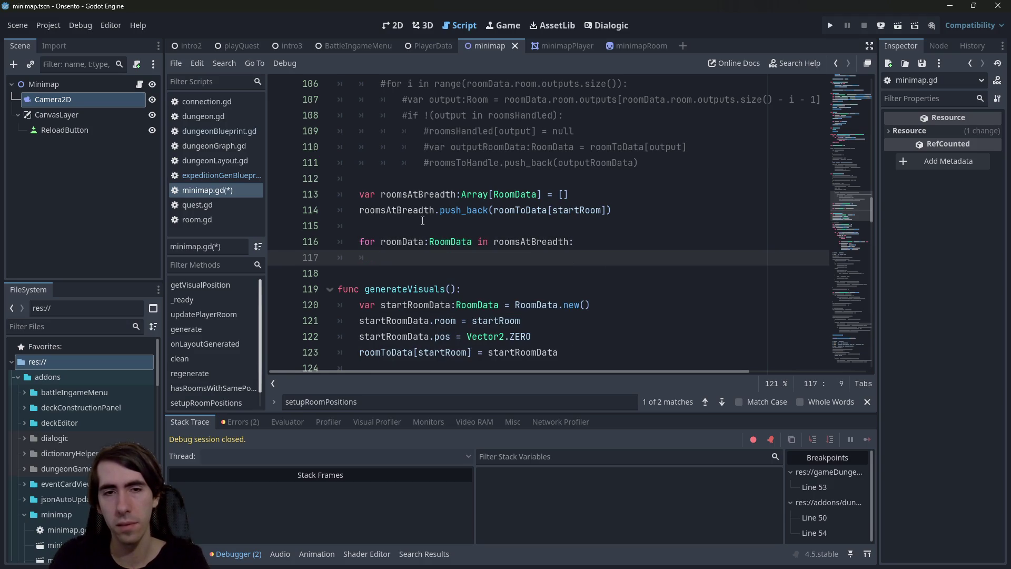
pyautogui.press('Up')
pyautogui.press('Up')
pyautogui.press('Return')
pyautogui.write('var breadth = 0')
pyautogui.hotkey('ctrl', 's')
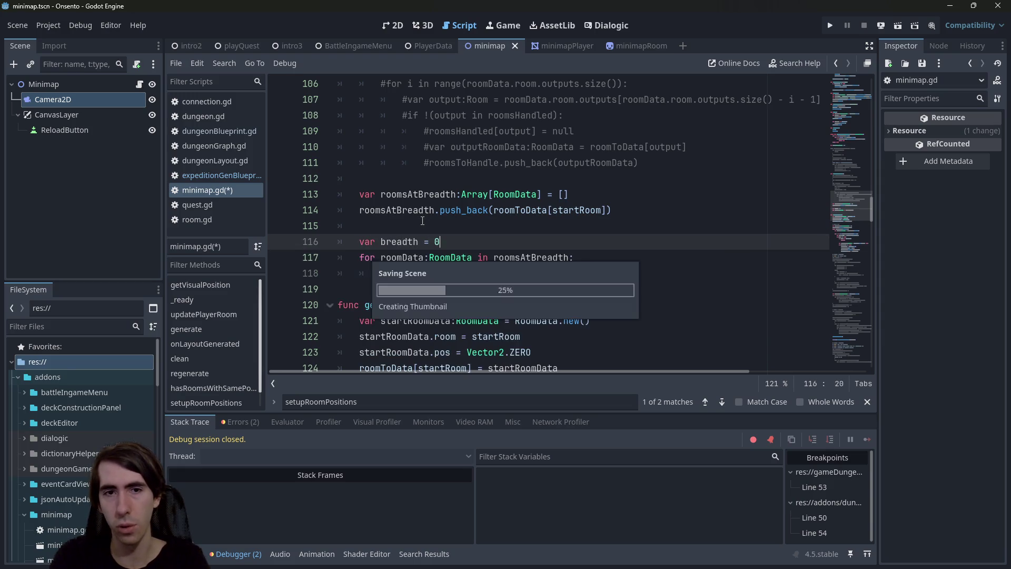
# Step: Type breadth as ':int' and start the loop body with 'roomData.'
pyautogui.press('Left')
pyautogui.press('Left')
pyautogui.press('Left')
pyautogui.write(':int')
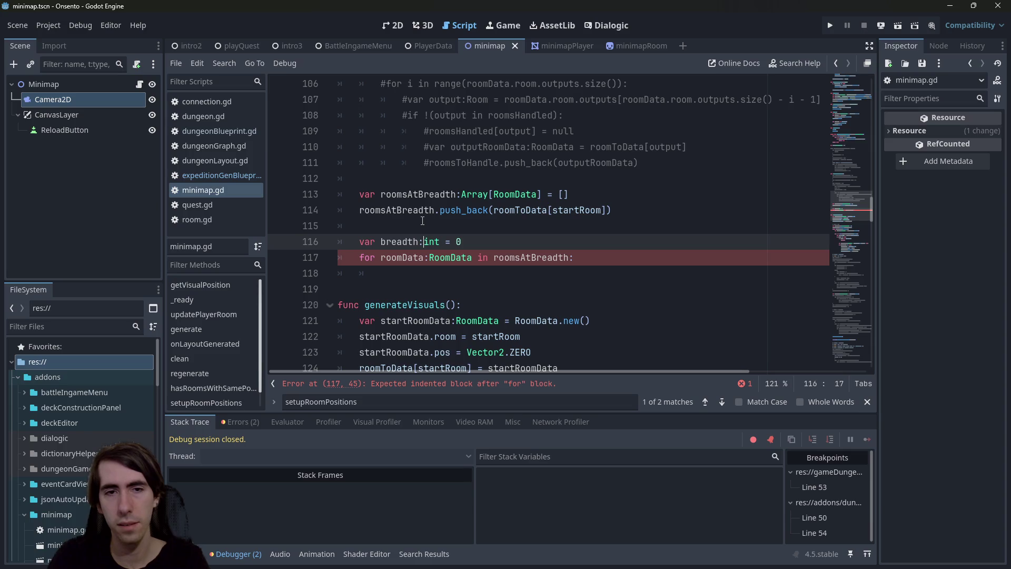
pyautogui.hotkey('ctrl', 's')
pyautogui.press('Down')
pyautogui.hotkey('ctrl', 'shift', 'Left')
pyautogui.hotkey('ctrl', 'c')
pyautogui.press('End')
pyautogui.press('Return')
pyautogui.hotkey('ctrl', 'v')
pyautogui.write('.')
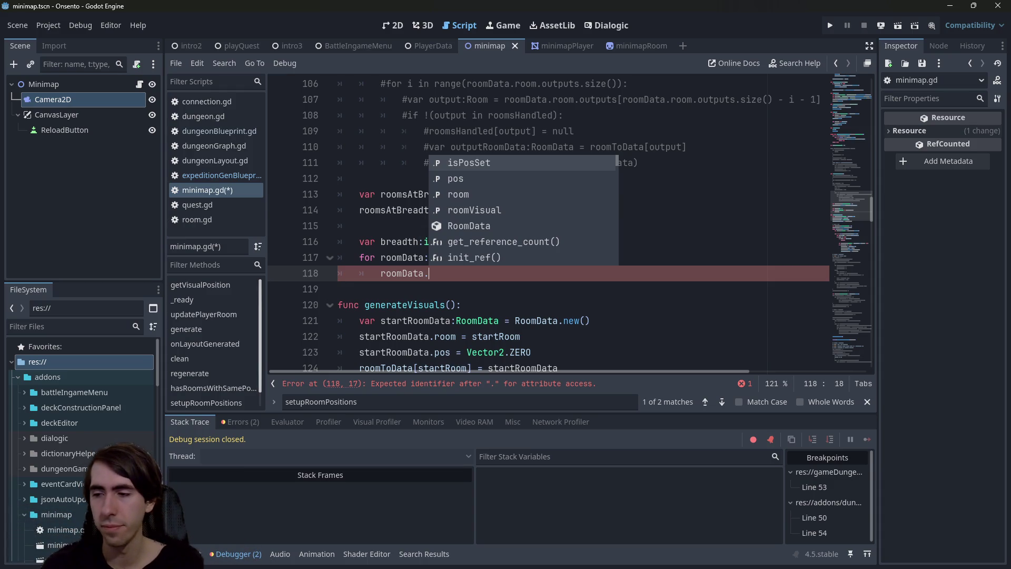
pyautogui.hotkey('alt', 'Tab')
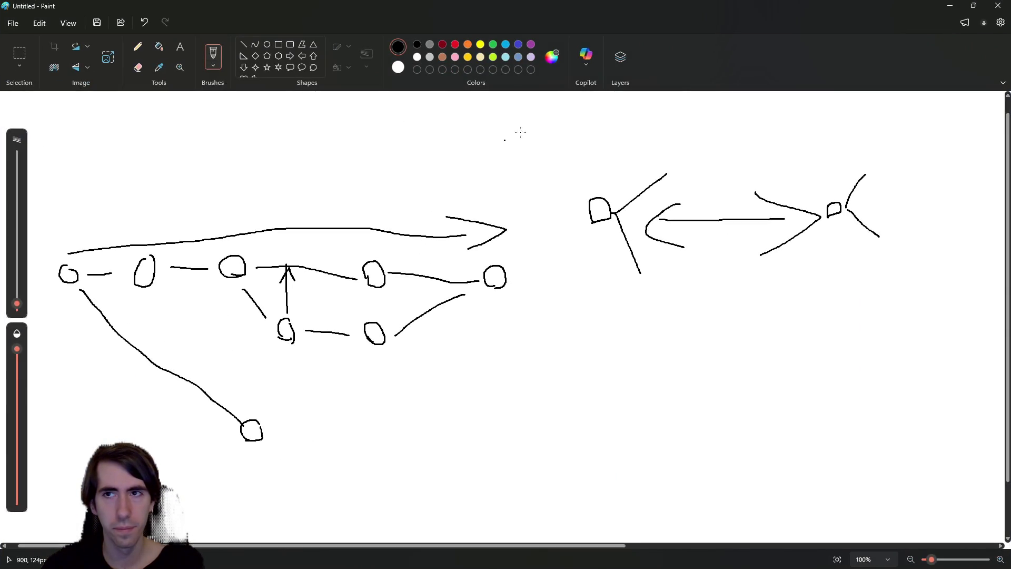
# Step: Draw and undo a circle around the diagram's arrowhead, then minimize Paint
pyautogui.moveTo(278, 285)
pyautogui.mouseDown()
pyautogui.moveTo(299, 278)
pyautogui.moveTo(279, 288)
pyautogui.mouseUp()
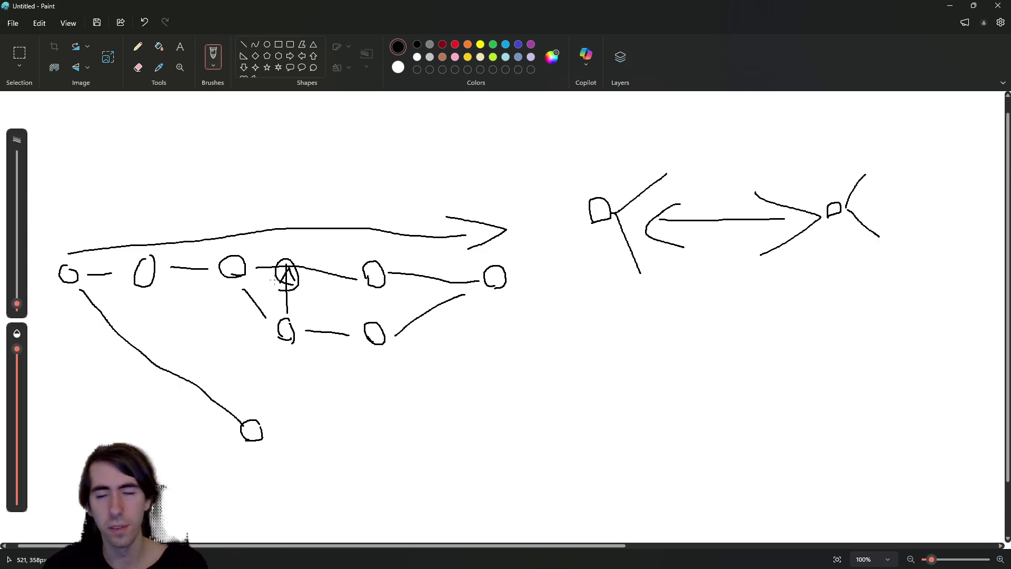
pyautogui.hotkey('ctrl', 'z')
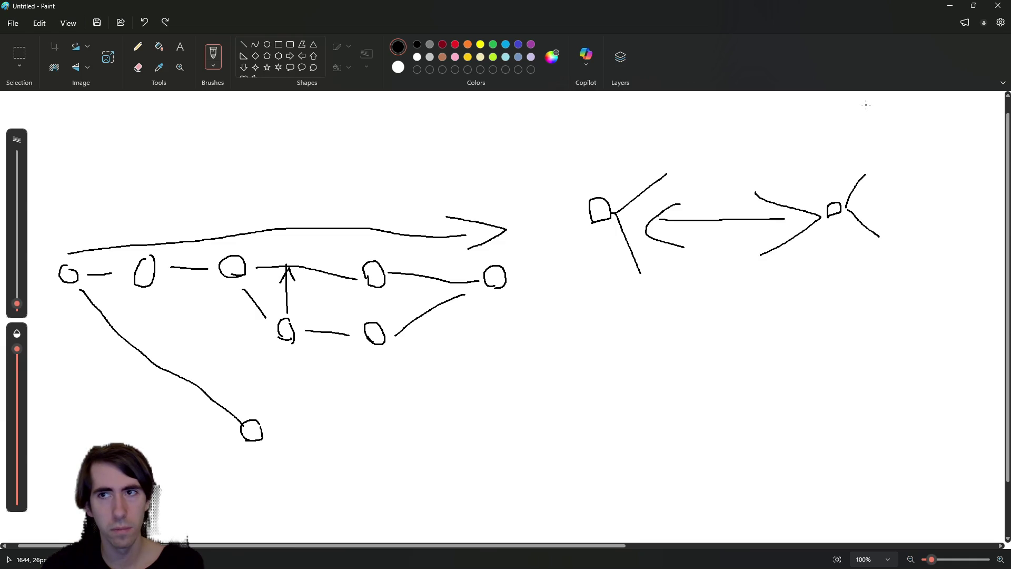
pyautogui.click(946, 6)
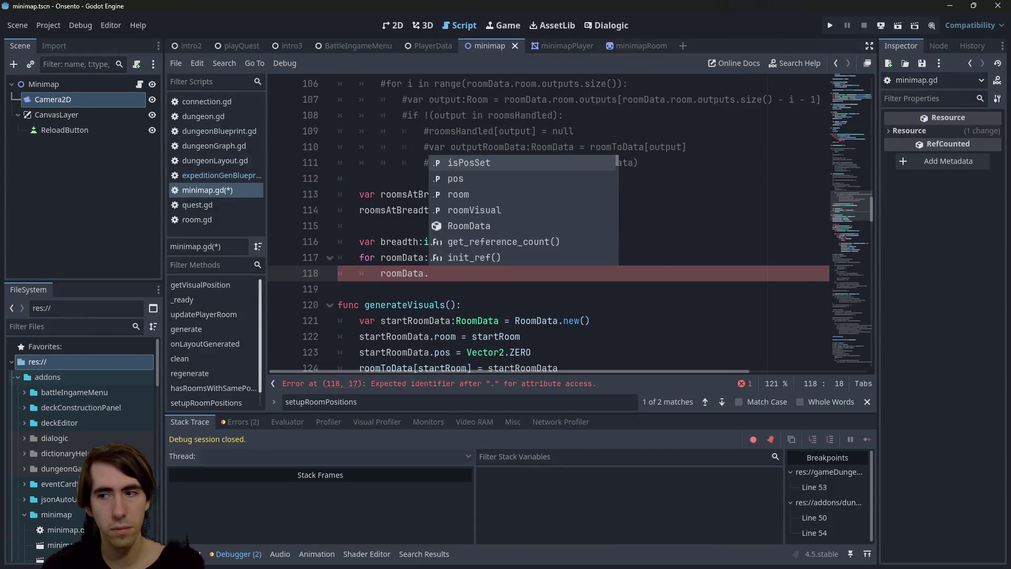
# Step: Switch back to the Paint sketch of connected room nodes
pyautogui.hotkey('alt', 'Tab')
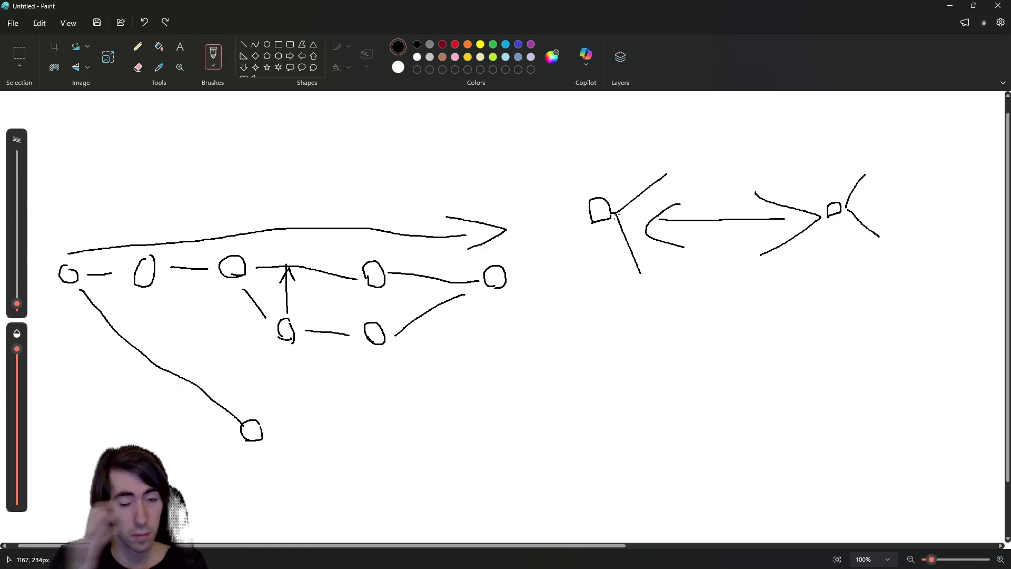
# Step: Close the branch arrowhead into a triangle, cross out and loop the next node
pyautogui.moveTo(294, 280)
pyautogui.mouseDown()
pyautogui.moveTo(277, 274)
pyautogui.moveTo(280, 282)
pyautogui.mouseUp()
pyautogui.moveTo(387, 263)
pyautogui.mouseDown()
pyautogui.moveTo(362, 287)
pyautogui.moveTo(379, 292)
pyautogui.mouseUp()
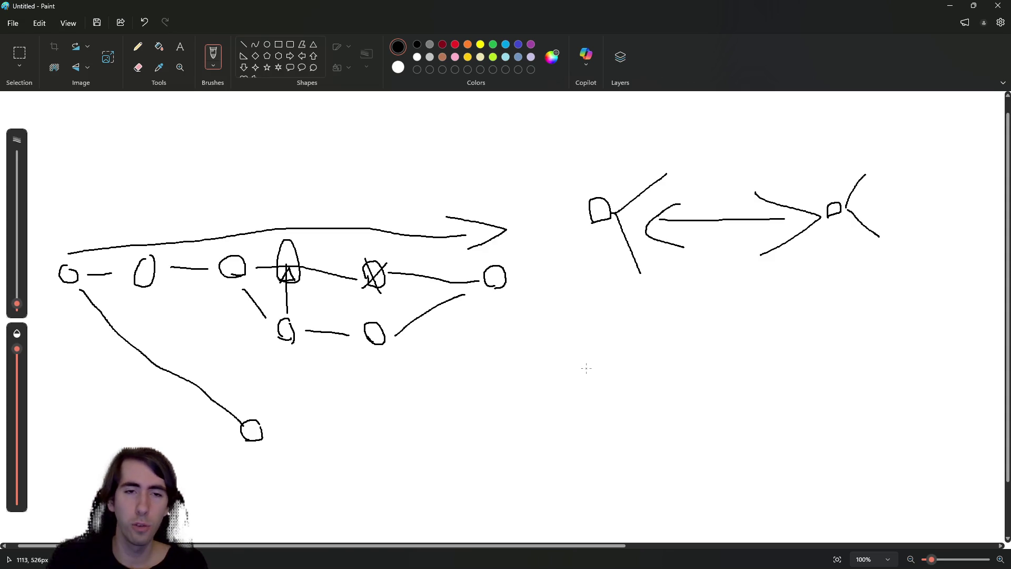
pyautogui.moveTo(375, 303)
pyautogui.mouseDown()
pyautogui.moveTo(430, 269)
pyautogui.moveTo(372, 289)
pyautogui.mouseUp()
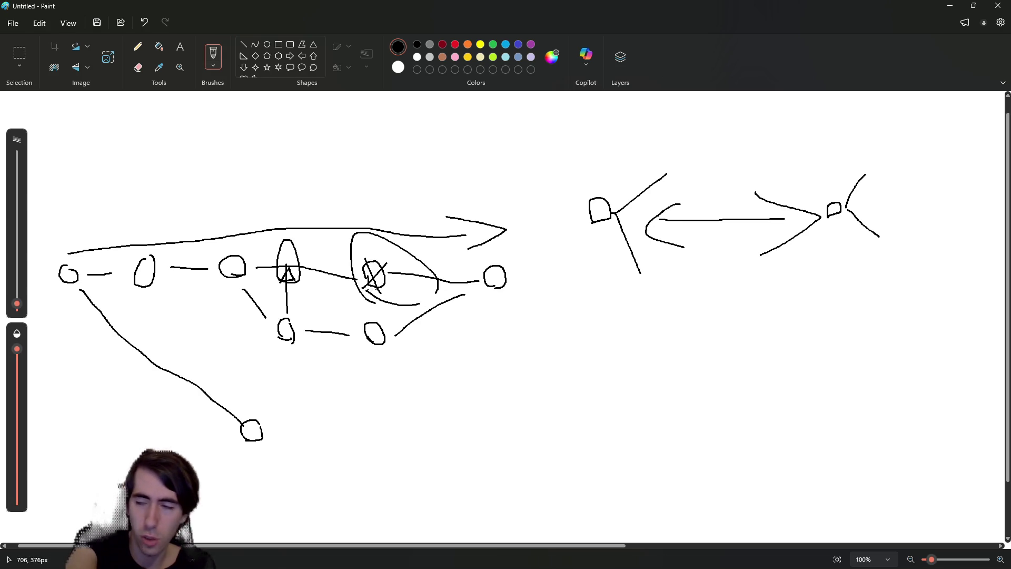
pyautogui.hotkey('ctrl', 'a')
pyautogui.press('Delete')
pyautogui.hotkey('ctrl', 'z')
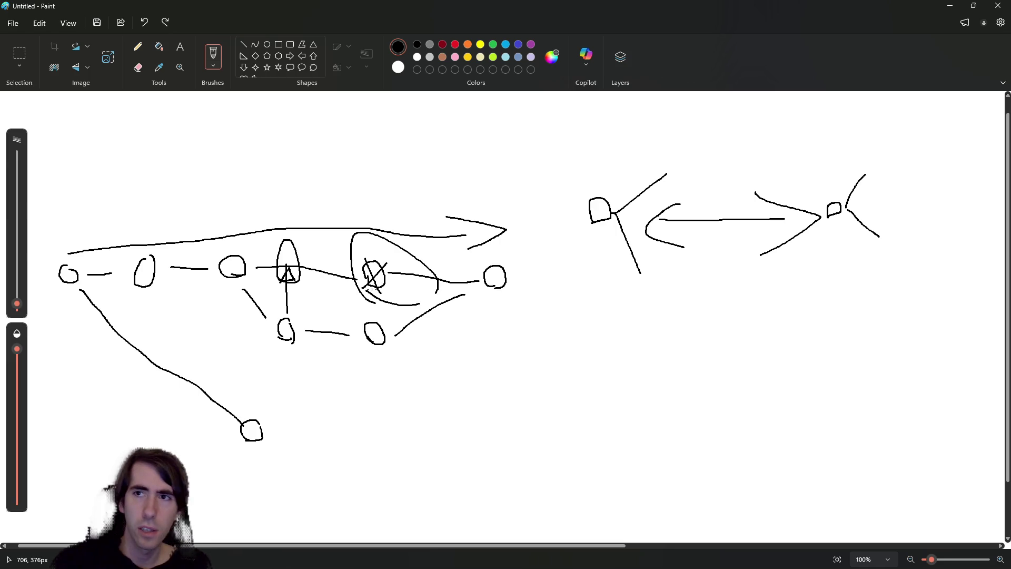
# Step: Minimize Paint and delete the draft roomsAtBreadth loop on lines 113–118
pyautogui.click(949, 5)
pyautogui.moveTo(430, 273); pyautogui.dragTo(287, 201)
pyautogui.press('BackSpace')
pyautogui.press('BackSpace')
pyautogui.press('BackSpace')
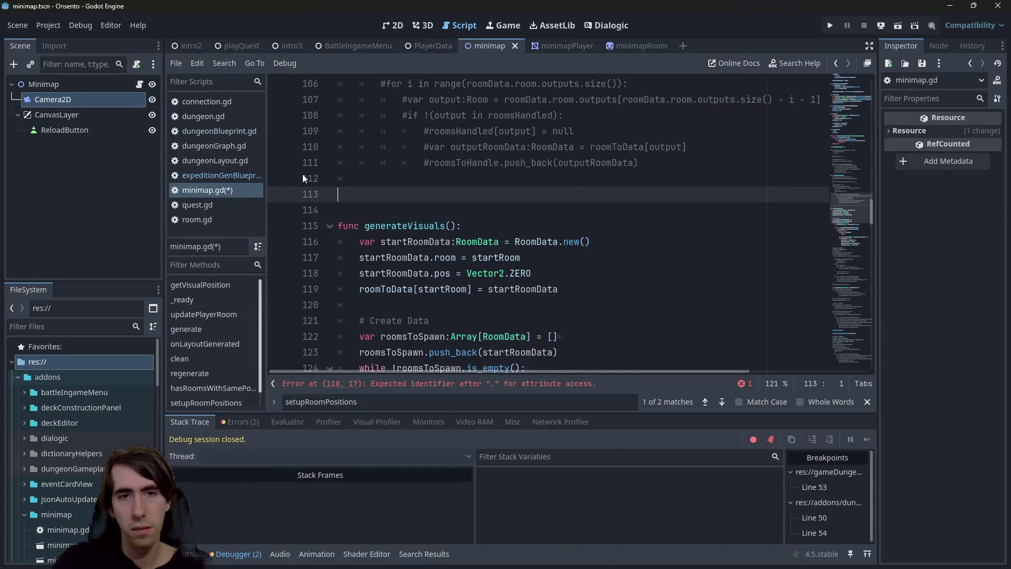
# Step: Search for setupRoomPos and uncomment its call on line 161, then save
pyautogui.hotkey('ctrl', 's')
pyautogui.click(421, 384)
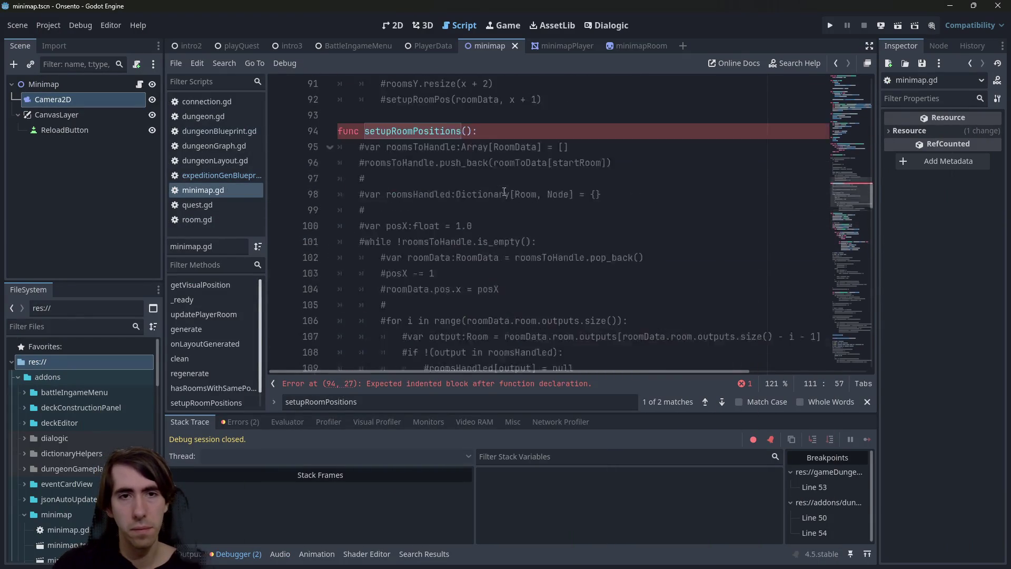
pyautogui.scroll(4, 452, 269)
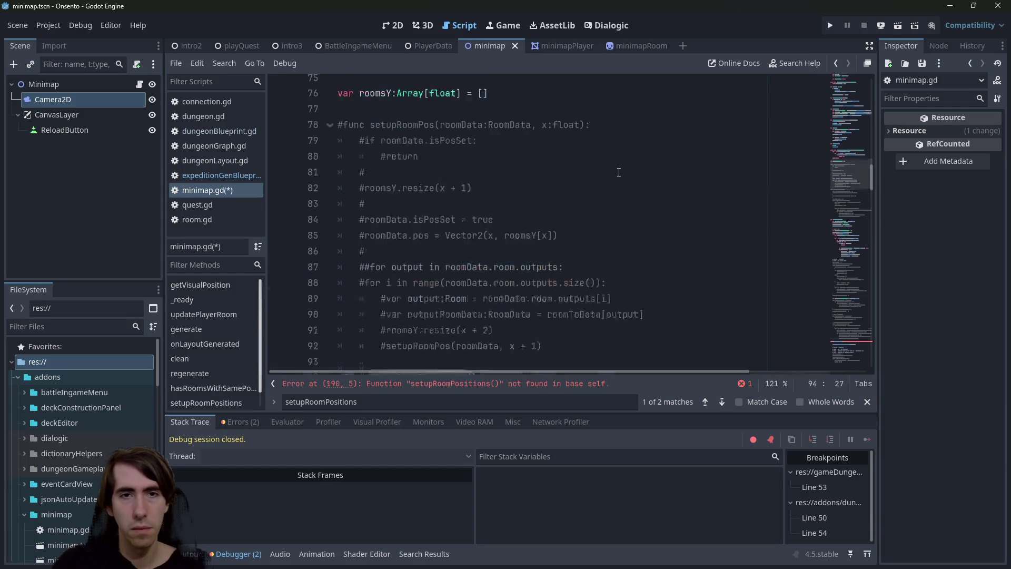
pyautogui.doubleClick(402, 211)
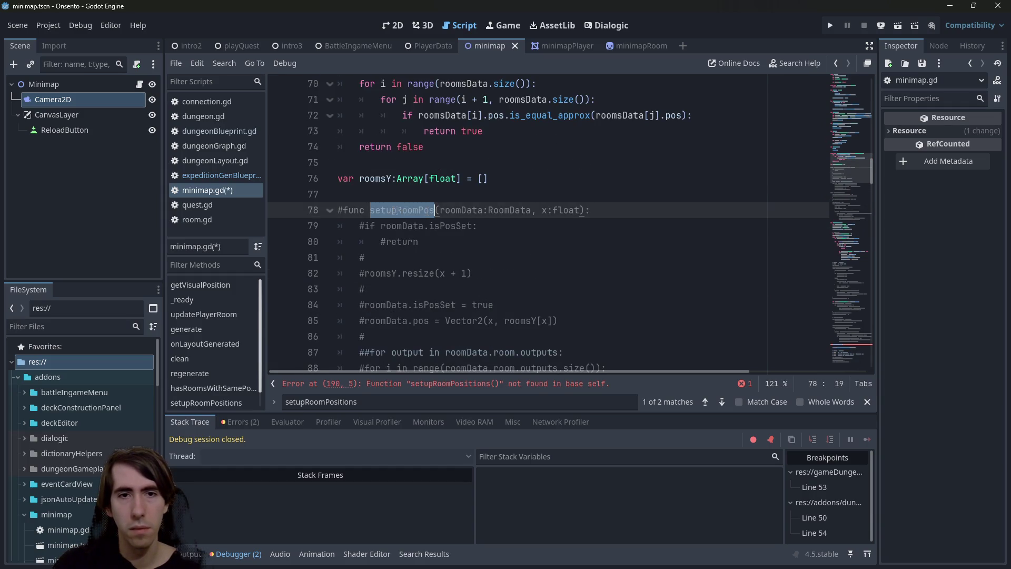
pyautogui.hotkey('ctrl', 'f')
pyautogui.press('Return')
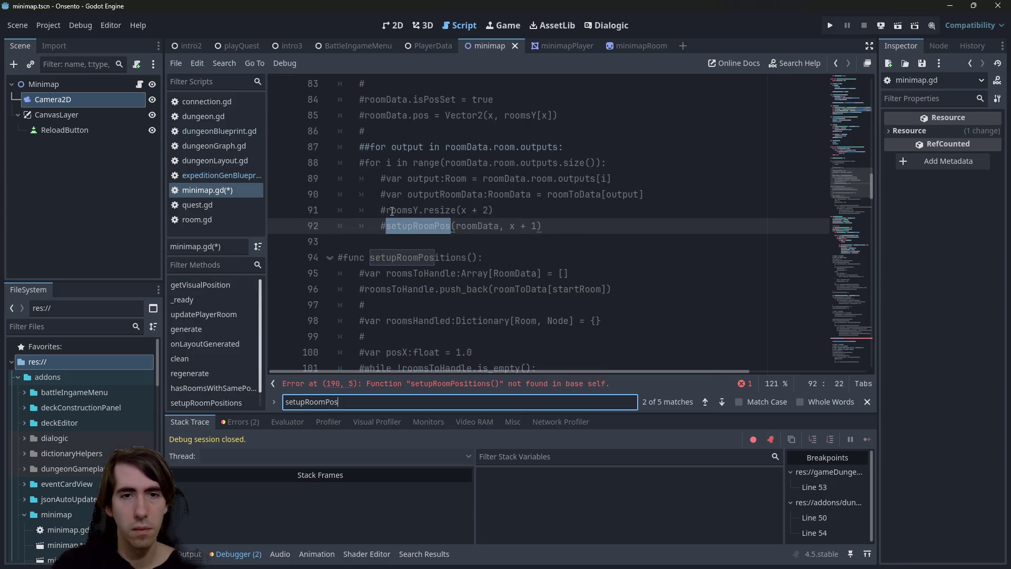
pyautogui.scroll(-8, 440, 257)
pyautogui.scroll(-14, 441, 256)
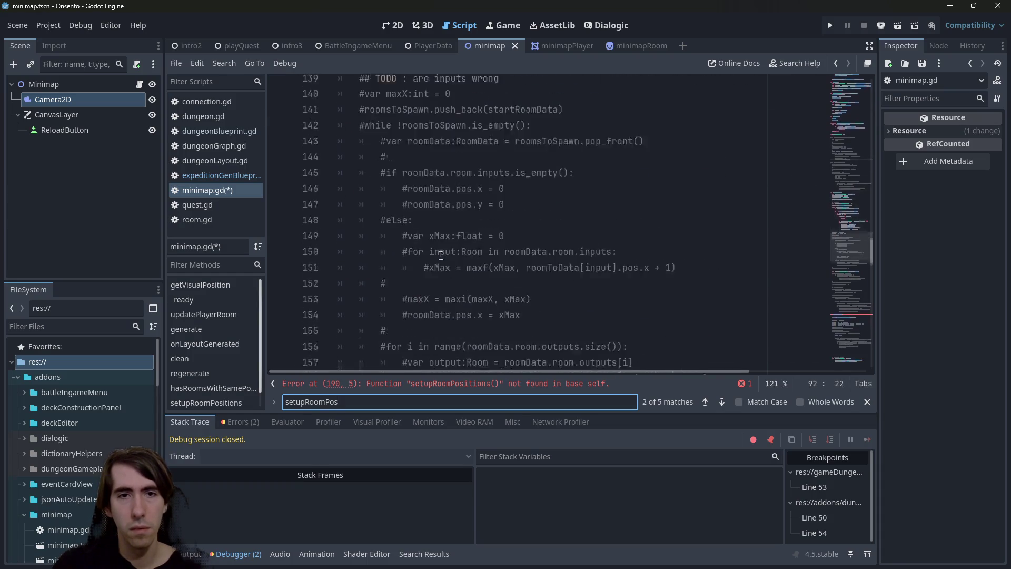
pyautogui.click(480, 225)
pyautogui.hotkey('ctrl', 'k')
pyautogui.hotkey('ctrl', 's')
# Step: Comment out the setupRoomPositions call on line 190 and save
pyautogui.scroll(4, 476, 239)
pyautogui.scroll(-8, 472, 254)
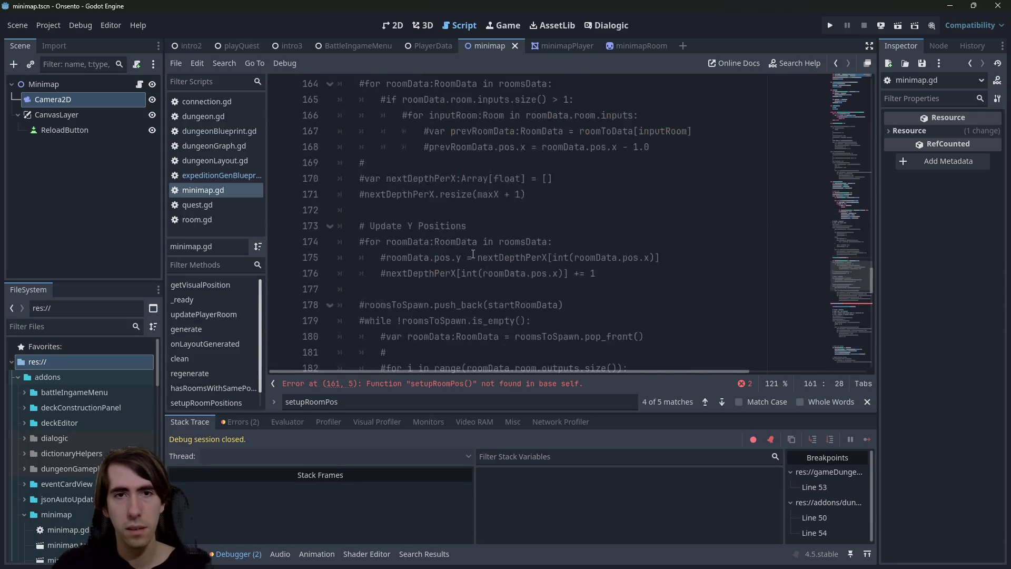
pyautogui.press('F3')
pyautogui.hotkey('ctrl', 'k')
pyautogui.hotkey('ctrl', 's')
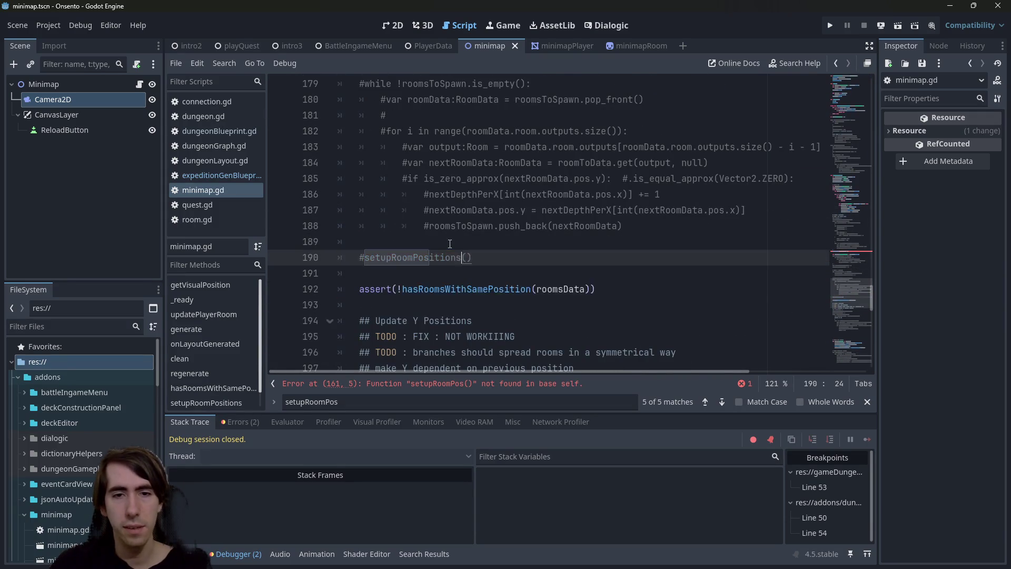
# Step: Uncomment the setupRoomPos function declaration on line 78 and save
pyautogui.hotkey('shift', 'F3')
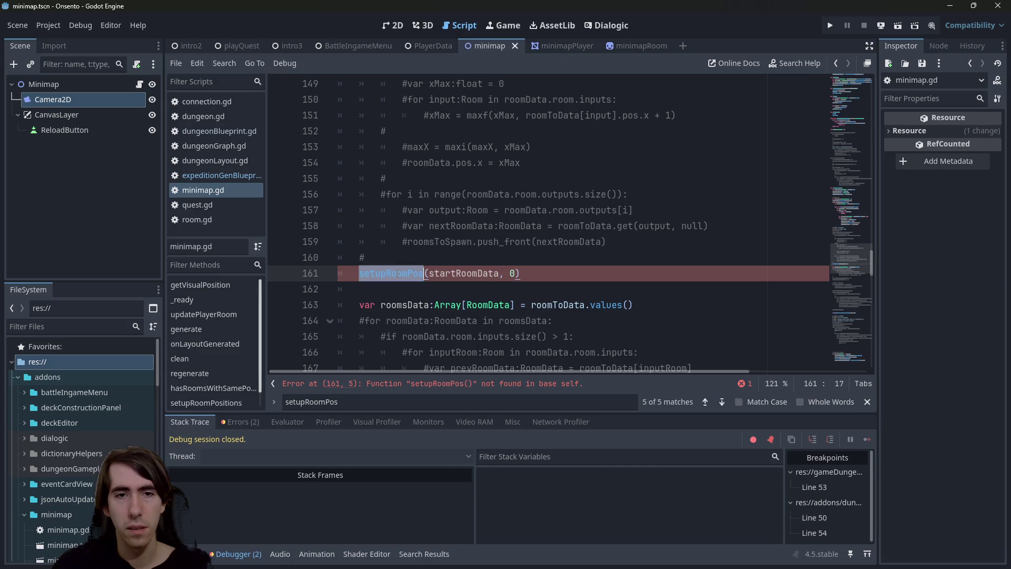
pyautogui.hotkey('ctrl', 'f')
pyautogui.hotkey('shift', 'Return')
pyautogui.hotkey('shift', 'Return')
pyautogui.hotkey('shift', 'Return')
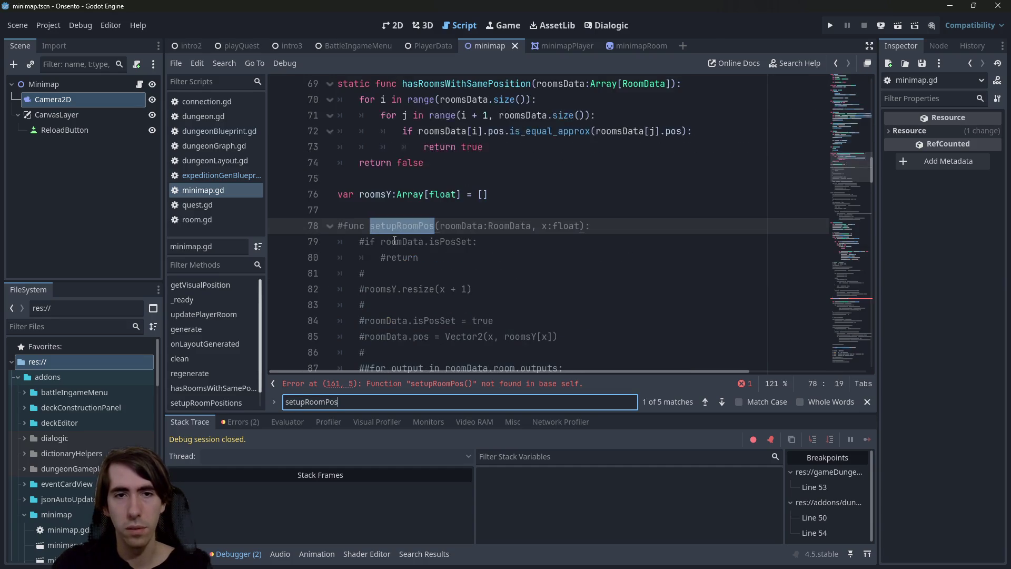
pyautogui.click(633, 231)
pyautogui.hotkey('ctrl', 'k')
pyautogui.hotkey('ctrl', 's')
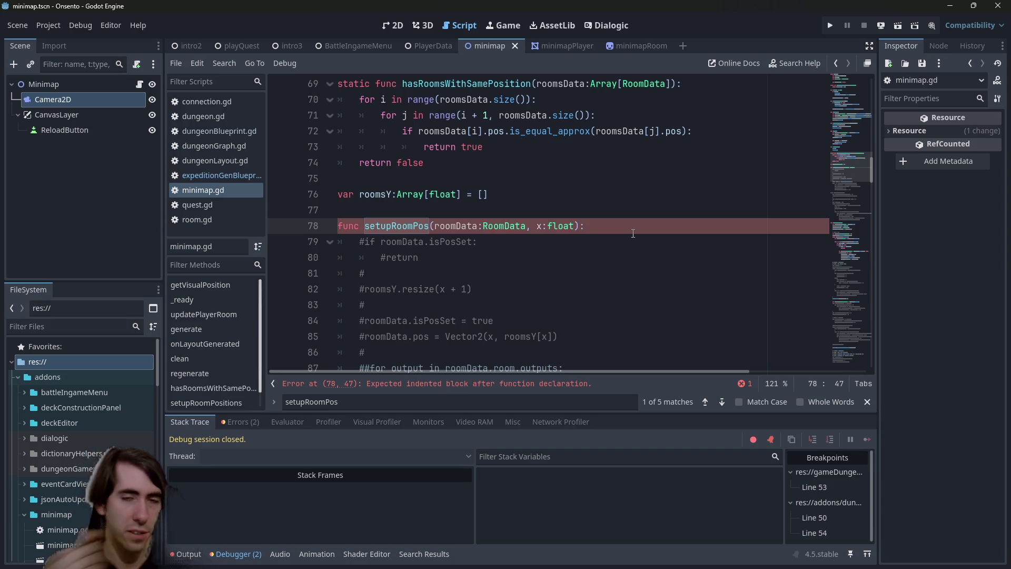
# Step: Add 'if roomData.room.outputs.size() == 1:' as the first line of the setupRoomPos body
pyautogui.press('Return')
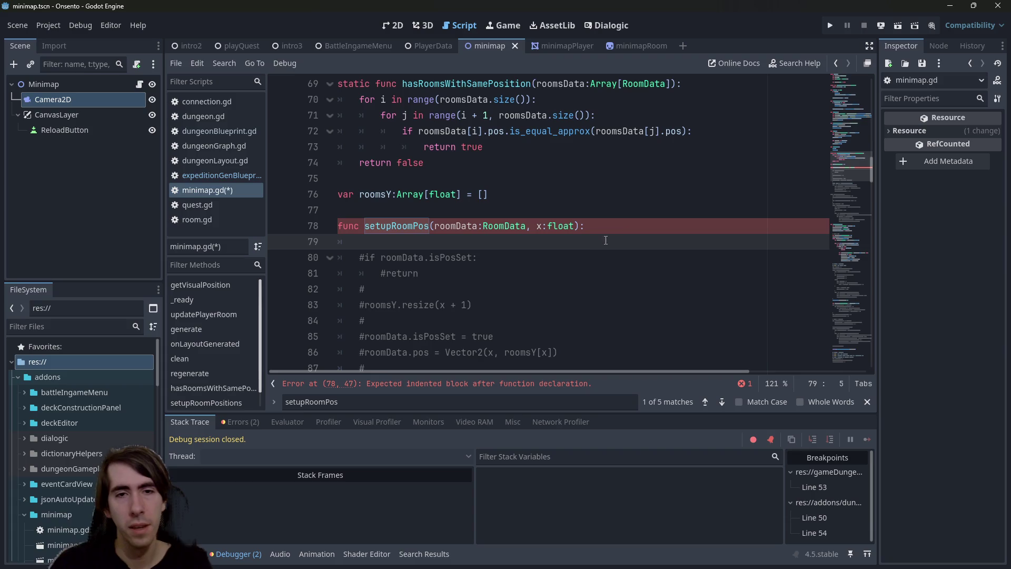
pyautogui.press('Return')
pyautogui.press('Up')
pyautogui.hotkey('ctrl', 's')
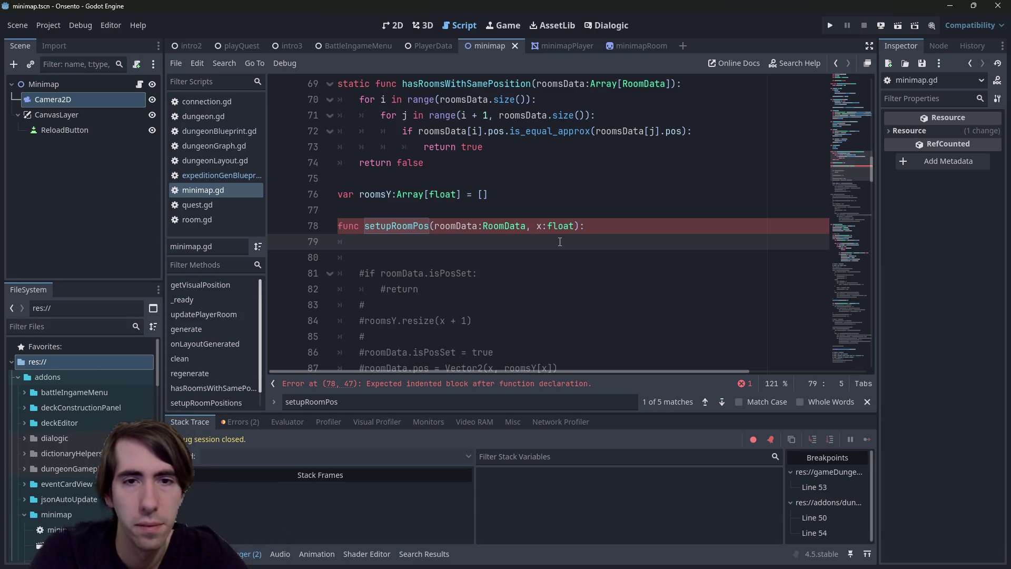
pyautogui.scroll(-1, 536, 238)
pyautogui.scroll(-3, 537, 237)
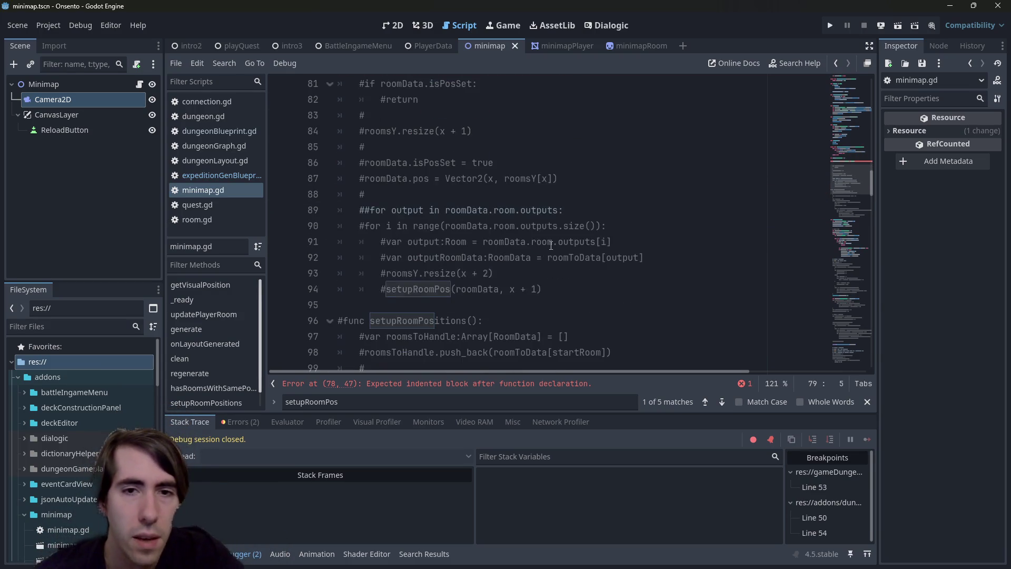
pyautogui.scroll(1, 536, 238)
pyautogui.moveTo(545, 337); pyautogui.dragTo(293, 266)
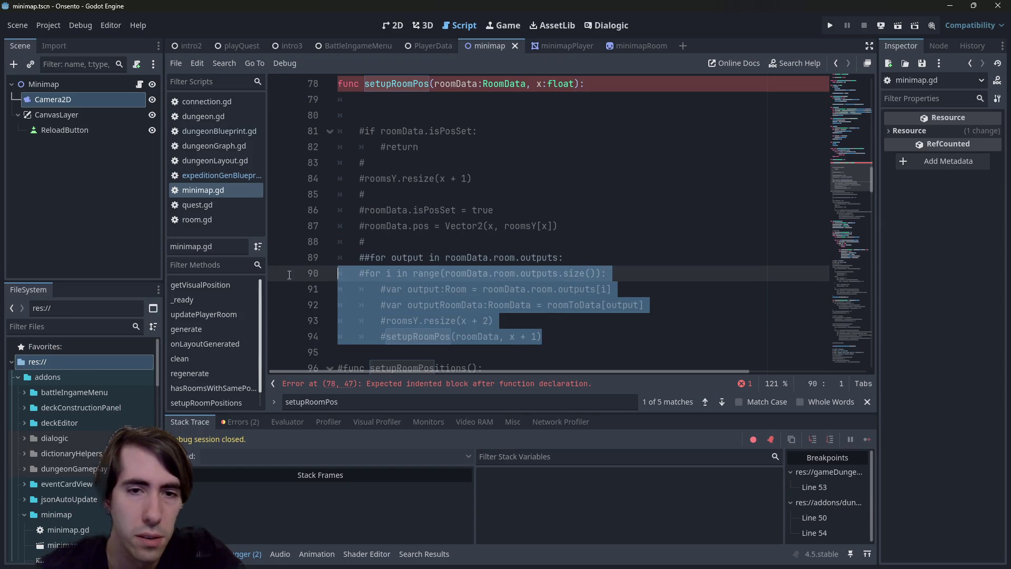
pyautogui.scroll(3, 401, 249)
pyautogui.click(402, 248)
pyautogui.write('if ')
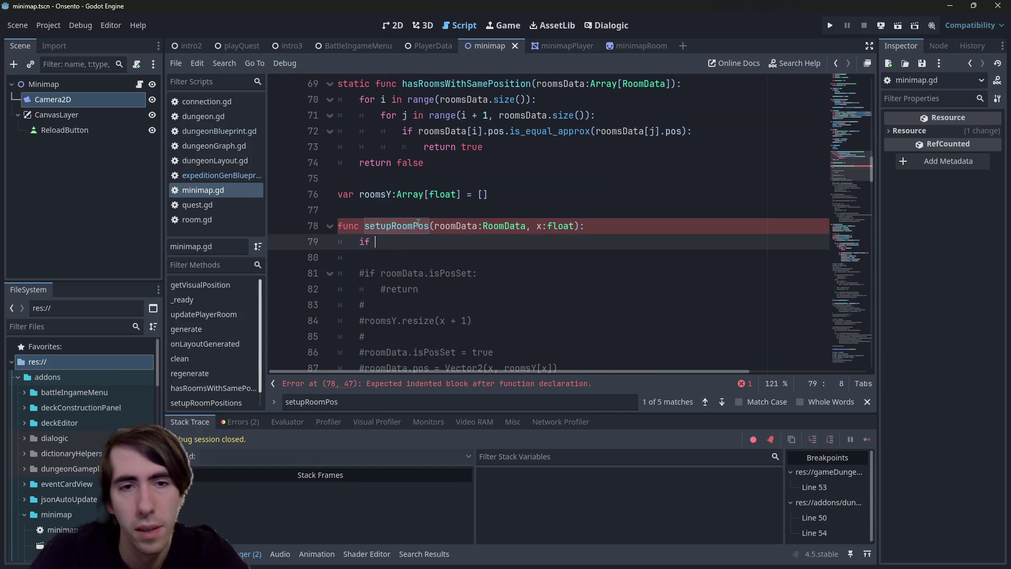
pyautogui.write('roomData.room.outp')
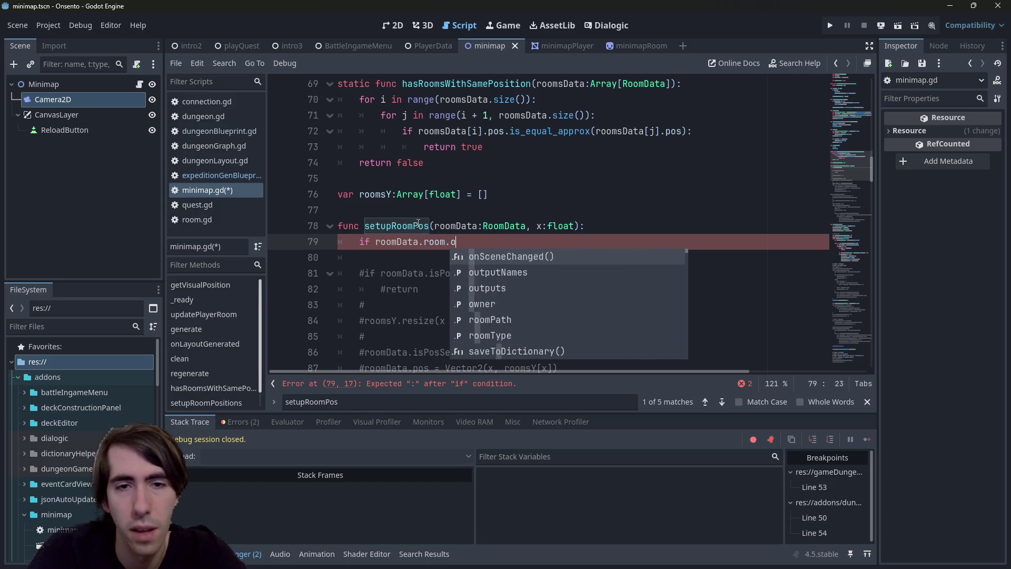
pyautogui.write('uts')
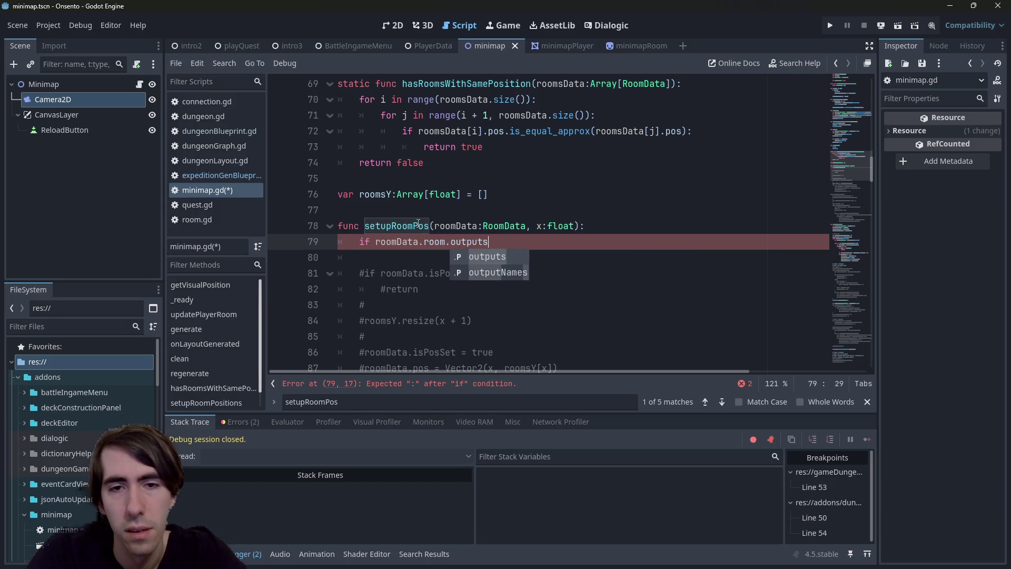
pyautogui.write('.size() == 1:')
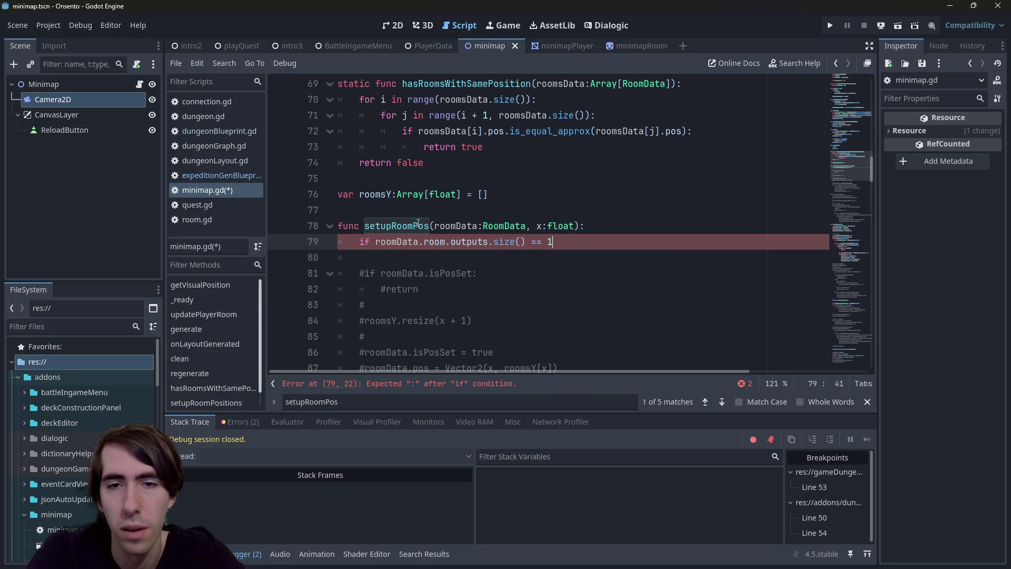
pyautogui.press('Return')
# Step: Put roomData.room.outputs[0] on line 80 inside the if block and save
pyautogui.press('Up')
pyautogui.press('Home')
pyautogui.hotkey('ctrl', 'shift', 'Right')
pyautogui.hotkey('ctrl', 'shift', 'Right')
pyautogui.hotkey('ctrl', 'shift', 'Right')
pyautogui.hotkey('ctrl', 'shift', 'Right')
pyautogui.hotkey('ctrl', 'c')
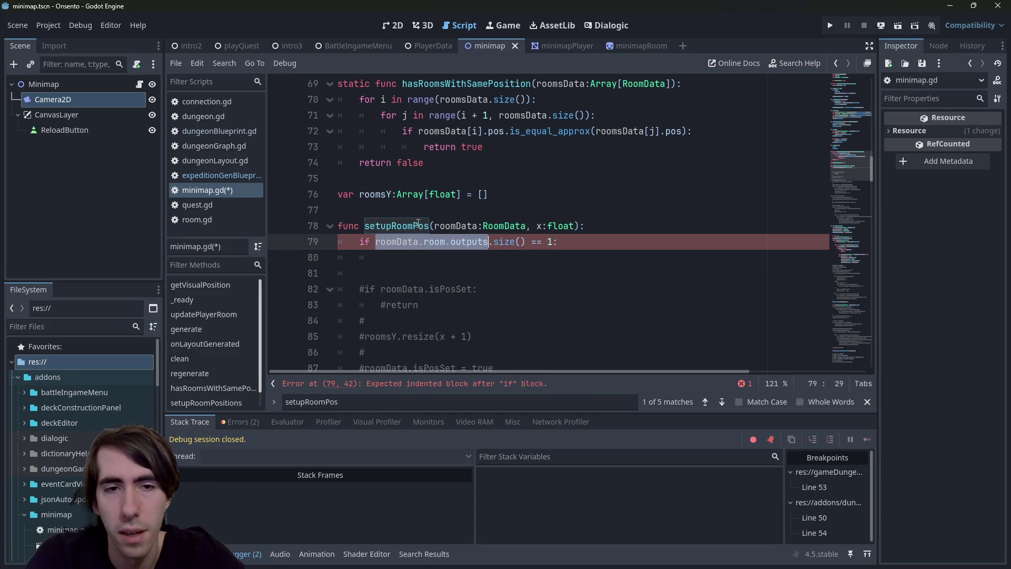
pyautogui.press('Down')
pyautogui.hotkey('ctrl', 'v')
pyautogui.write('.')
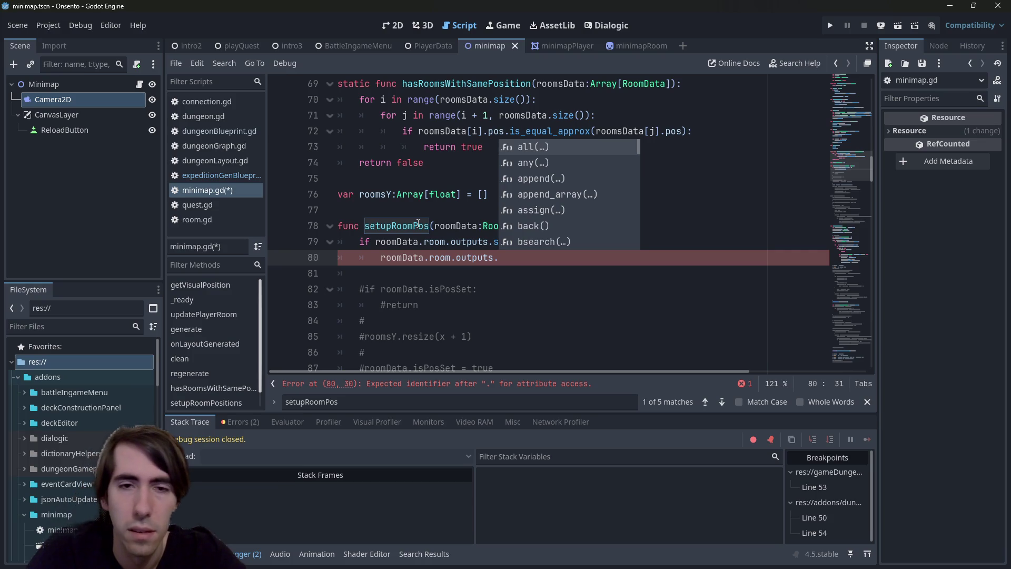
pyautogui.press('BackSpace')
pyautogui.write('[0]')
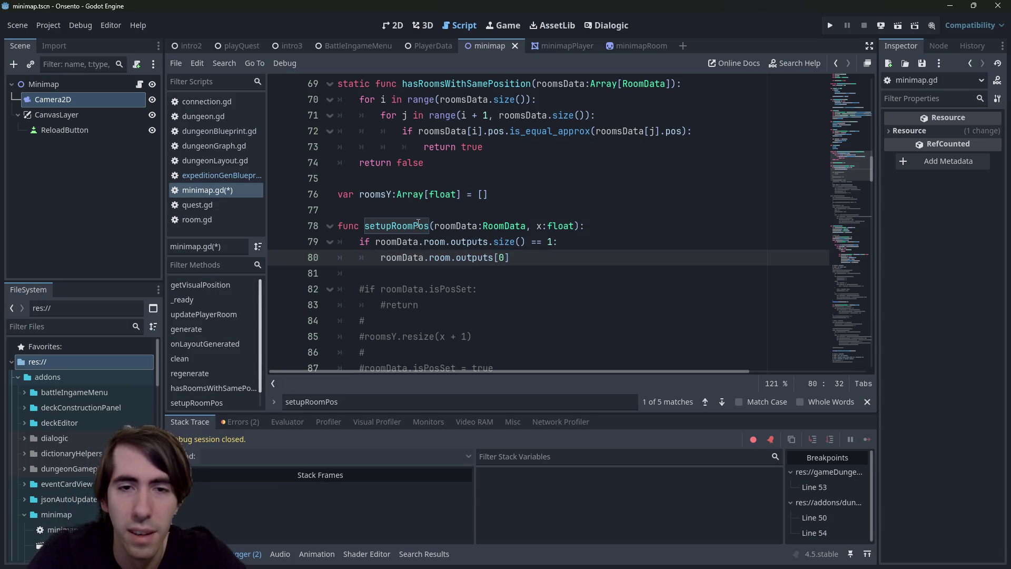
pyautogui.write('.po')
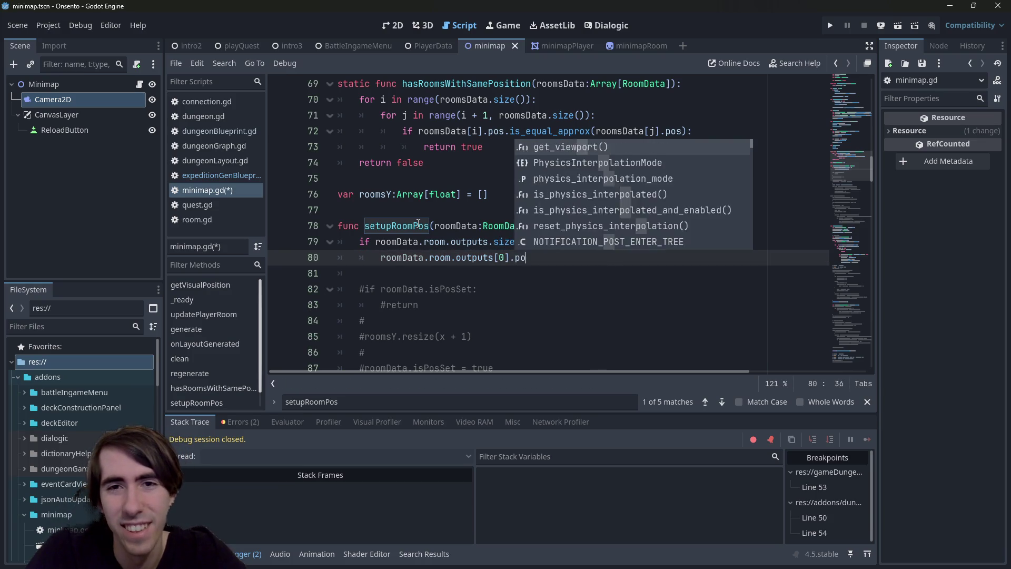
pyautogui.press('BackSpace')
pyautogui.write('.')
pyautogui.press('BackSpace')
pyautogui.hotkey('ctrl', 's')
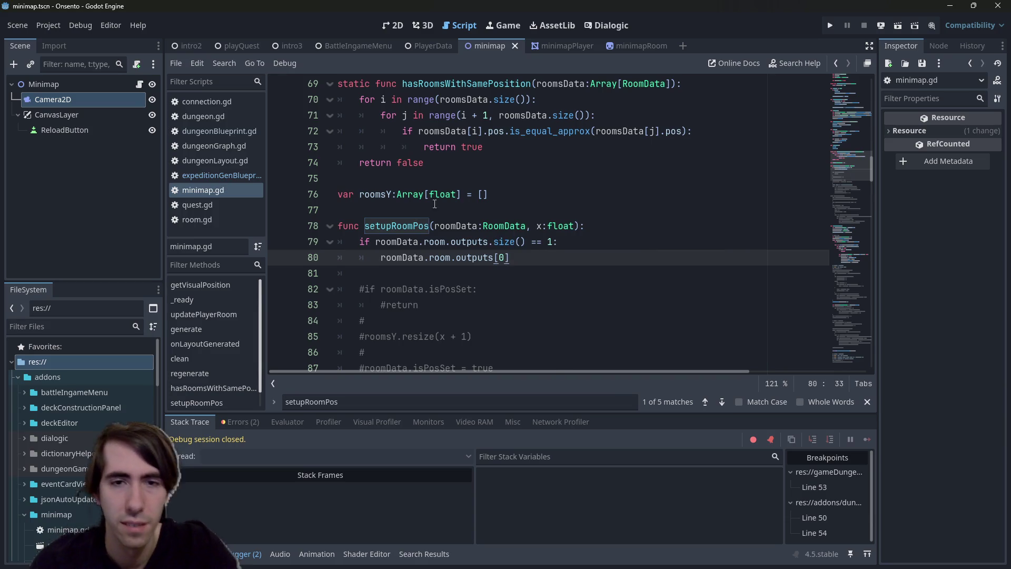
# Step: Try prefixing line 80 with a setupRoomPos call, then undo it
pyautogui.scroll(-2, 529, 174)
pyautogui.doubleClick(418, 126)
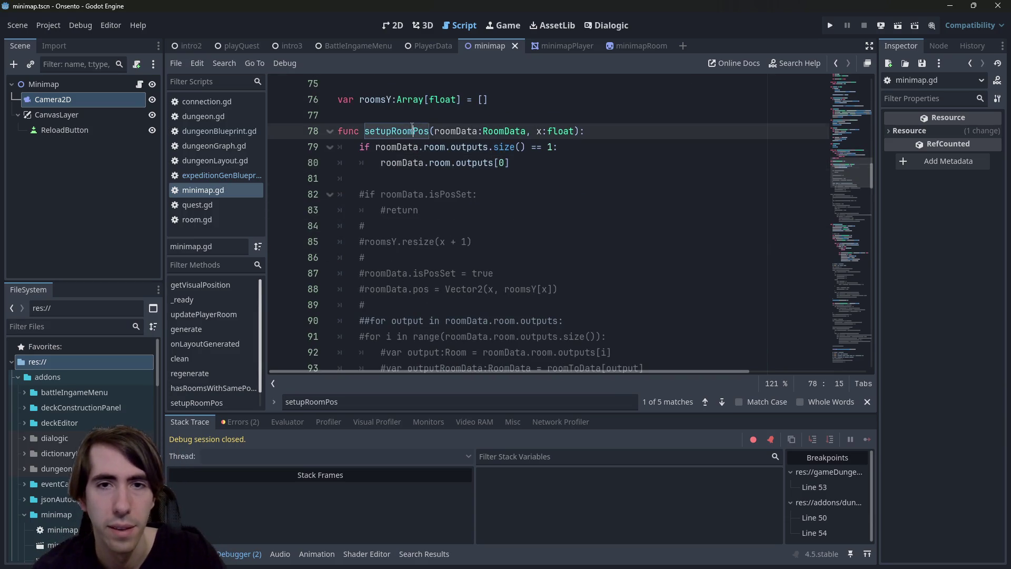
pyautogui.scroll(1, 428, 174)
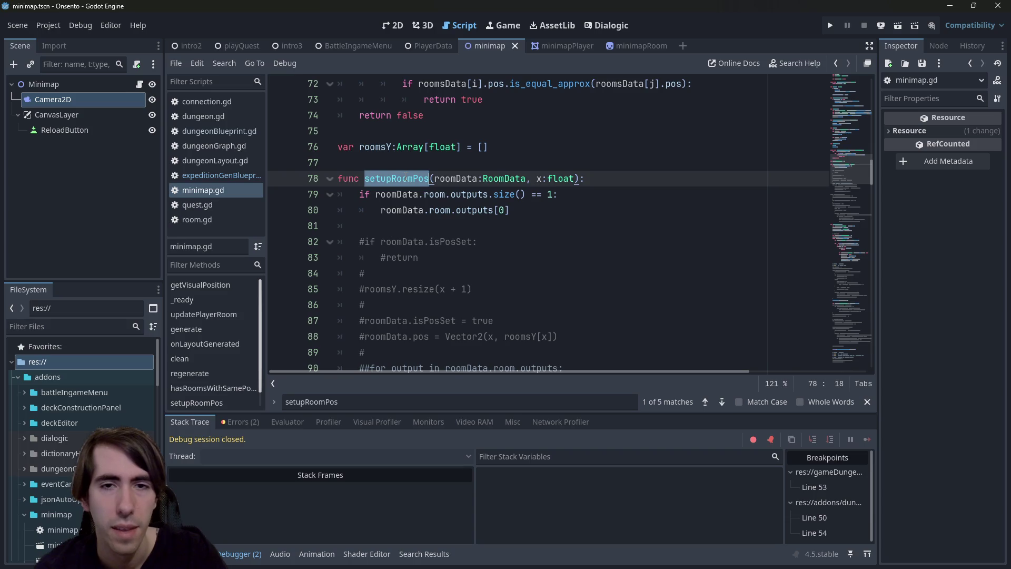
pyautogui.hotkey('ctrl', 'c')
pyautogui.click(524, 220)
pyautogui.click(380, 210)
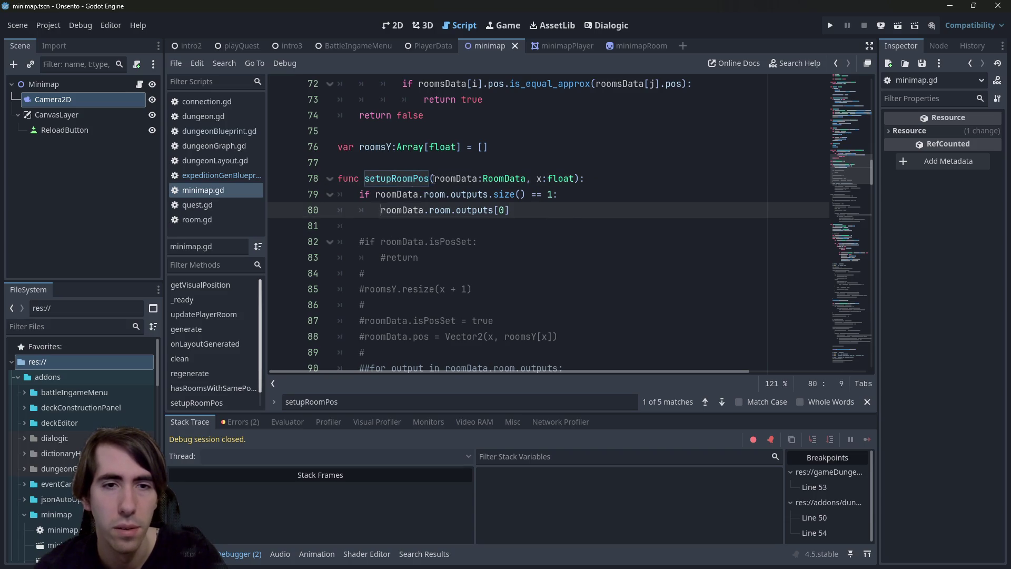
pyautogui.hotkey('ctrl', 'v')
pyautogui.write('(')
pyautogui.press('End')
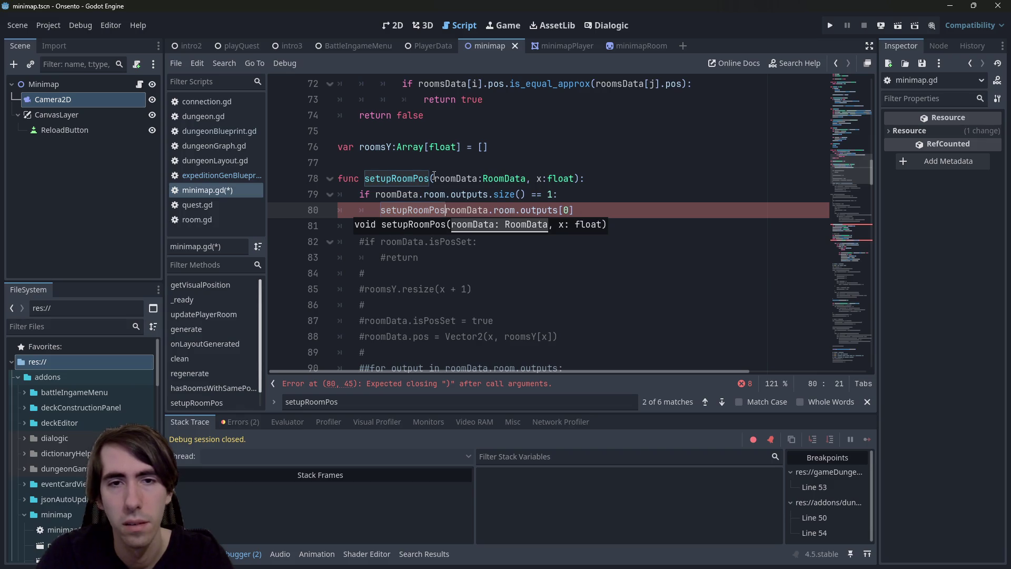
pyautogui.hotkey('ctrl', 'z')
pyautogui.hotkey('ctrl', 'z')
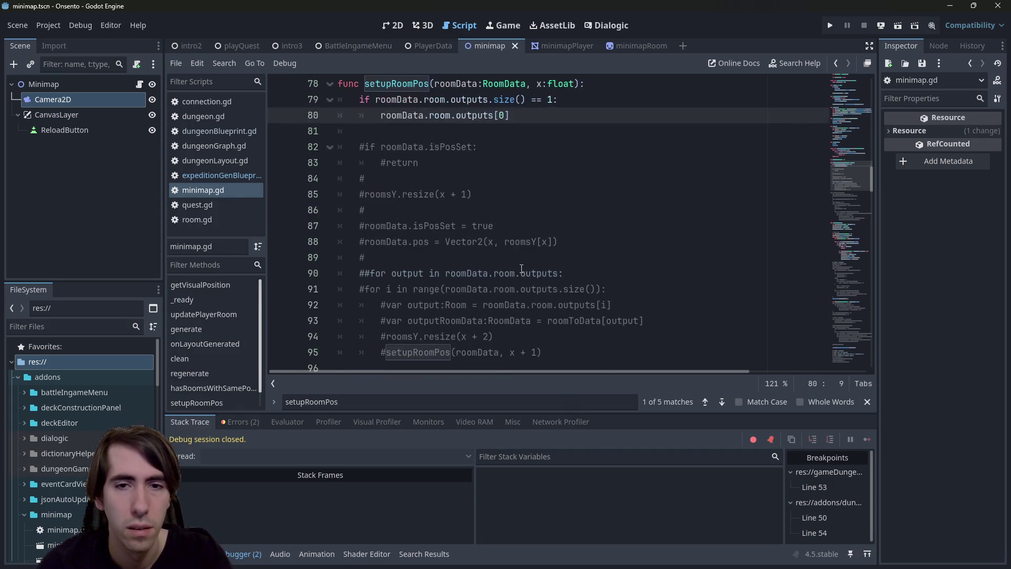
# Step: Wrap the outputs[0] expression on line 80 in roomToData[...]
pyautogui.doubleClick(563, 324)
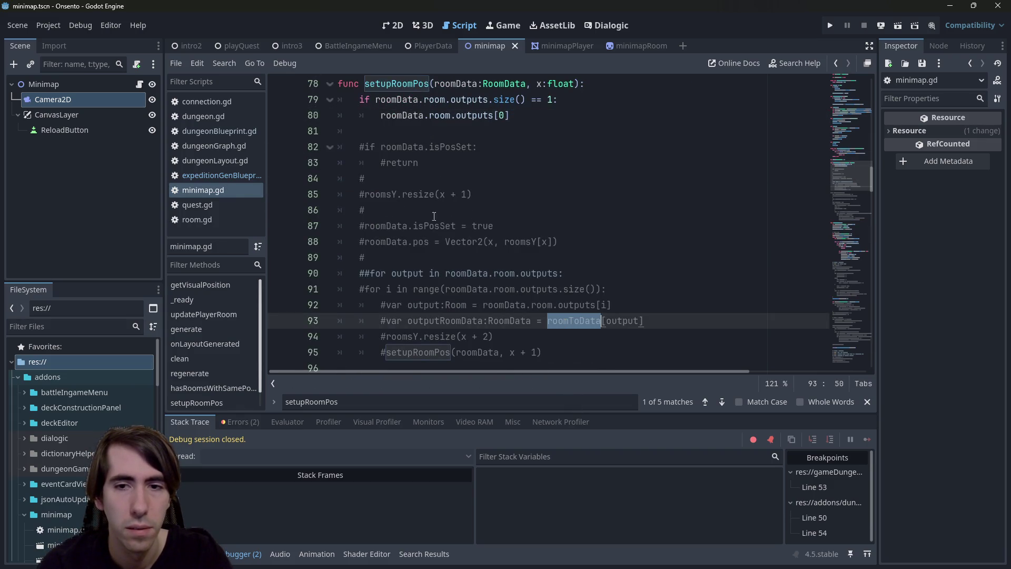
pyautogui.click(389, 116)
pyautogui.hotkey('ctrl', 'v')
pyautogui.write('[')
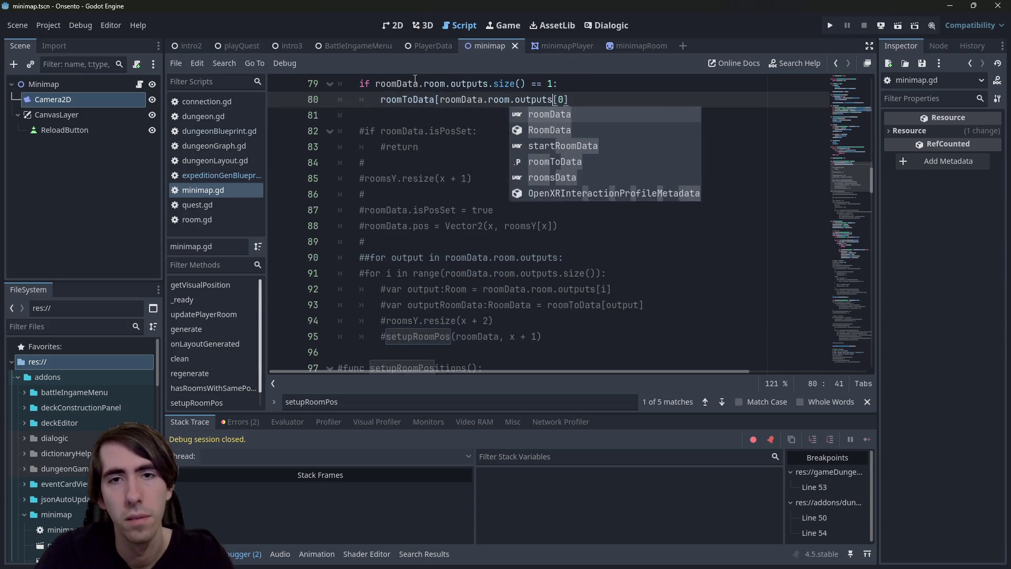
pyautogui.press('End')
pyautogui.write(']')
# Step: Wrap roomToData[roomData.room.outputs[0]] in a setupRoomPos(...) call
pyautogui.scroll(1, 446, 143)
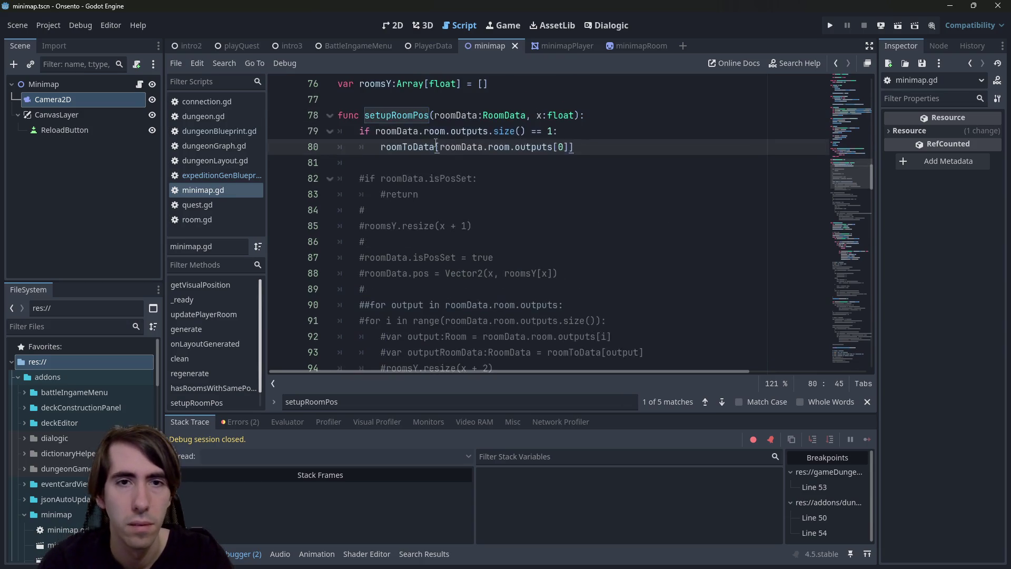
pyautogui.doubleClick(413, 115)
pyautogui.hotkey('ctrl', 'c')
pyautogui.press('Down')
pyautogui.press('Down')
pyautogui.press('Home')
pyautogui.hotkey('ctrl', 'v')
pyautogui.write('(')
pyautogui.press('End')
pyautogui.write(')')
pyautogui.press('Left')
pyautogui.write('.')
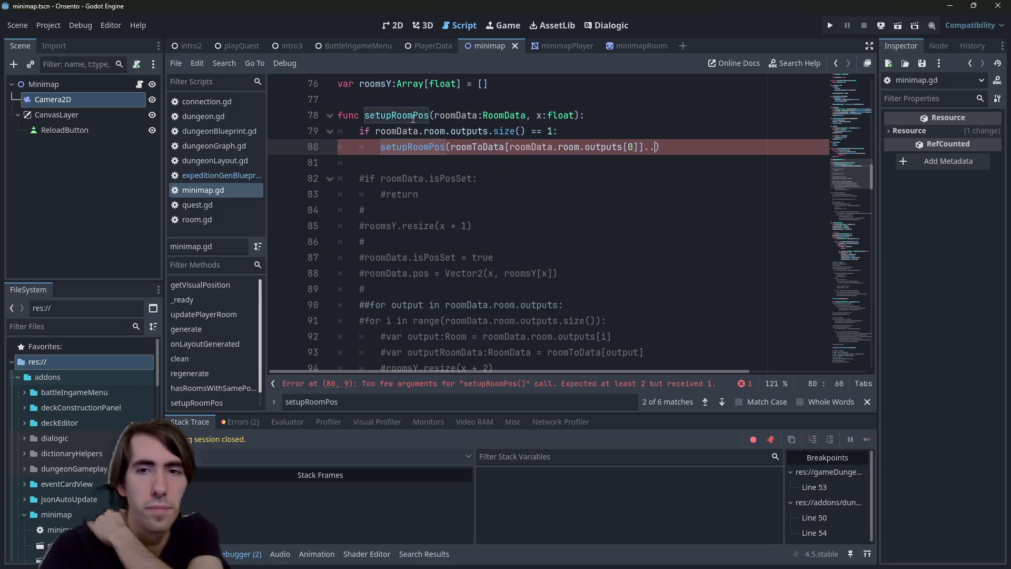
pyautogui.press('BackSpace')
pyautogui.write('.')
pyautogui.press('BackSpace')
# Step: Add x + 1.0 as the second argument of the recursive call and save
pyautogui.write(', ')
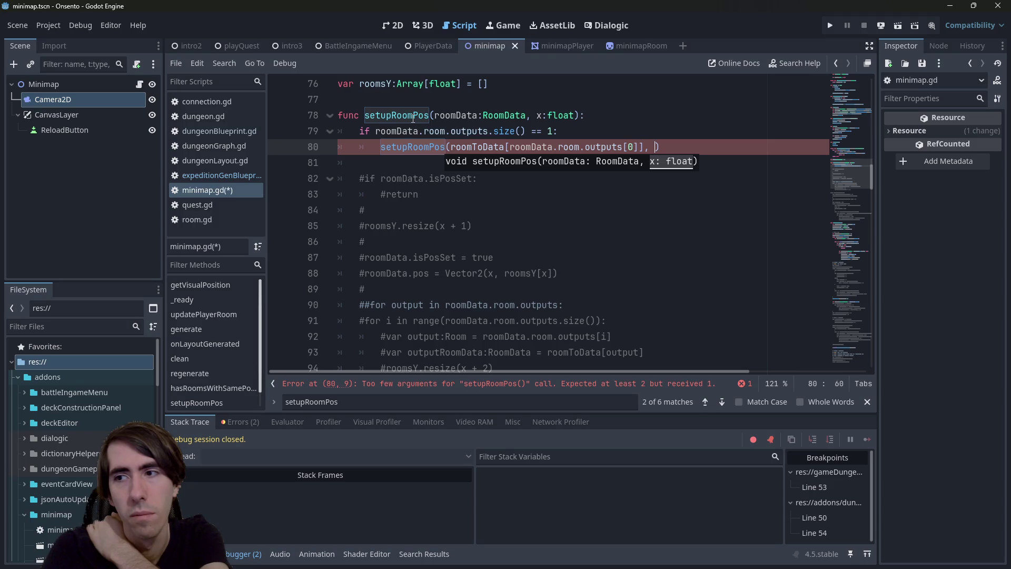
pyautogui.write('x + 1')
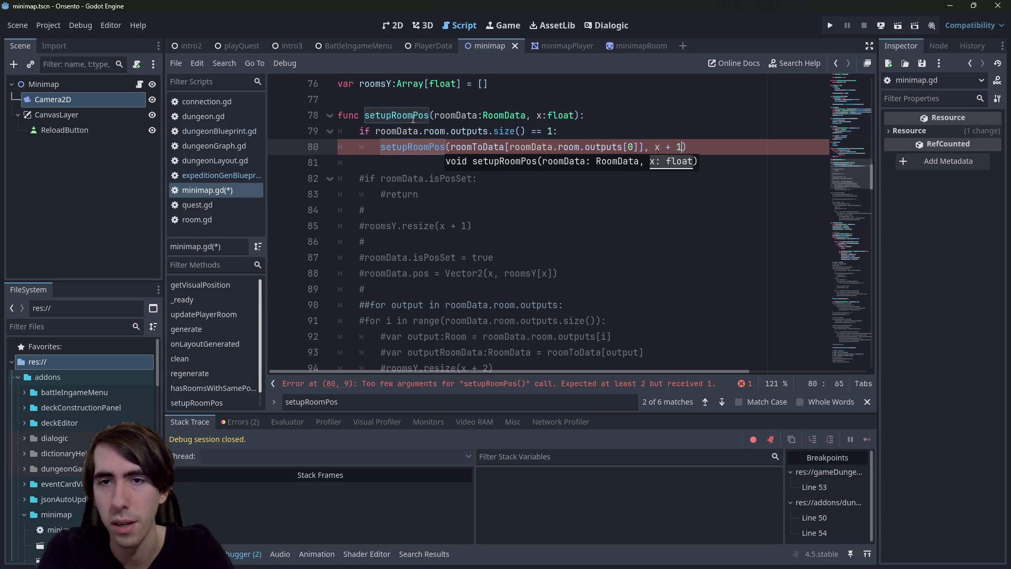
pyautogui.hotkey('ctrl', 's')
pyautogui.write('.0')
pyautogui.hotkey('ctrl', 's')
# Step: Add an else: branch below the recursive call with an indented empty line
pyautogui.click(734, 148)
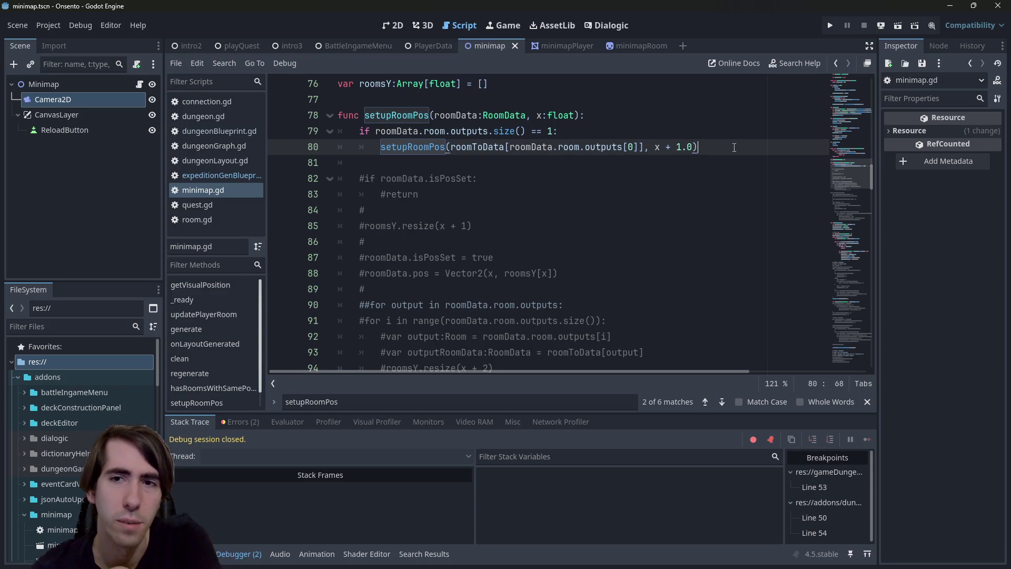
pyautogui.press('Return')
pyautogui.press('BackSpace')
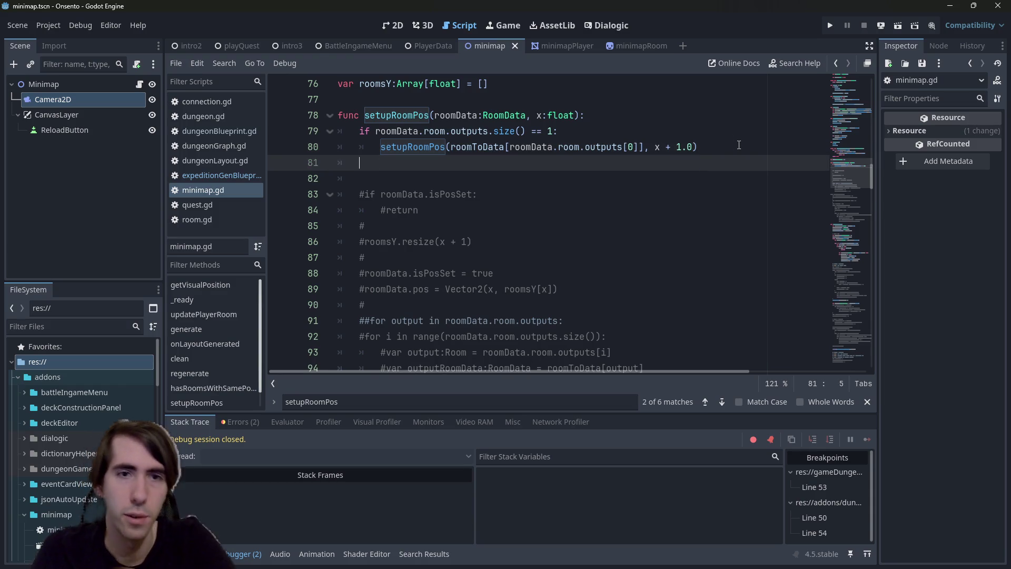
pyautogui.write('else:')
pyautogui.press('Return')
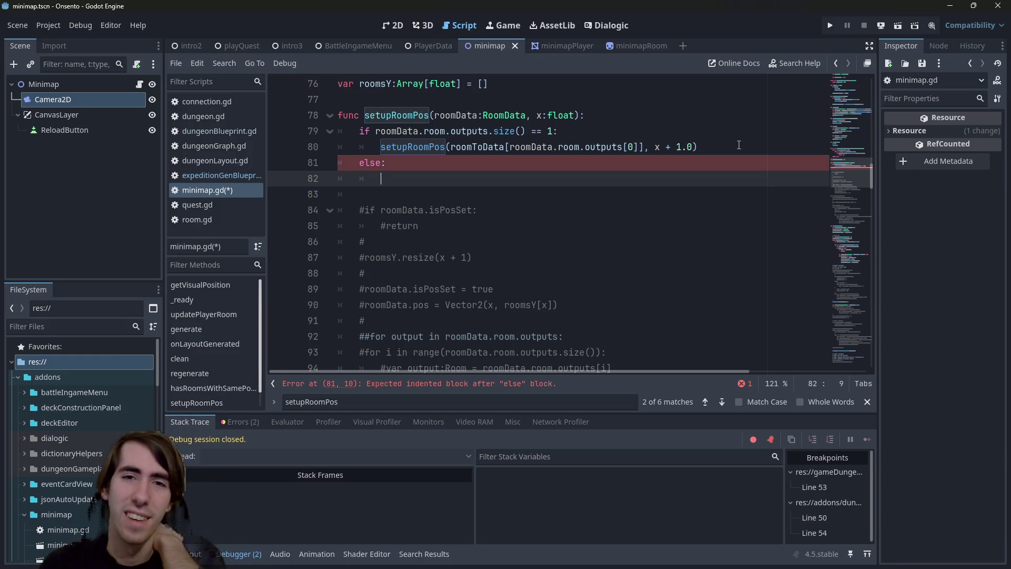
# Step: Add a y:float parameter after x:float in the setupRoomPos signature
pyautogui.click(581, 112)
pyautogui.write('.')
pyautogui.press('BackSpace')
pyautogui.write(', y:flo')
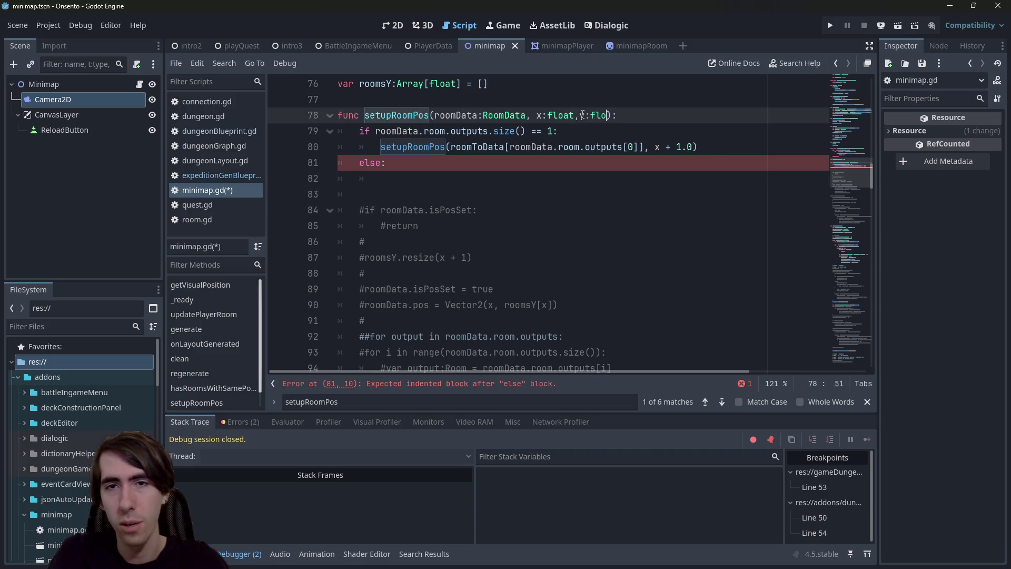
pyautogui.write('at')
pyautogui.press('Left')
pyautogui.press('Left')
pyautogui.press('Left')
pyautogui.press('Escape')
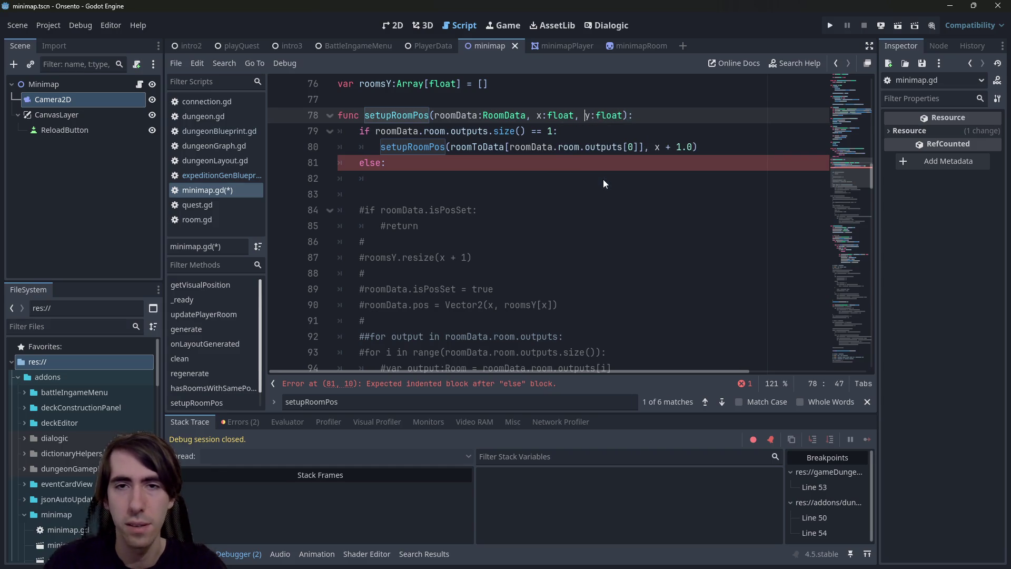
# Step: Insert roomData.pos = Vecto2(x, y) as the first body line
pyautogui.click(699, 115)
pyautogui.press('Return')
pyautogui.write('roomData')
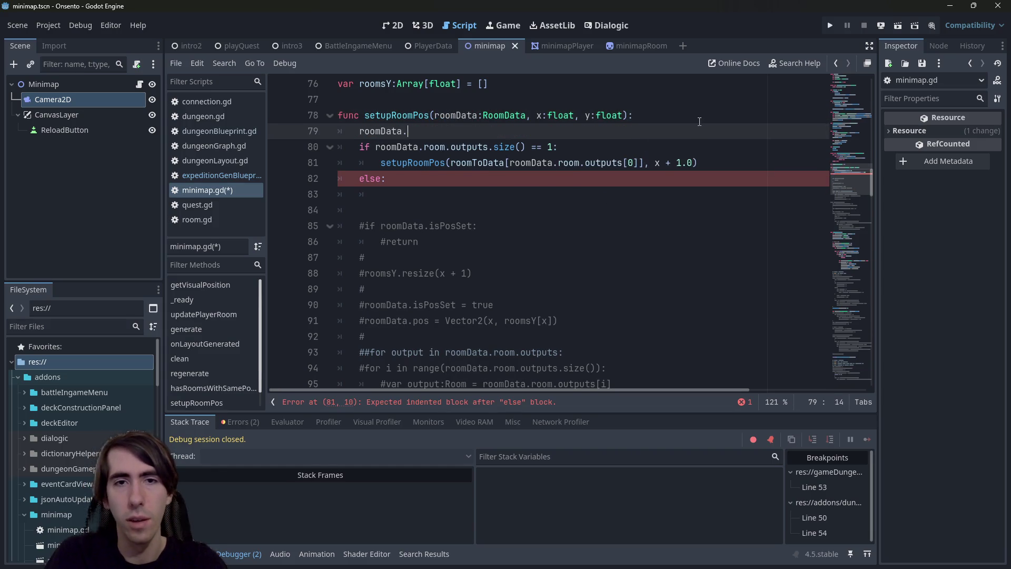
pyautogui.write('.pos = Vec')
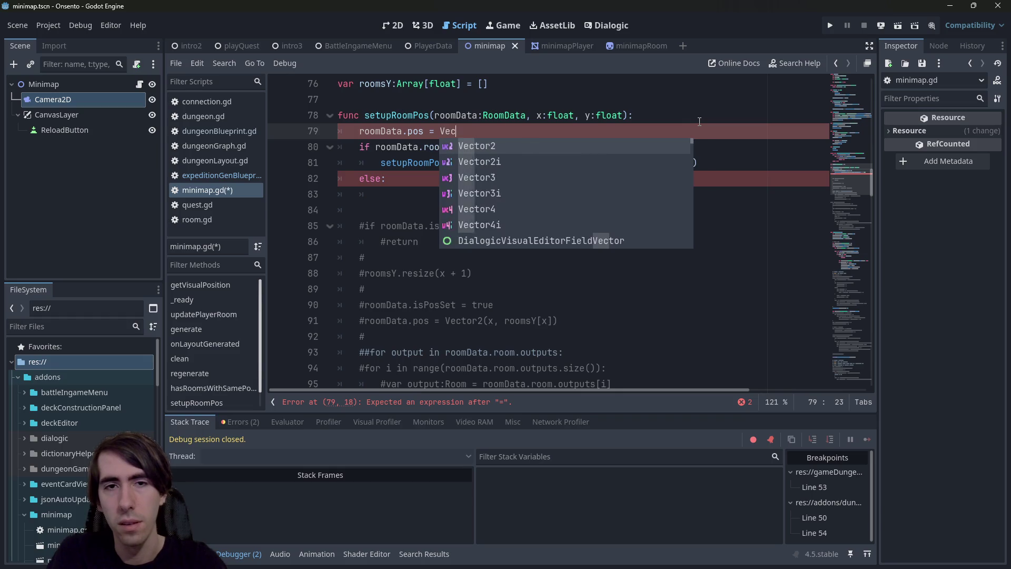
pyautogui.write('to2(x, y')
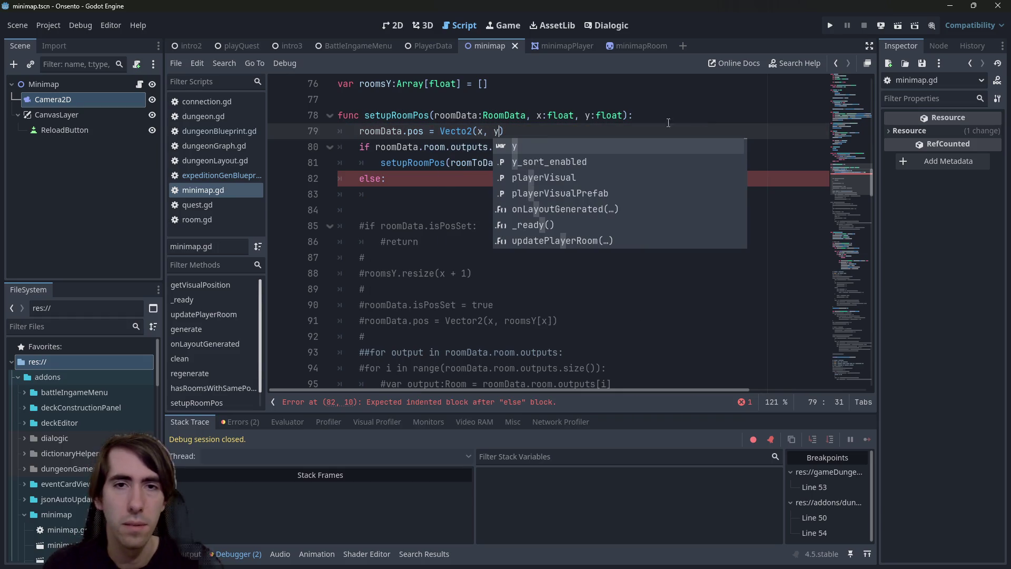
pyautogui.click(435, 133)
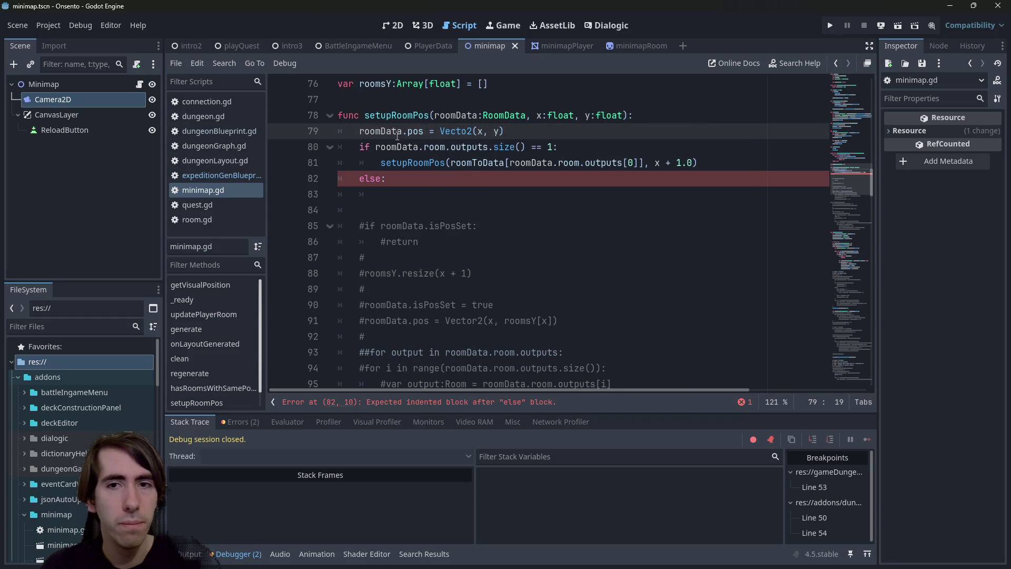
# Step: Pass y in the recursive call and begin a 'for output in' loop under else
pyautogui.click(693, 162)
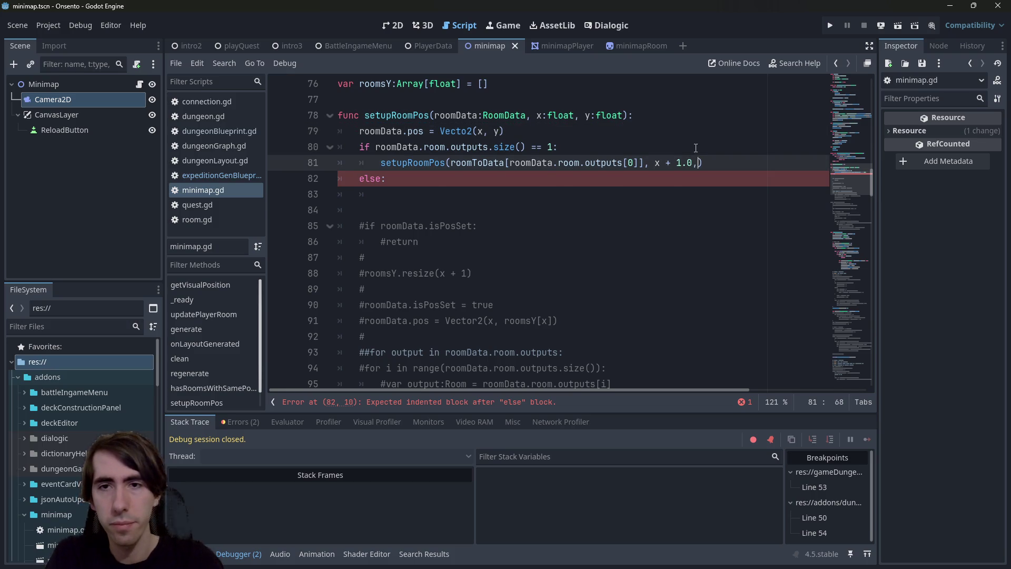
pyautogui.write(', y')
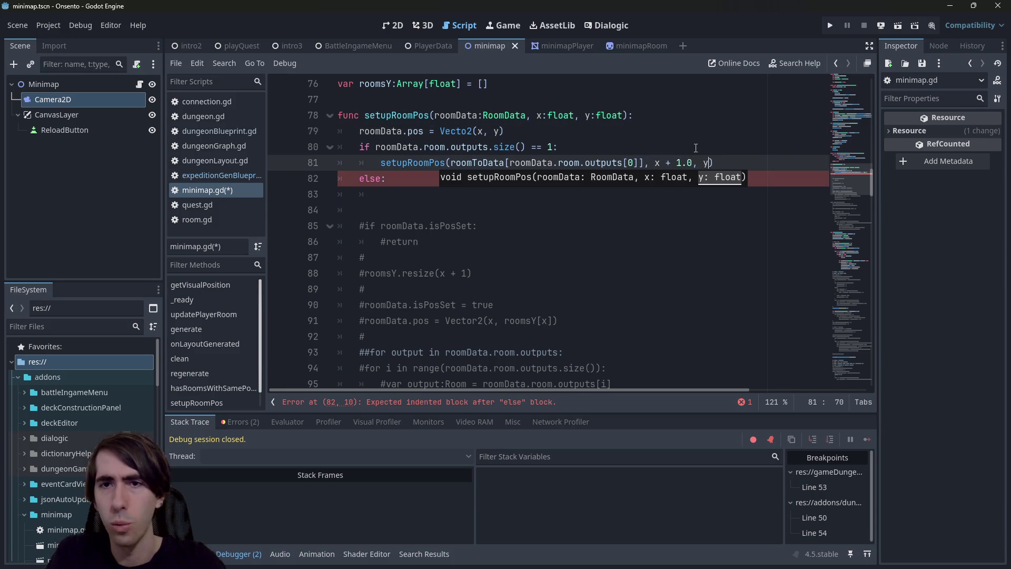
pyautogui.click(427, 187)
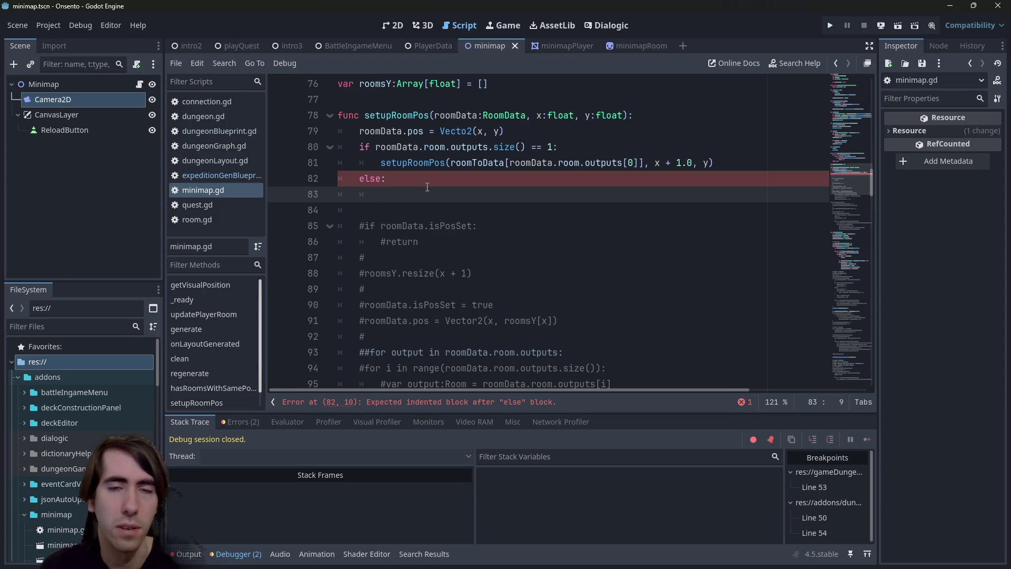
pyautogui.moveTo(375, 146); pyautogui.dragTo(551, 147)
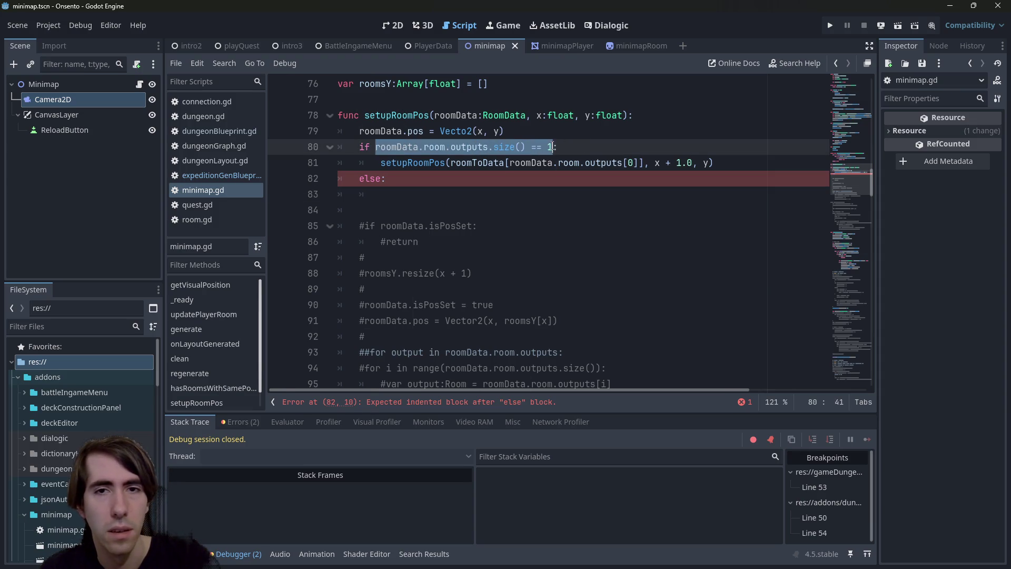
pyautogui.click(432, 187)
pyautogui.write('f')
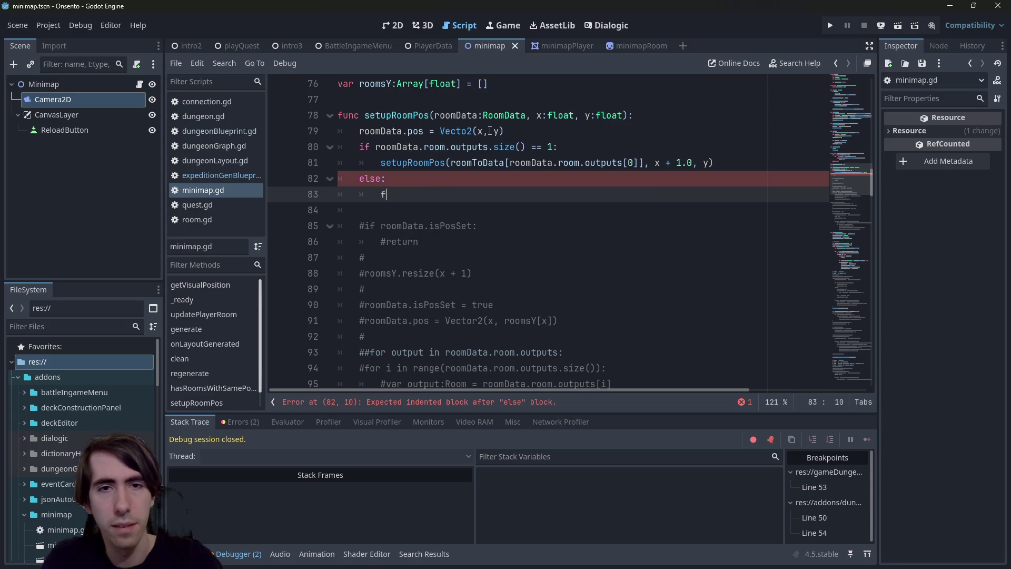
pyautogui.write('or output in')
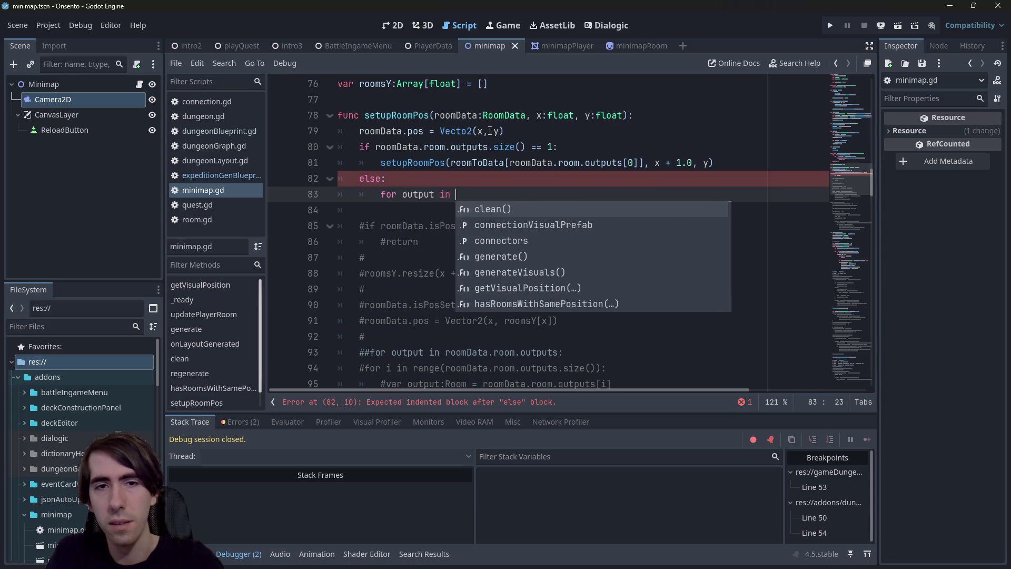
# Step: Erase the half-typed 'for output in' text on line 83 under else:
pyautogui.press('BackSpace')
pyautogui.press('BackSpace')
pyautogui.press('BackSpace')
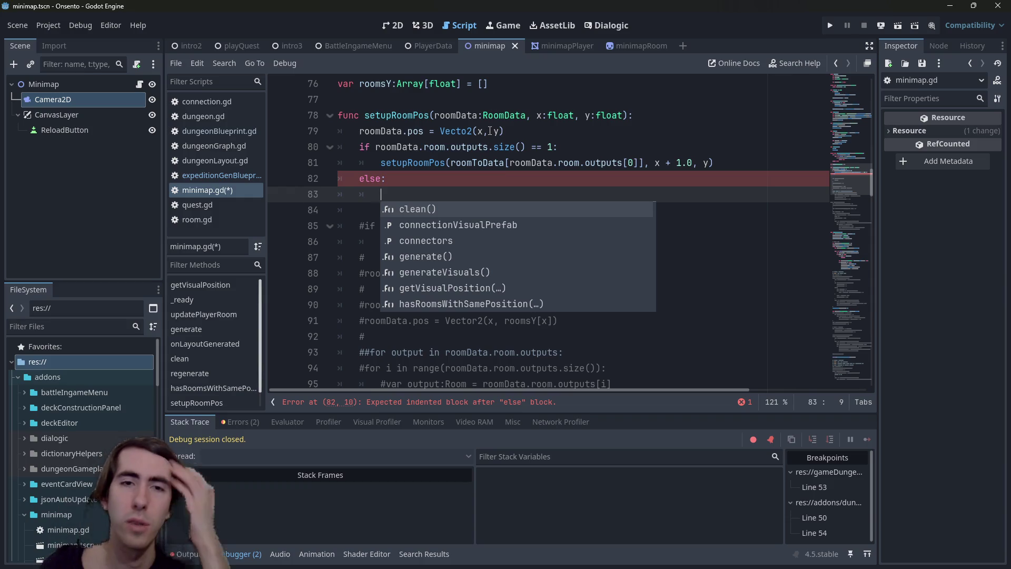
# Step: Start a setupRoomPos( call under else with a 'for output in' line above it
pyautogui.click(389, 118)
pyautogui.doubleClick(389, 118)
pyautogui.hotkey('ctrl', 'c')
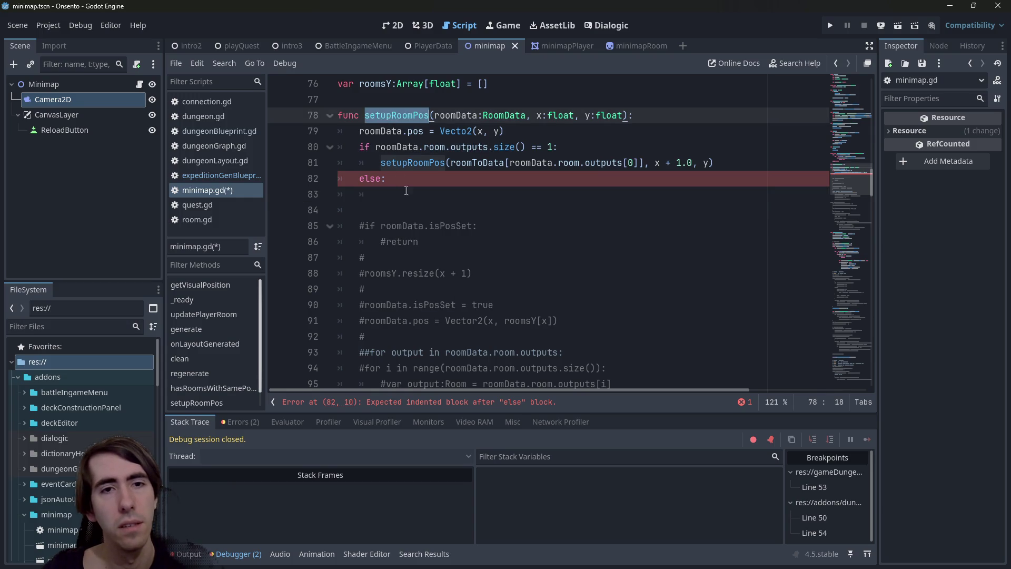
pyautogui.press('Down')
pyautogui.press('Down')
pyautogui.press('Down')
pyautogui.hotkey('ctrl', 'v')
pyautogui.write('(')
pyautogui.press('Up')
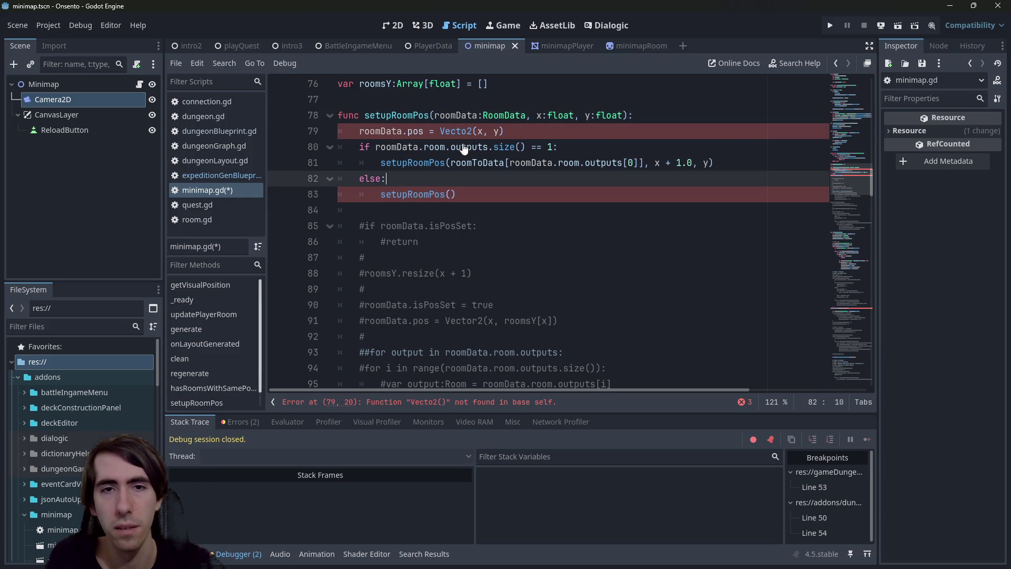
pyautogui.press('Return')
pyautogui.write('for output in')
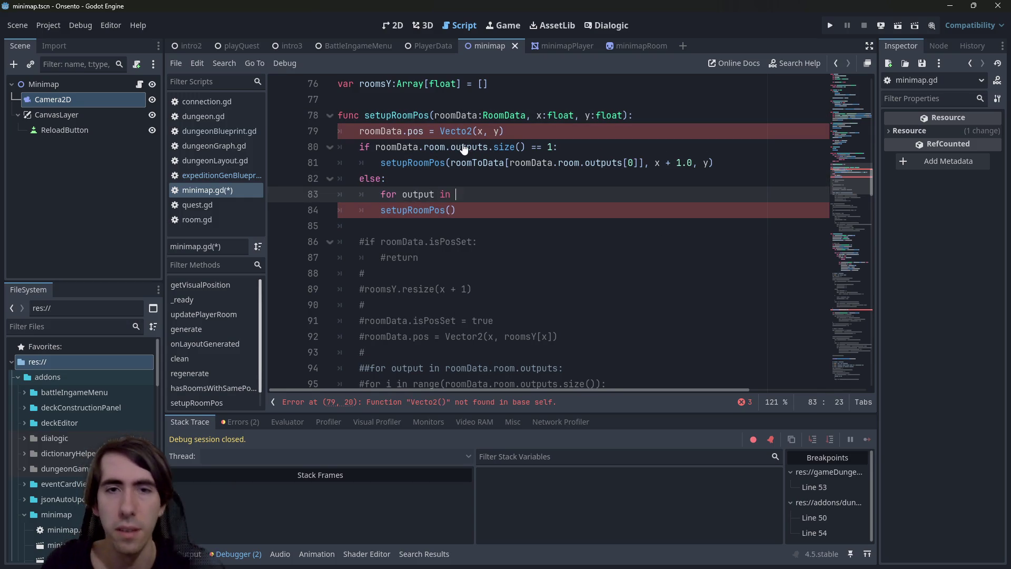
# Step: Loop over roomData.room.outputs and indent the call into the loop body
pyautogui.moveTo(509, 162)
pyautogui.mouseDown()
pyautogui.moveTo(654, 163)
pyautogui.moveTo(624, 163)
pyautogui.mouseUp()
pyautogui.hotkey('ctrl', 'c')
pyautogui.click(451, 194)
pyautogui.hotkey('ctrl', 'v')
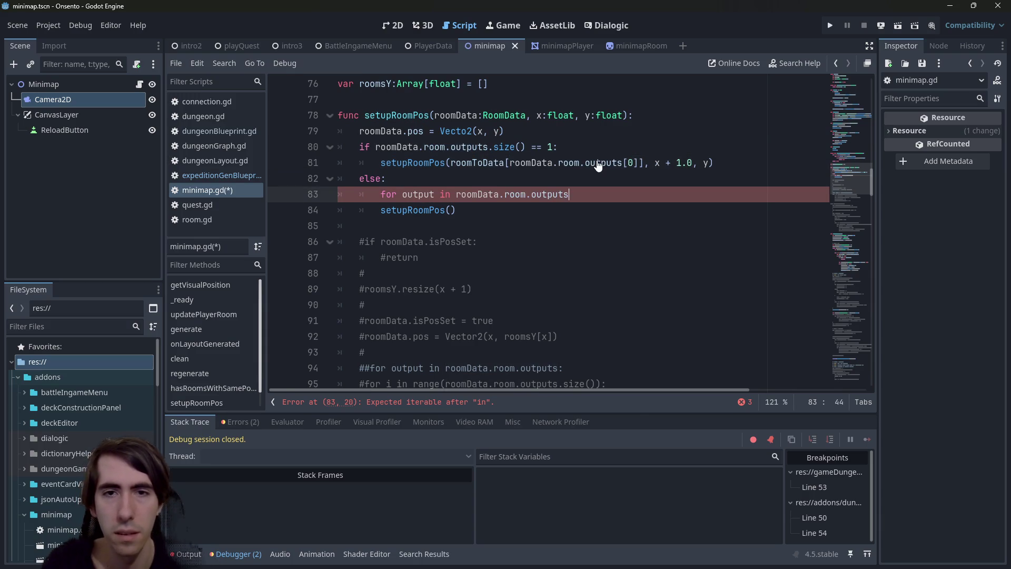
pyautogui.write(':')
pyautogui.press('Down')
pyautogui.press('Tab')
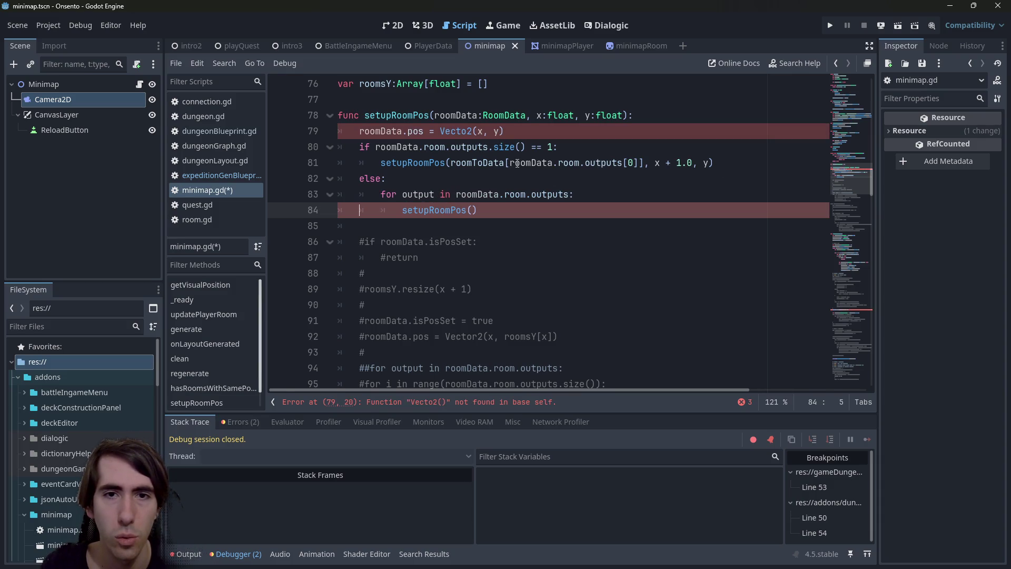
# Step: Pass roomToData[output] to the call, type the loop variable as output:RoomData, and save
pyautogui.doubleClick(458, 163)
pyautogui.hotkey('ctrl', 'c')
pyautogui.click(473, 210)
pyautogui.hotkey('ctrl', 'v')
pyautogui.write('output')
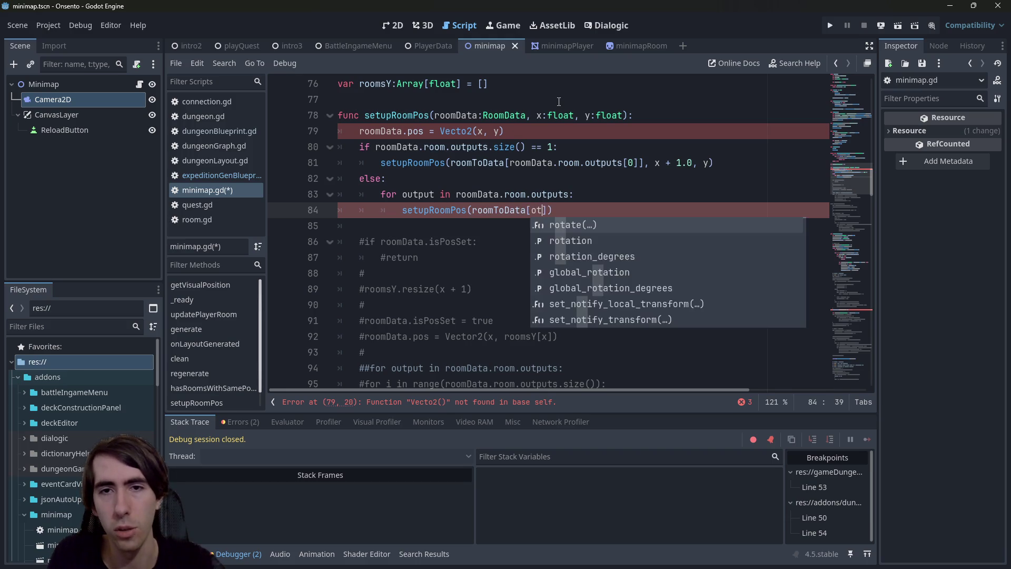
pyautogui.click(456, 194)
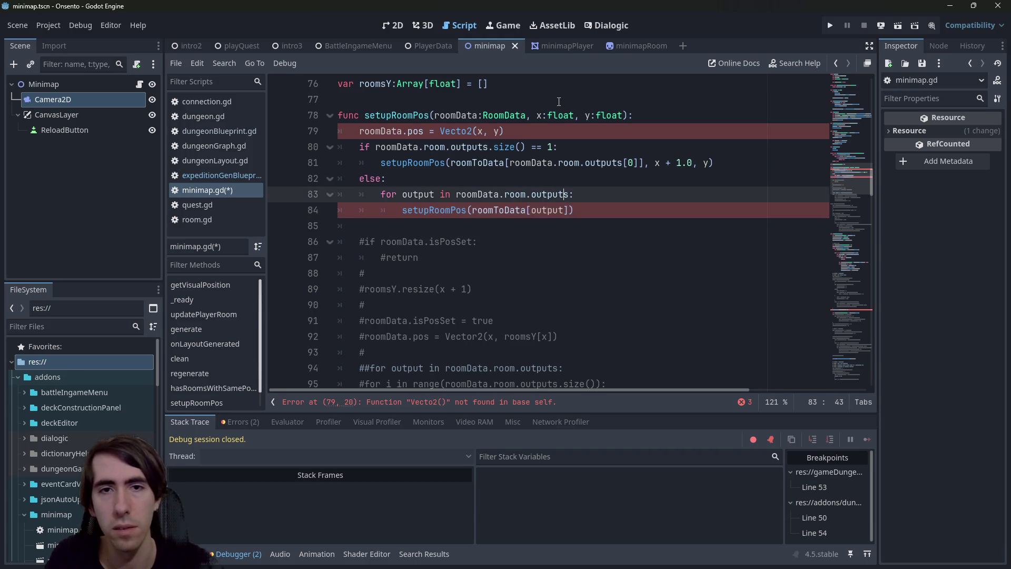
pyautogui.write(':RoomData')
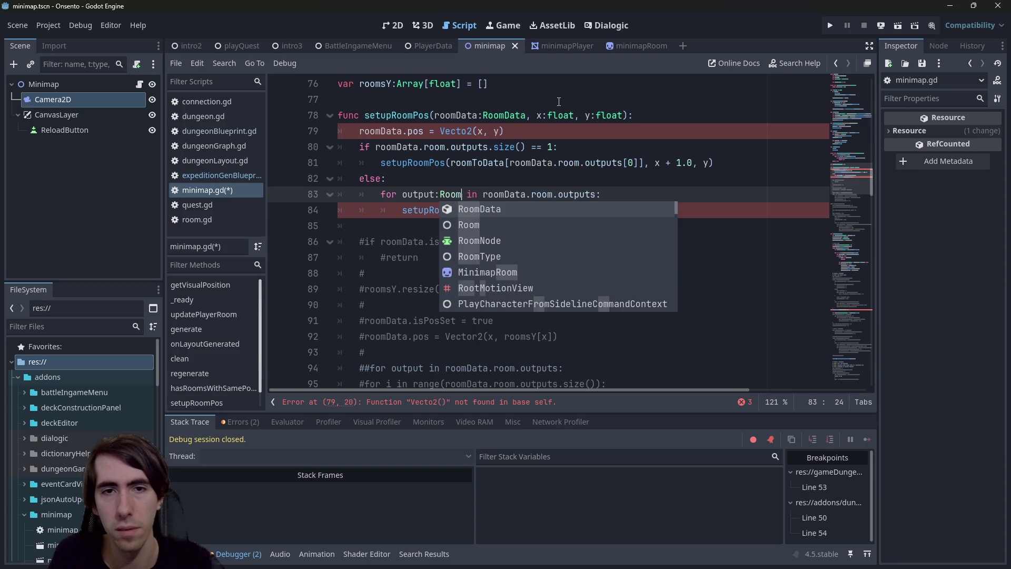
pyautogui.hotkey('ctrl', 's')
# Step: Add 0, 0 as the remaining arguments of the loop's setupRoomPos call and save
pyautogui.click(617, 195)
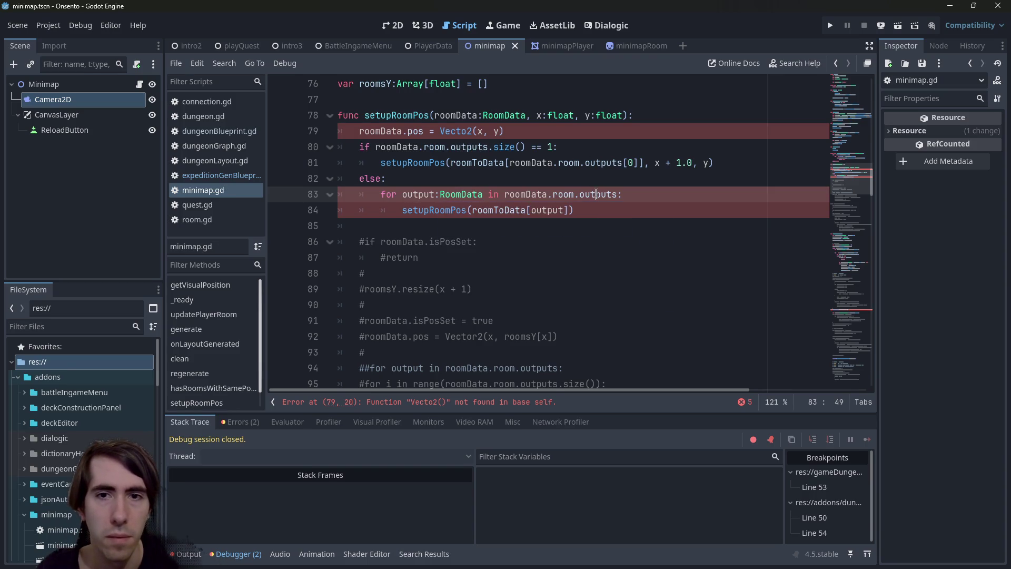
pyautogui.click(566, 213)
pyautogui.write(', 0, ')
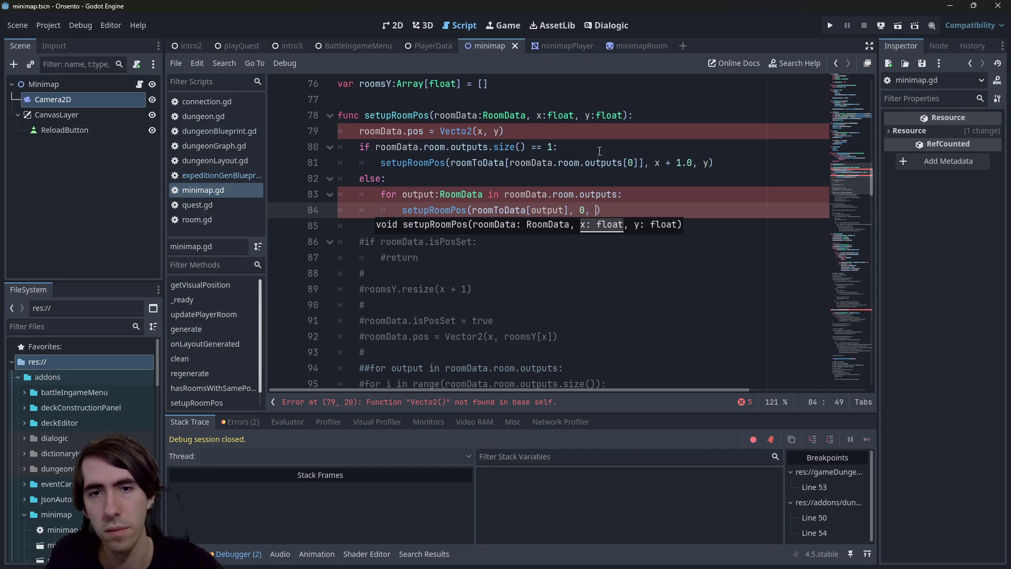
pyautogui.write('0')
pyautogui.hotkey('ctrl', 's')
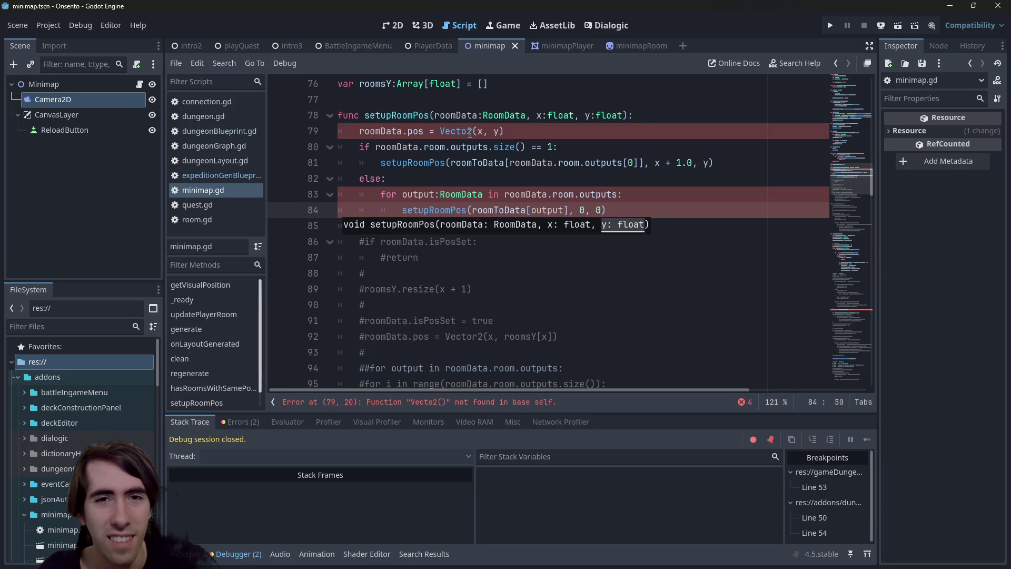
# Step: Correct the Vecto2 typo to Vector2 on line 79
pyautogui.click(466, 131)
pyautogui.write('r')
pyautogui.click(642, 133)
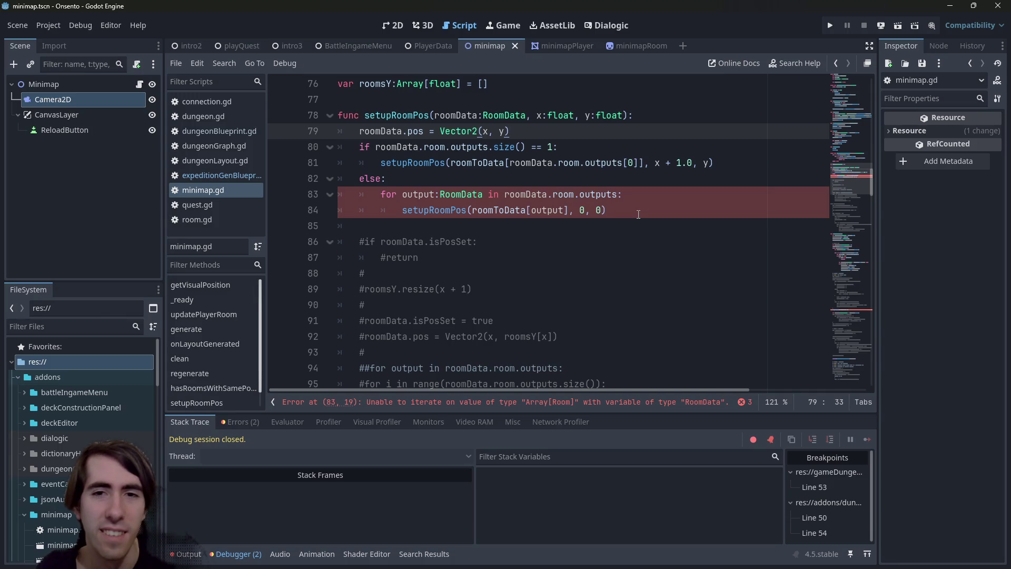
# Step: Change the recursive setupRoomPos call's placeholder arguments to x + 1.0 and y + i
pyautogui.click(608, 210)
pyautogui.click(584, 210)
pyautogui.press('BackSpace')
pyautogui.write('x')
pyautogui.write(' + 1.0')
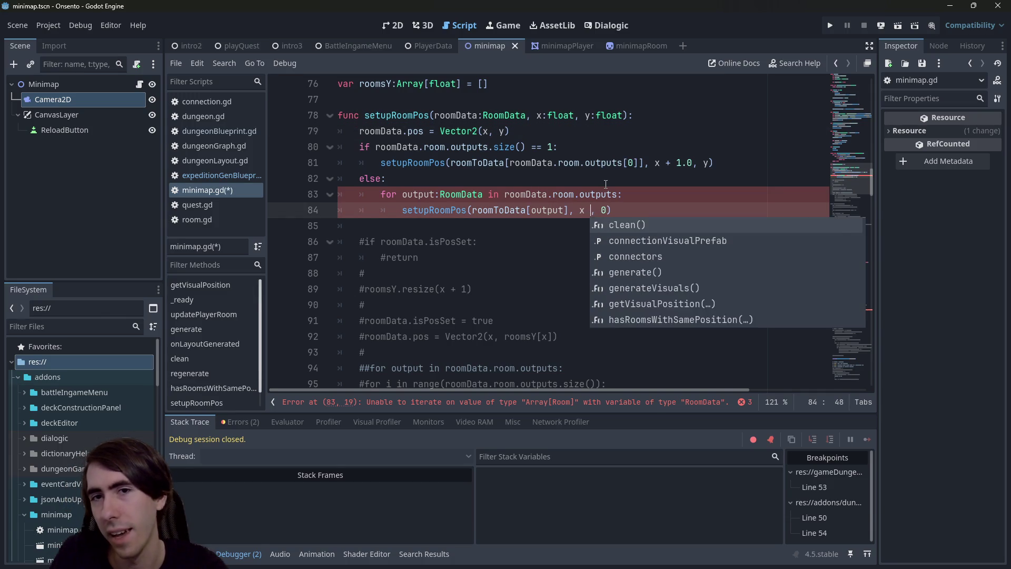
pyautogui.press('BackSpace')
pyautogui.write('y + i')
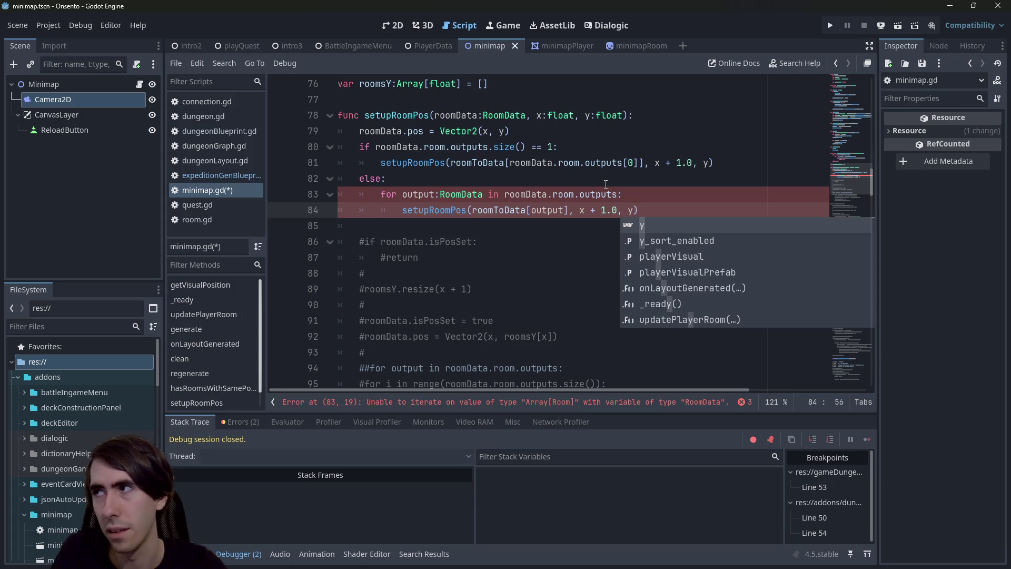
# Step: Start a new 'for i in range()' line below the old for-output statement
pyautogui.press('Escape')
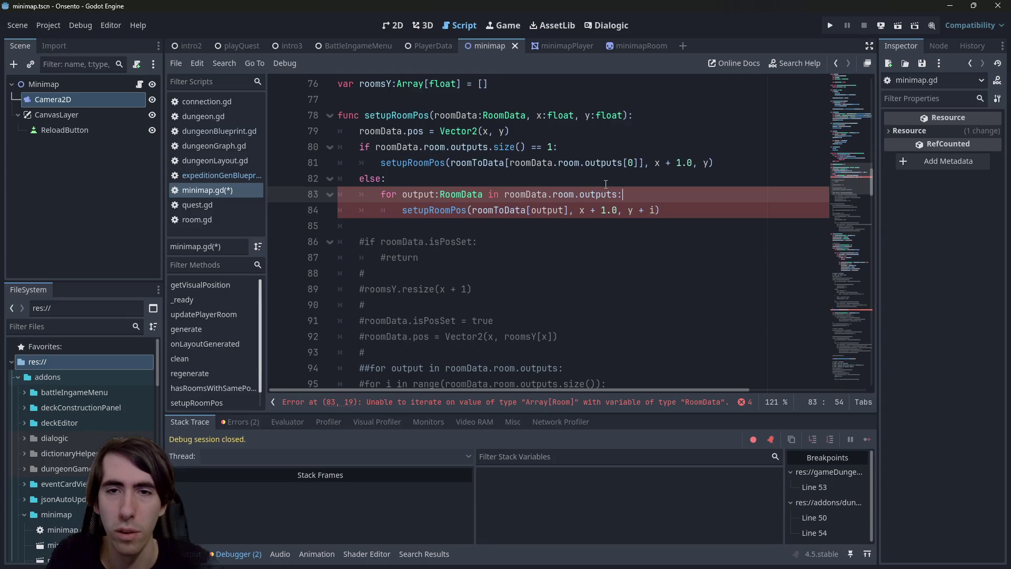
pyautogui.hotkey('ctrl', 'shift', 'Return')
pyautogui.write('for i ')
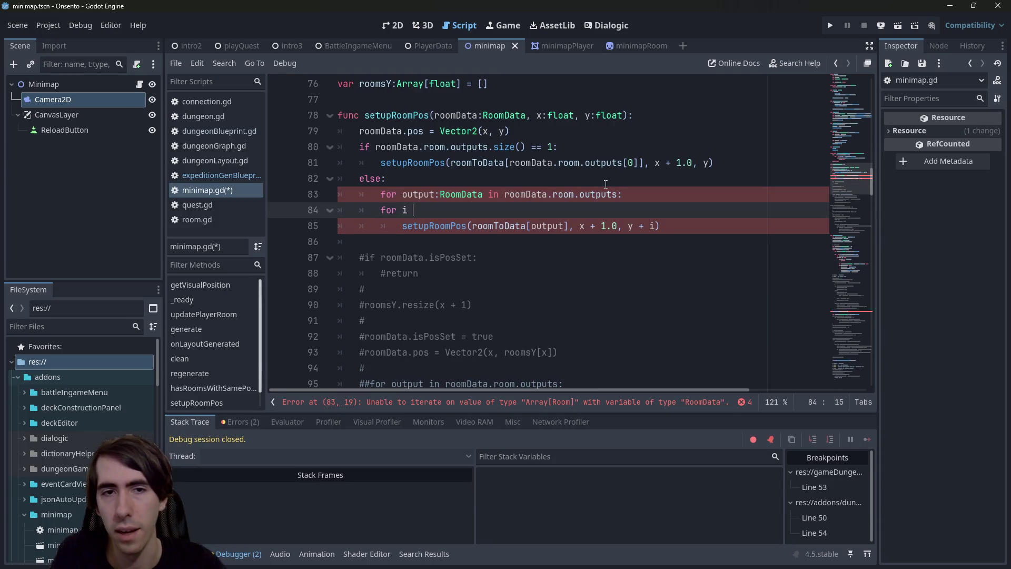
pyautogui.write('in rnage')
pyautogui.press('BackSpace')
pyautogui.press('BackSpace')
pyautogui.press('BackSpace')
pyautogui.write('ange')
pyautogui.press('Return')
# Step: Complete the loop header as 'for i in range(roomData.room.outputs.size()):'
pyautogui.press('Up')
pyautogui.hotkey('ctrl', 'Right')
pyautogui.hotkey('ctrl', 'Right')
pyautogui.press('Right')
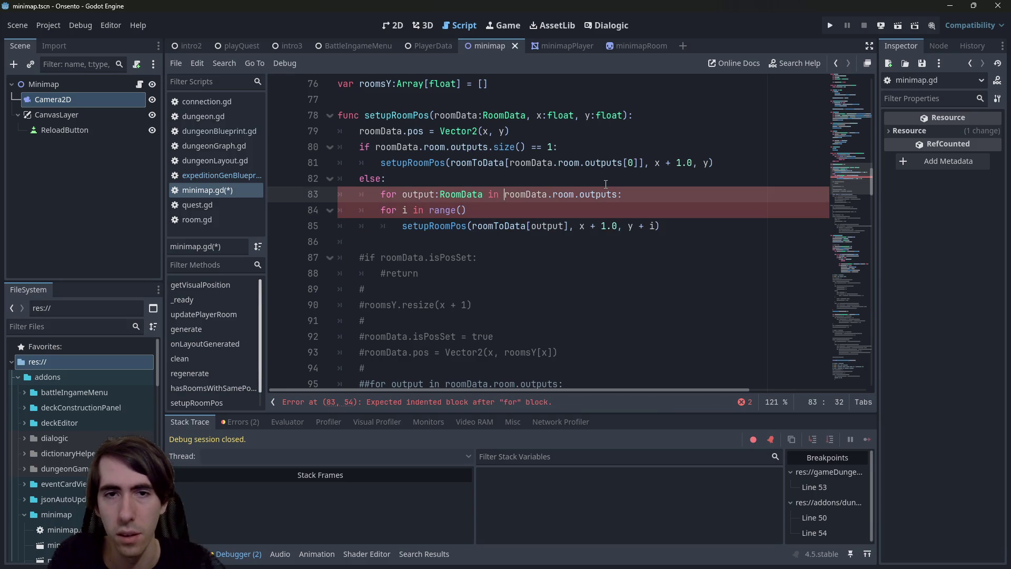
pyautogui.hotkey('ctrl', 'shift', 'Right')
pyautogui.hotkey('ctrl', 'shift', 'Right')
pyautogui.hotkey('ctrl', 'shift', 'Right')
pyautogui.hotkey('ctrl', 'c')
pyautogui.press('Down')
pyautogui.press('Left')
pyautogui.hotkey('ctrl', 'v')
pyautogui.write('.size()')
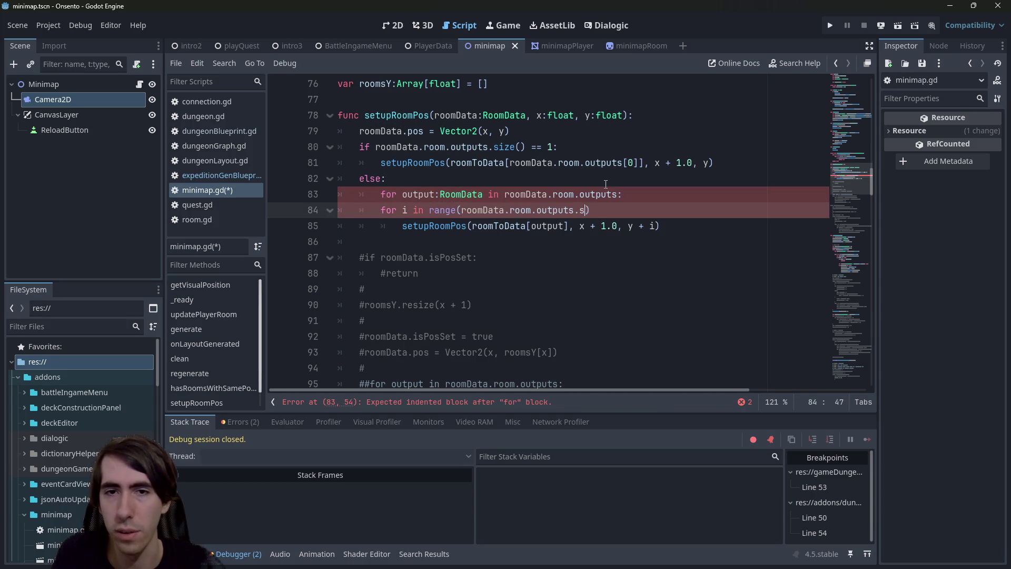
pyautogui.press('End')
pyautogui.write(':')
# Step: Begin declaring 'var output:RoomData =' inside the index loop body
pyautogui.press('Up')
pyautogui.hotkey('ctrl', 'Left')
pyautogui.hotkey('ctrl', 'Left')
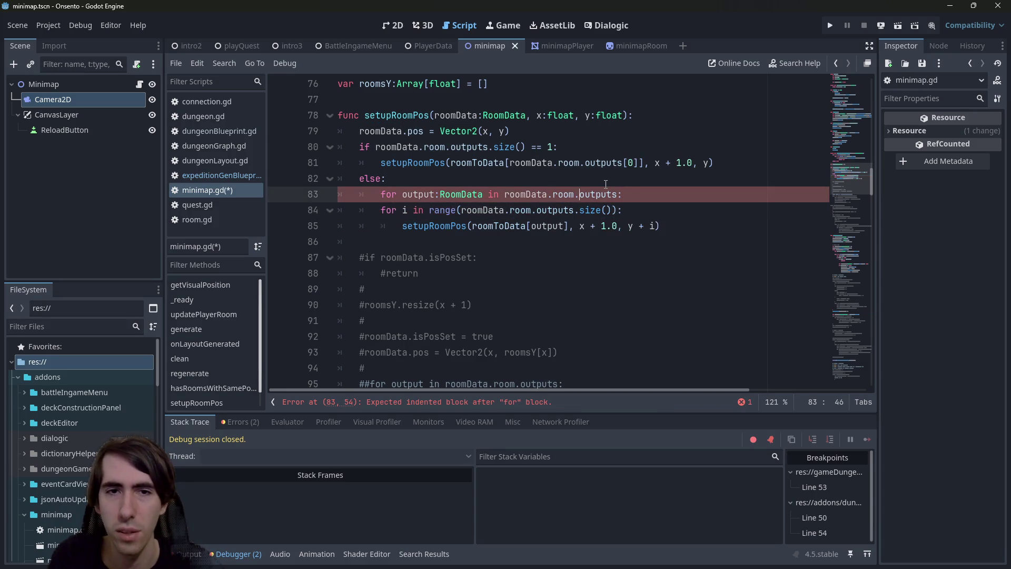
pyautogui.hotkey('ctrl', 'Left')
pyautogui.hotkey('ctrl', 'shift', 'Right')
pyautogui.hotkey('ctrl', 'shift', 'Right')
pyautogui.hotkey('shift', 'alt', 'Down')
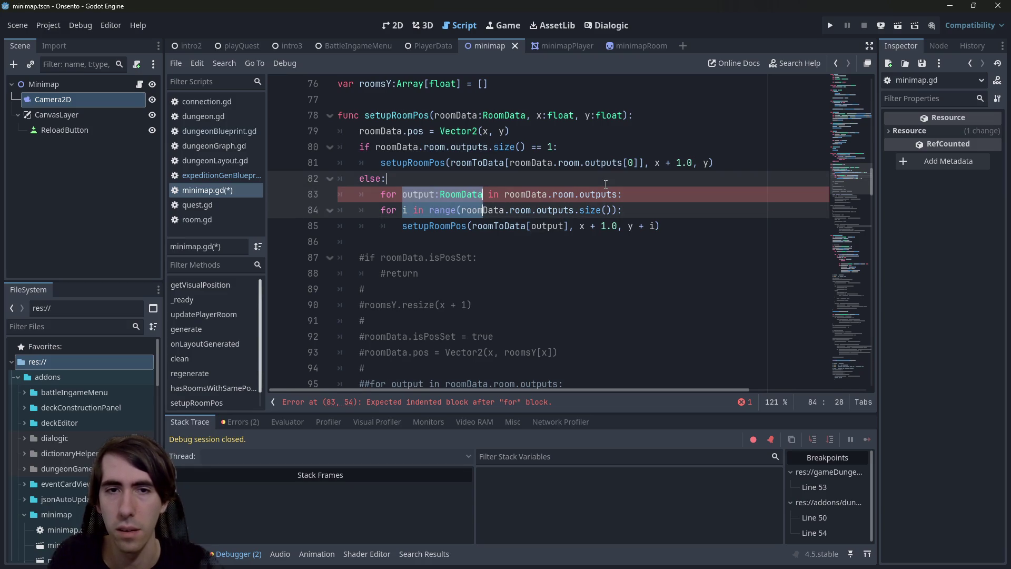
pyautogui.press('Left')
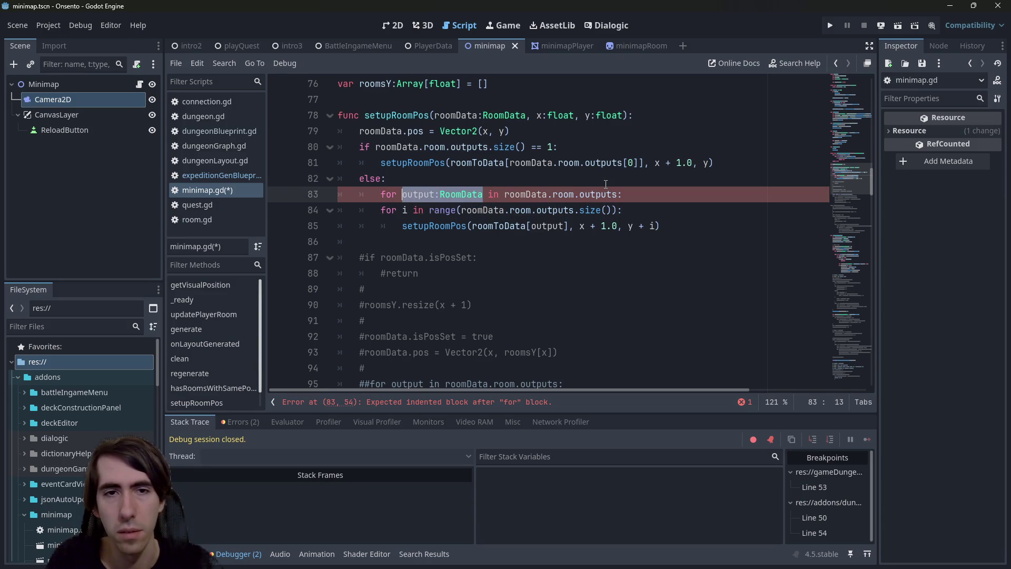
pyautogui.press('Escape')
pyautogui.press('End')
pyautogui.press('Return')
pyautogui.write('var output:RoomData')
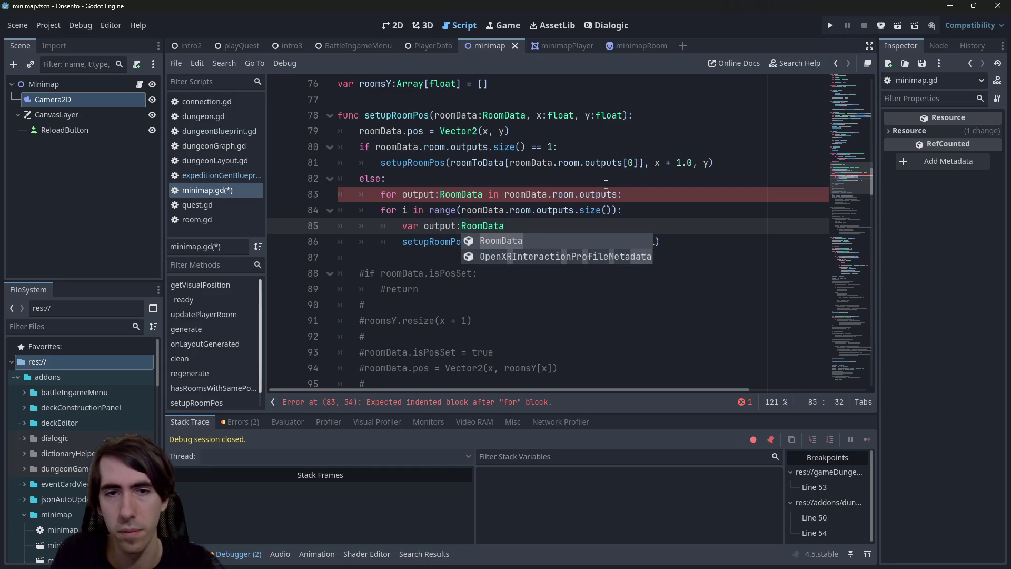
pyautogui.write(' =')
# Step: Assign roomData.room.outputs[i] to the output variable
pyautogui.moveTo(504, 194); pyautogui.dragTo(622, 195)
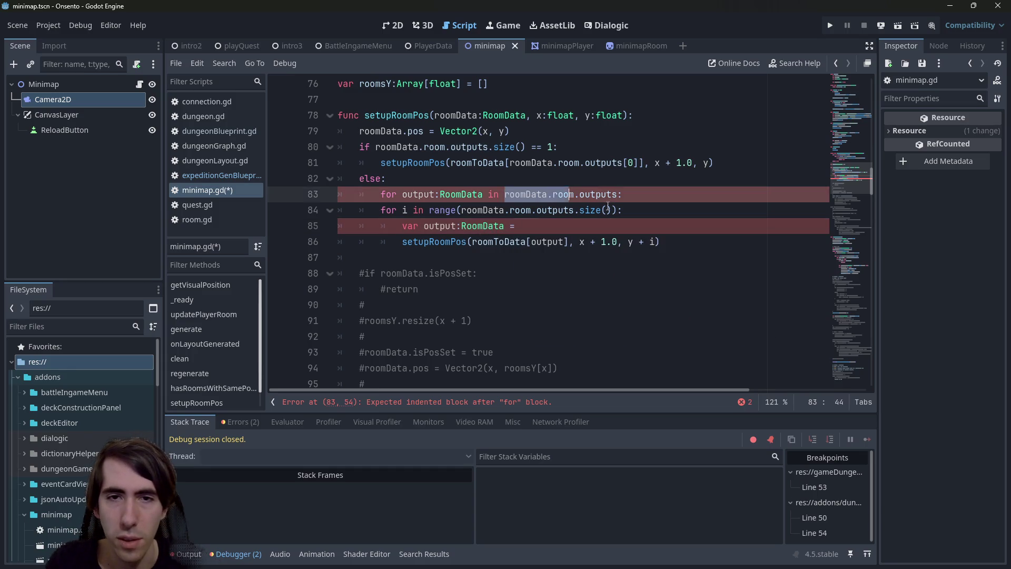
pyautogui.hotkey('ctrl', 'c')
pyautogui.press('Down')
pyautogui.press('Down')
pyautogui.hotkey('ctrl', 'v')
pyautogui.press('BackSpace')
pyautogui.write('[i')
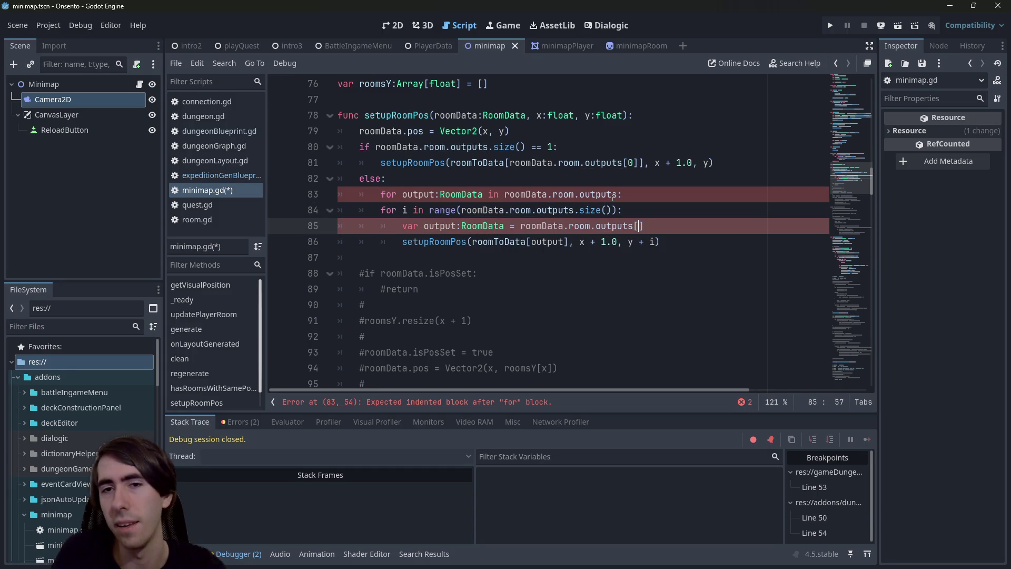
# Step: Save the script and delete the old for-output loop line
pyautogui.press('Escape')
pyautogui.press('Up')
pyautogui.press('Up')
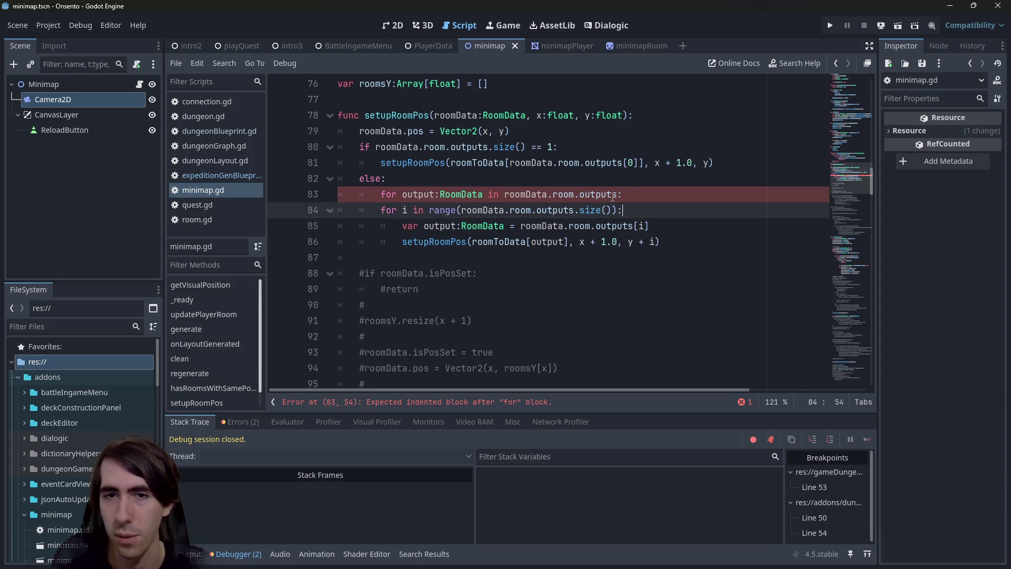
pyautogui.hotkey('ctrl', 's')
pyautogui.hotkey('shift', 'Left')
pyautogui.hotkey('shift', 'Left')
pyautogui.hotkey('shift', 'Left')
pyautogui.press('BackSpace')
pyautogui.press('BackSpace')
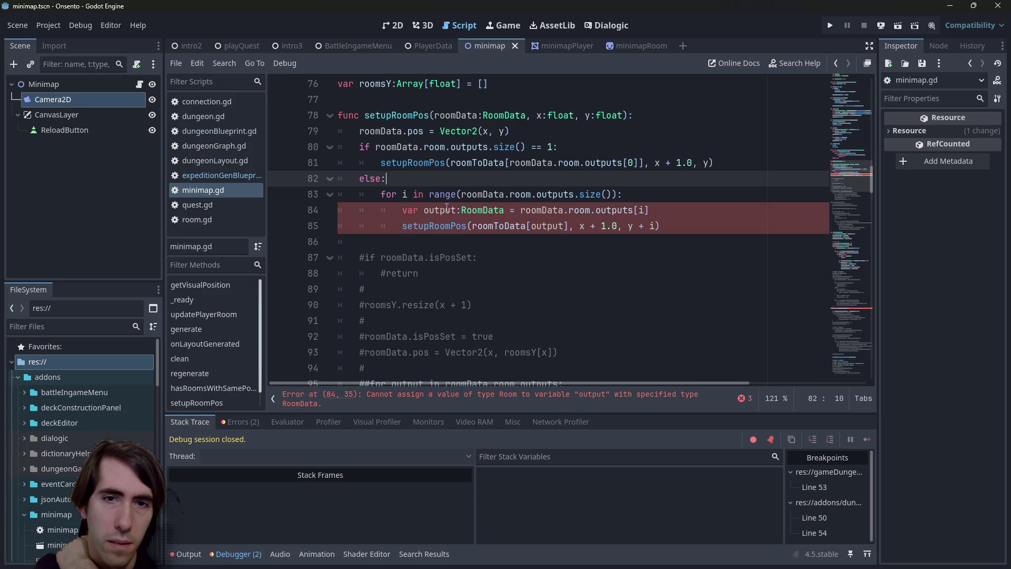
pyautogui.doubleClick(446, 210)
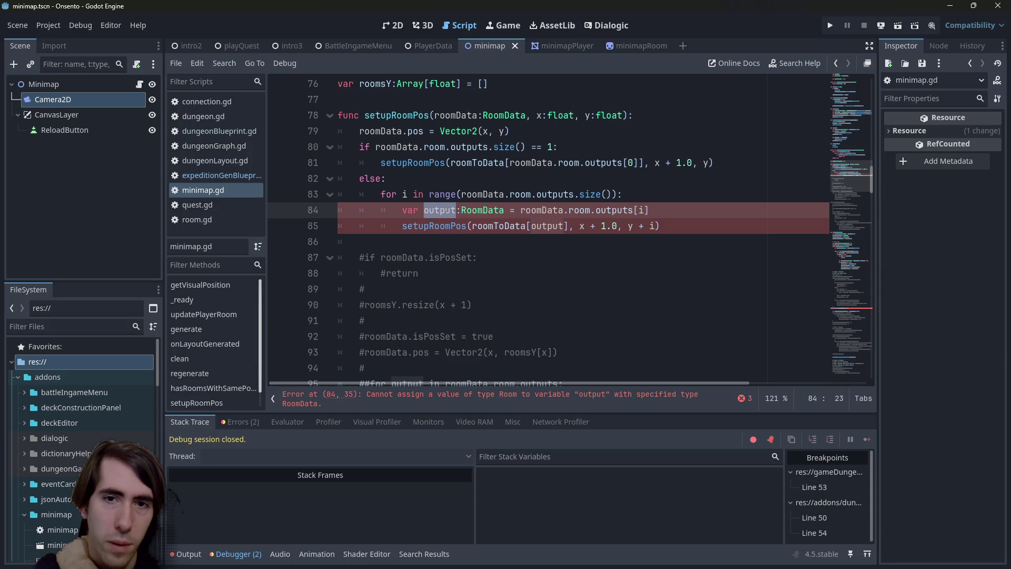
# Step: Change the output variable's type from RoomData to Room and save
pyautogui.doubleClick(610, 209)
pyautogui.moveTo(504, 212); pyautogui.dragTo(483, 212)
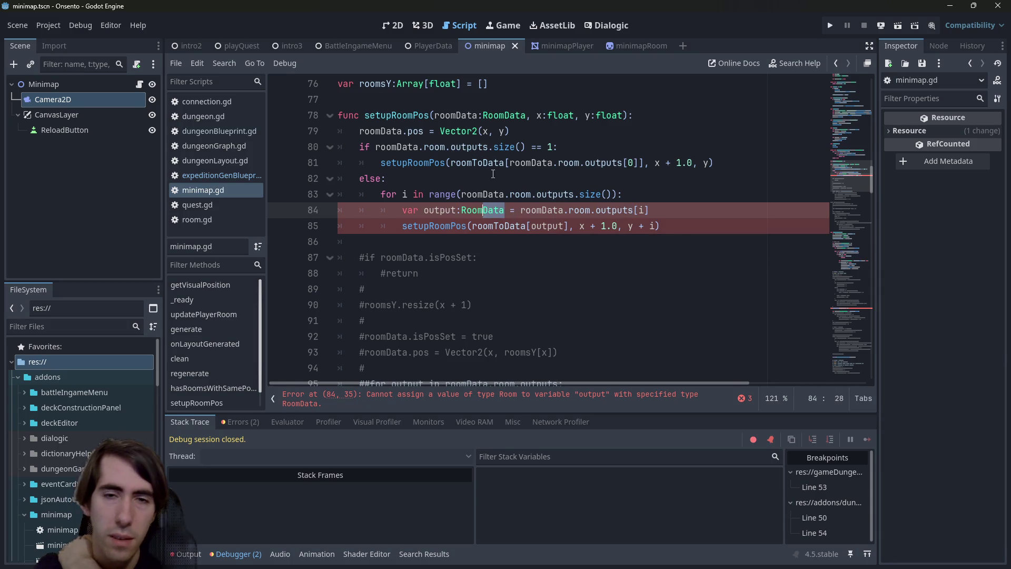
pyautogui.press('BackSpace')
pyautogui.hotkey('ctrl', 's')
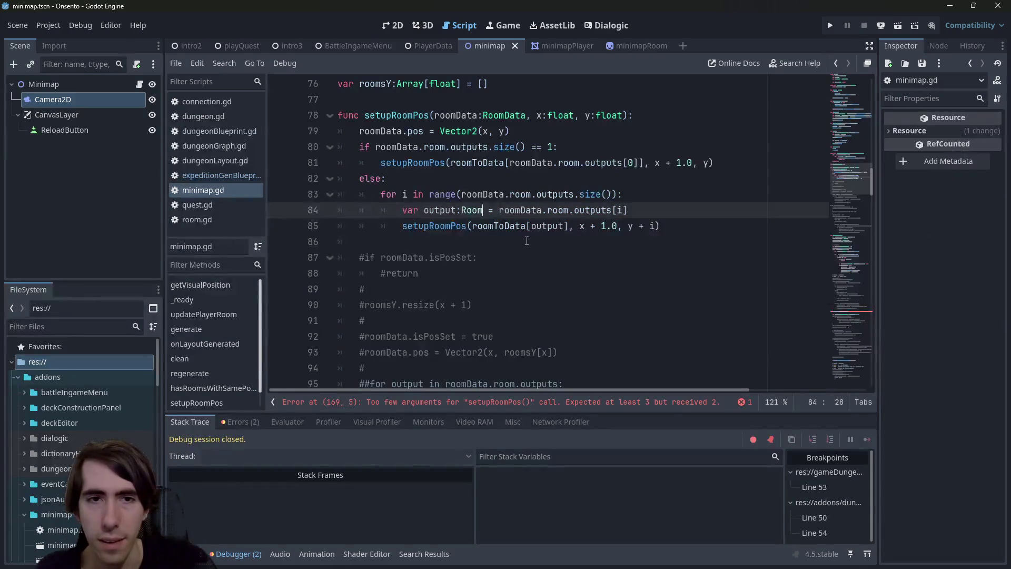
# Step: Add a return statement after the loop
pyautogui.click(547, 243)
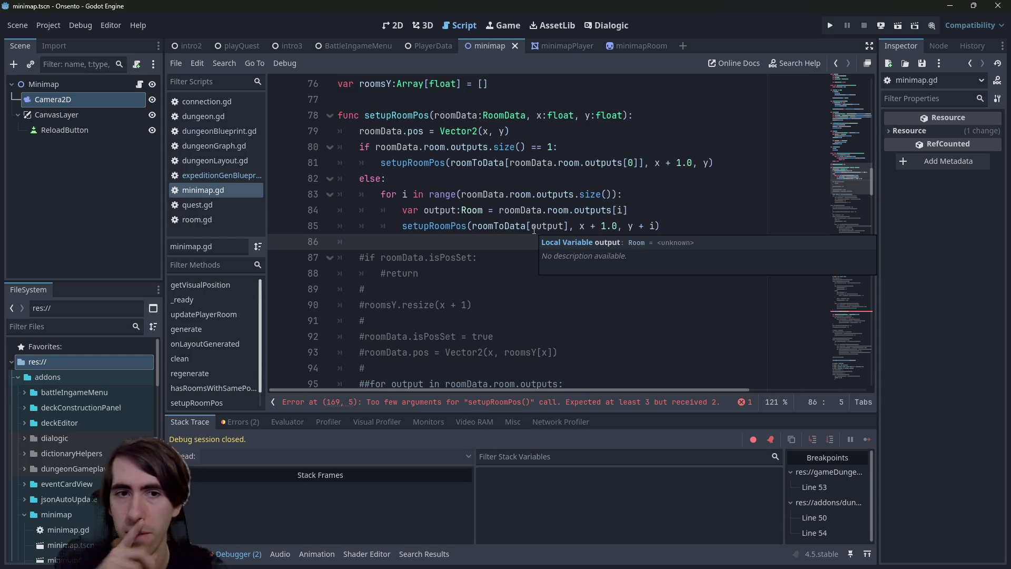
pyautogui.press('Return')
pyautogui.press('Return')
pyautogui.press('Up')
pyautogui.write('return')
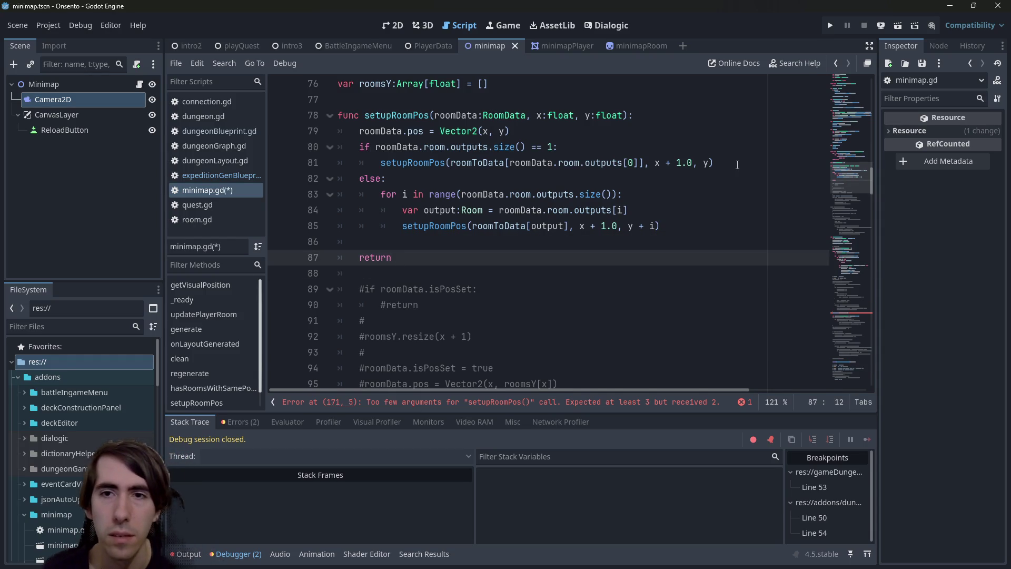
# Step: Prefix the single-output recursive setupRoomPos call with return and save
pyautogui.click(737, 163)
pyautogui.press('Return')
pyautogui.press('BackSpace')
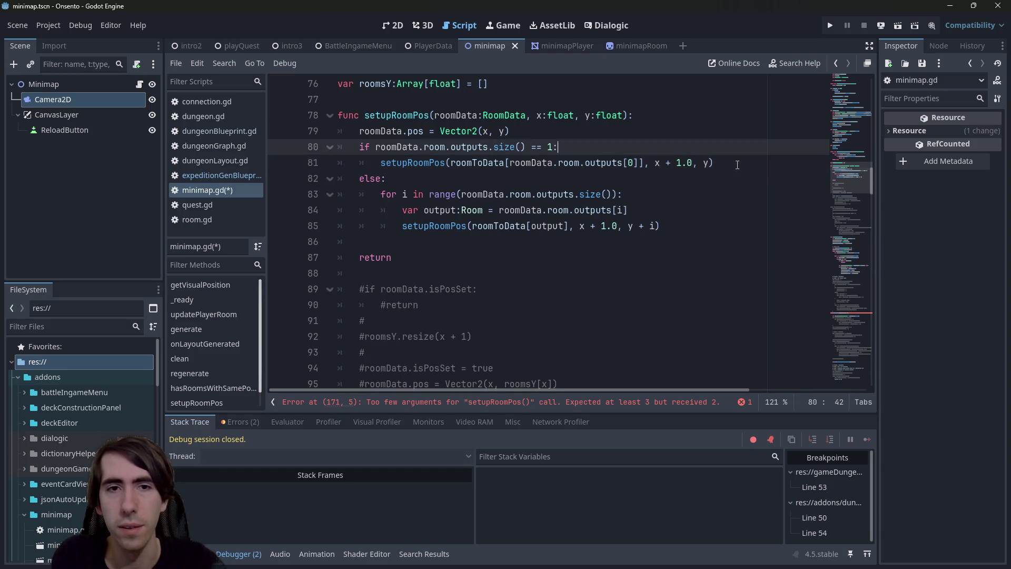
pyautogui.press('Home')
pyautogui.write('return')
pyautogui.hotkey('ctrl', 's')
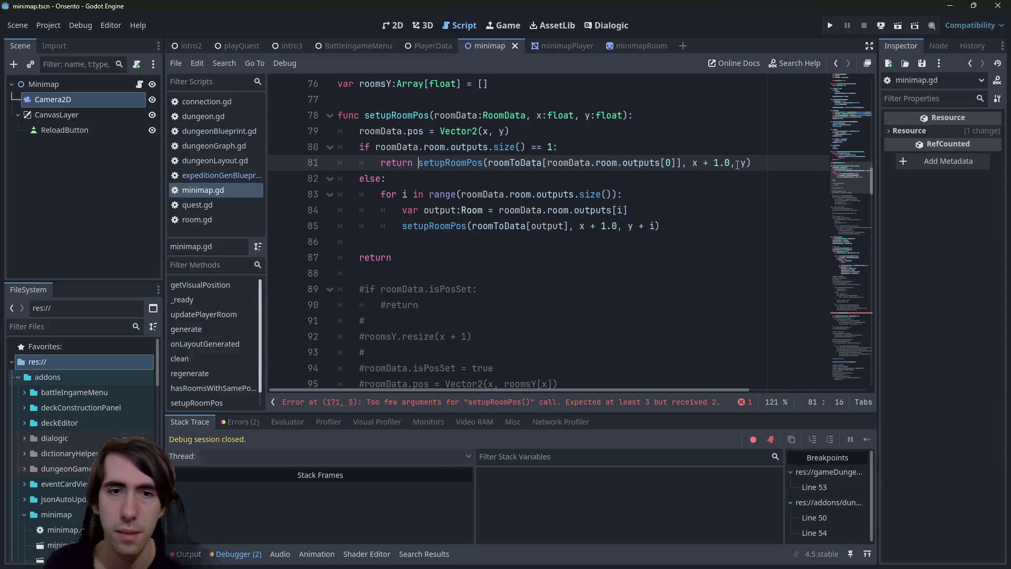
# Step: Indent the final return into the else block and declare 'var maxY:float = 0' at its top
pyautogui.click(408, 189)
pyautogui.click(359, 257)
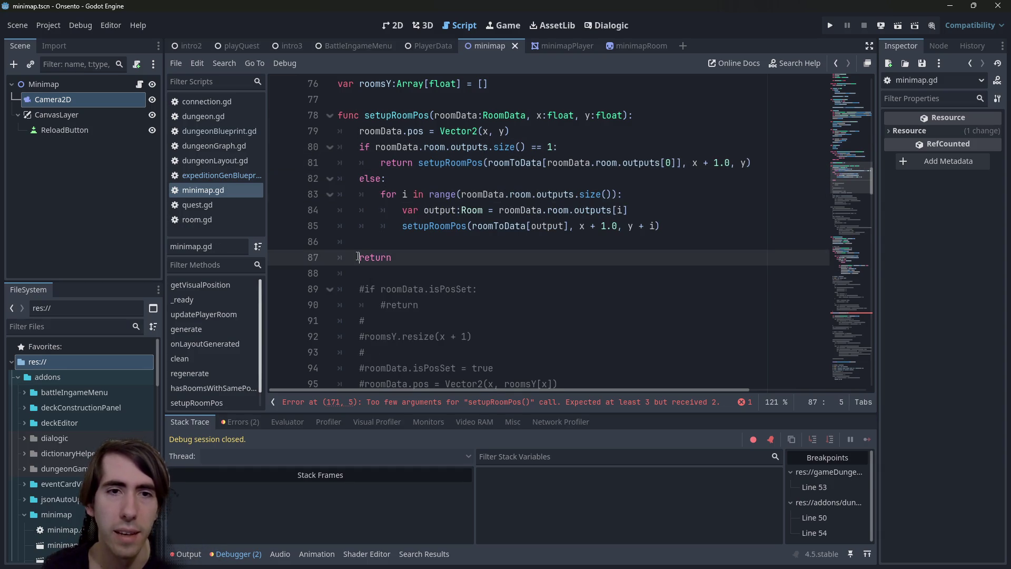
pyautogui.press('Tab')
pyautogui.click(408, 178)
pyautogui.press('Return')
pyautogui.write('var maxY')
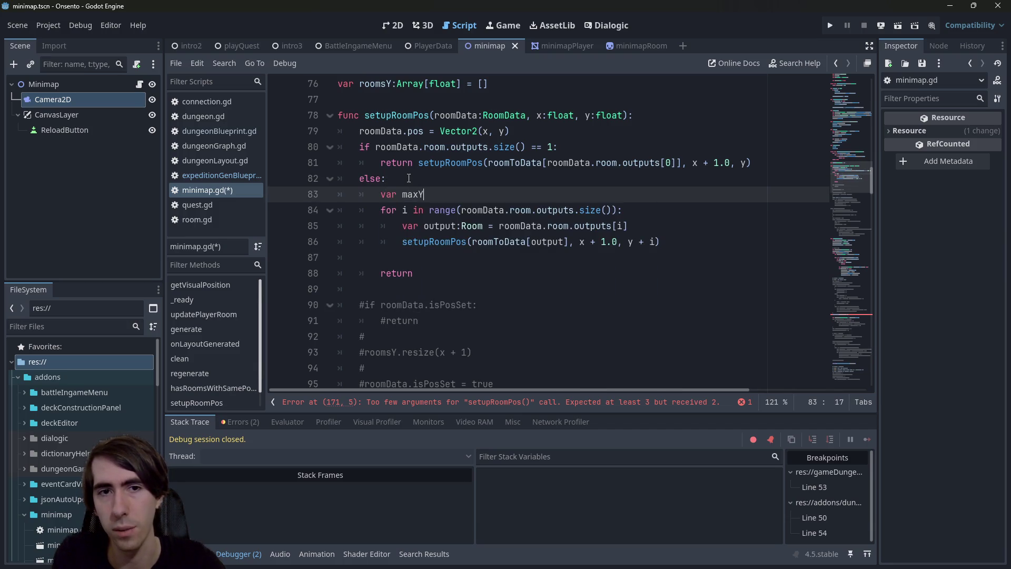
pyautogui.write(':float = 0')
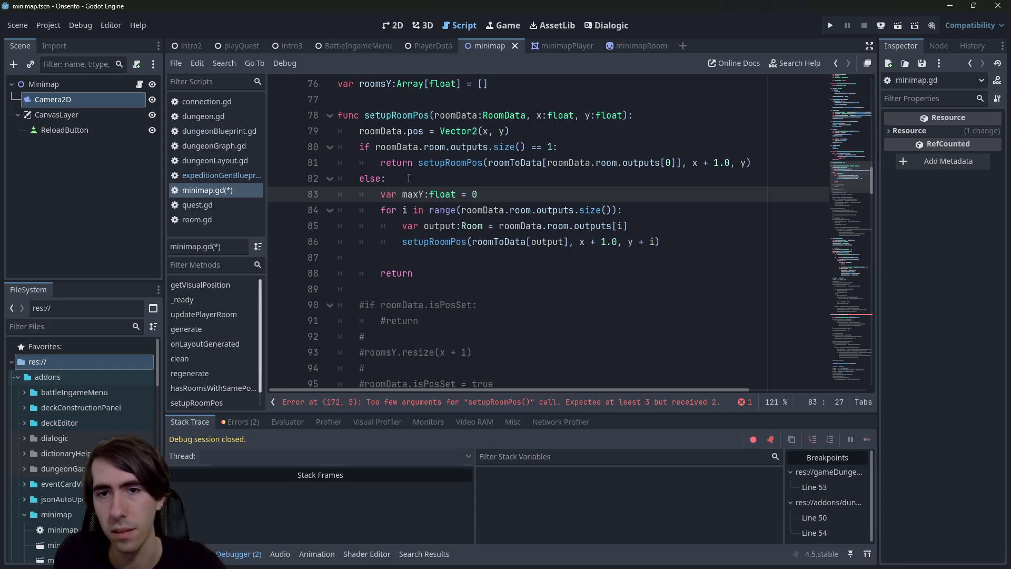
# Step: Initialize maxY to y instead of 0
pyautogui.press('BackSpace')
pyautogui.write('y')
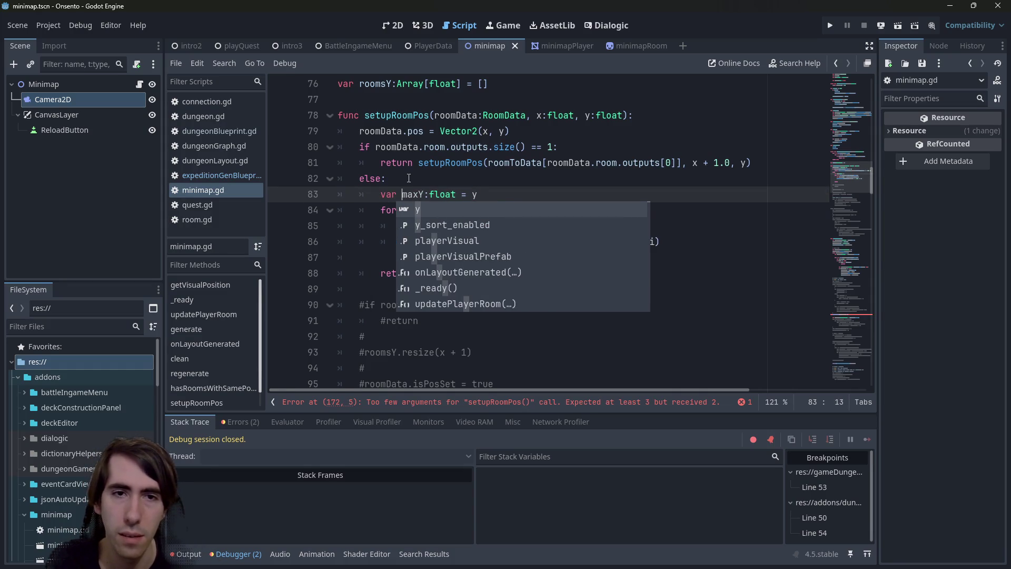
pyautogui.press('Escape')
pyautogui.hotkey('ctrl', 'shift', 'Right')
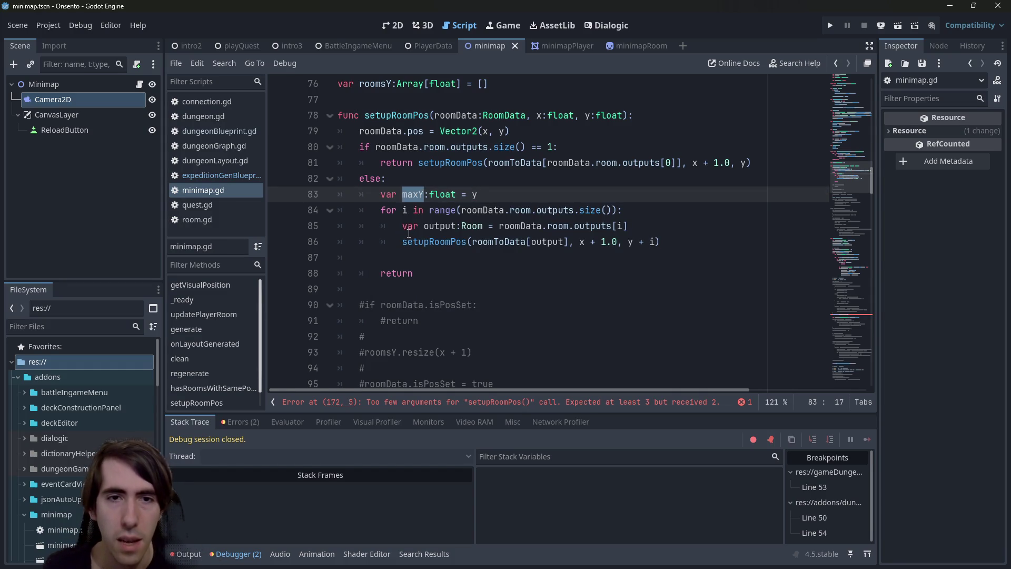
# Step: Wrap the recursive call as 'maxY = max(maxY, setupRoomPos(...))' and save
pyautogui.doubleClick(404, 237)
pyautogui.press('Left')
pyautogui.write('maxY = max(')
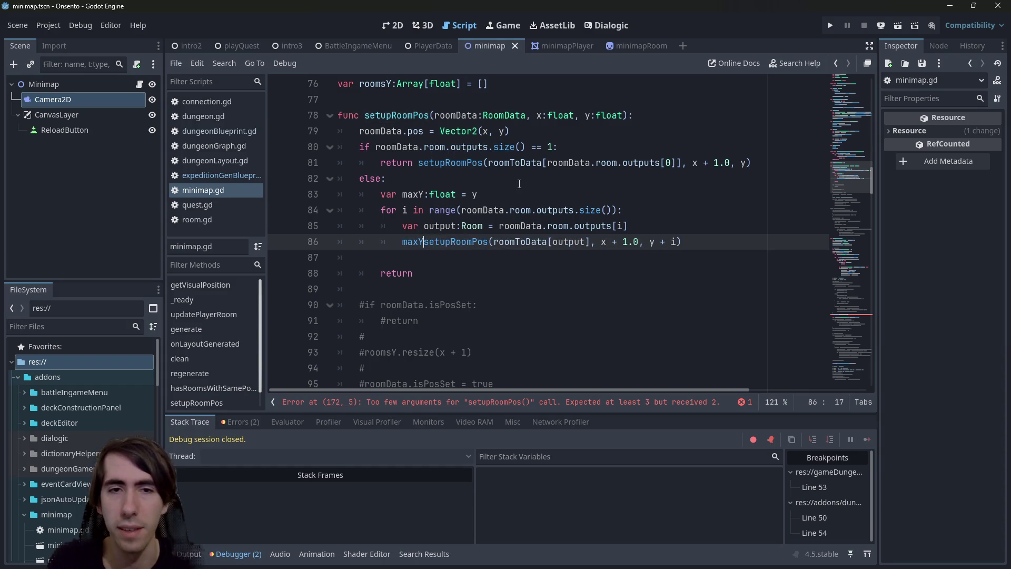
pyautogui.write('maxY,')
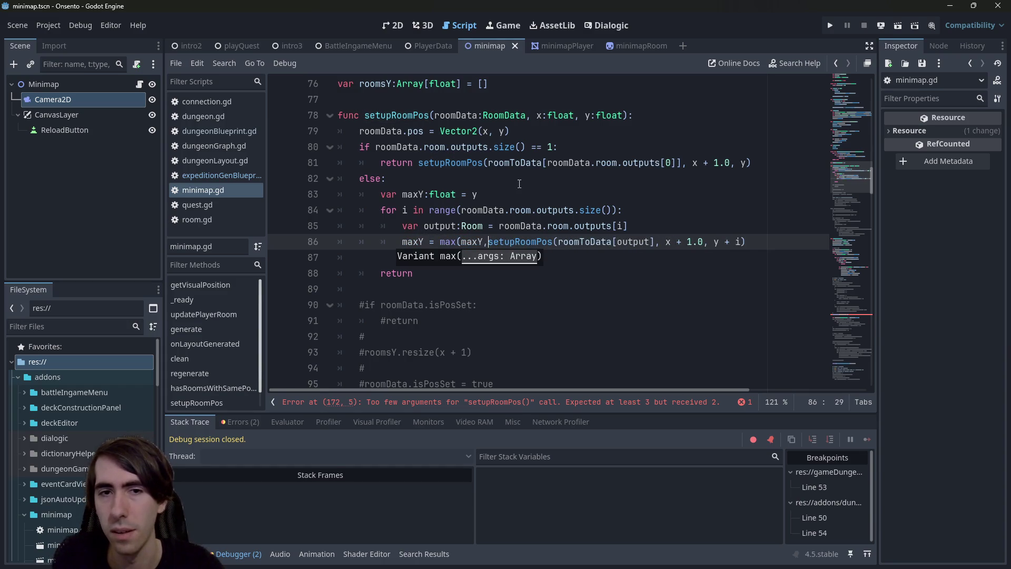
pyautogui.click(763, 241)
pyautogui.write(')')
pyautogui.hotkey('ctrl', 's')
# Step: Make the else branch end with 'return maxY' and remove the blank line above it
pyautogui.click(554, 274)
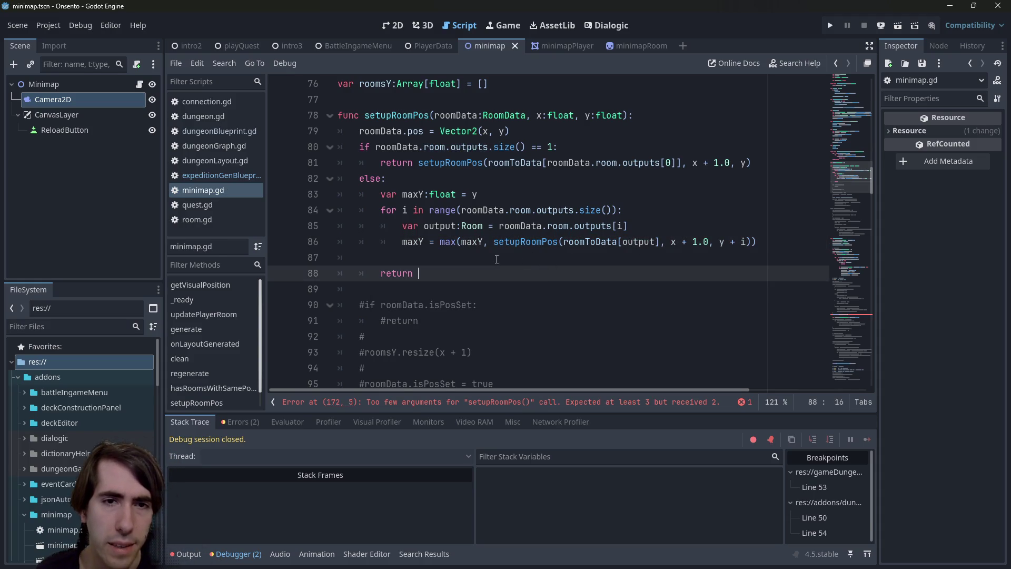
pyautogui.doubleClick(416, 242)
pyautogui.hotkey('ctrl', 'c')
pyautogui.click(442, 270)
pyautogui.hotkey('ctrl', 'v')
pyautogui.hotkey('ctrl', 's')
pyautogui.click(442, 259)
pyautogui.press('BackSpace')
pyautogui.press('BackSpace')
pyautogui.hotkey('ctrl', 's')
# Step: Replace the y + i argument with maxY in the recursive call and save
pyautogui.doubleClick(419, 195)
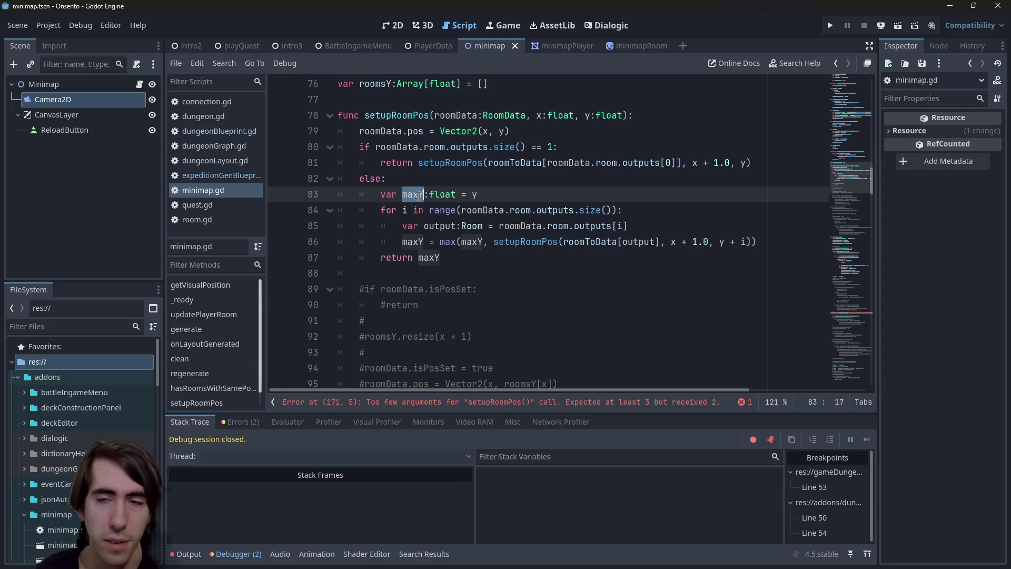
pyautogui.doubleClick(413, 242)
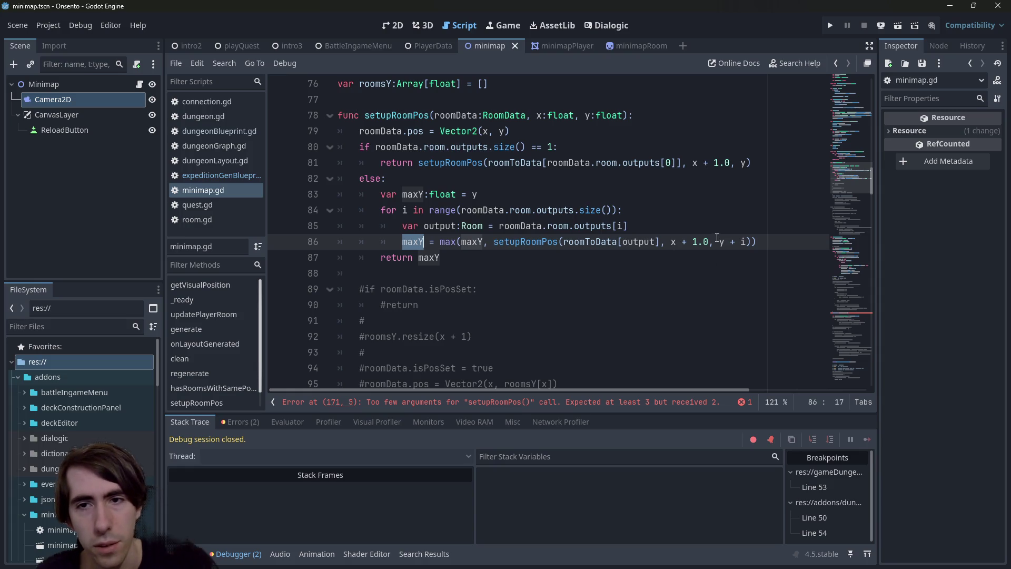
pyautogui.moveTo(719, 241); pyautogui.dragTo(745, 242)
pyautogui.write('maxY')
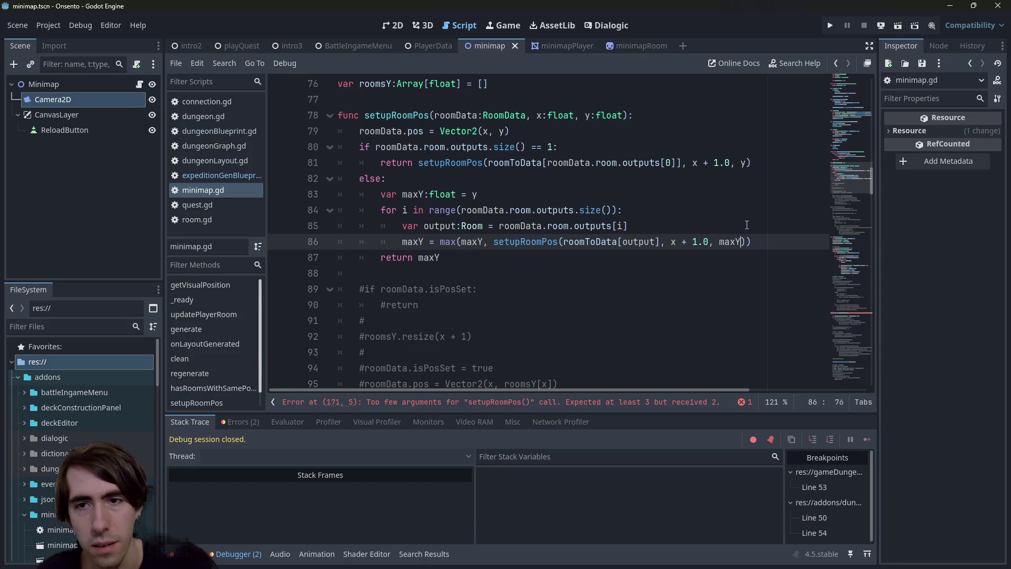
pyautogui.press('Escape')
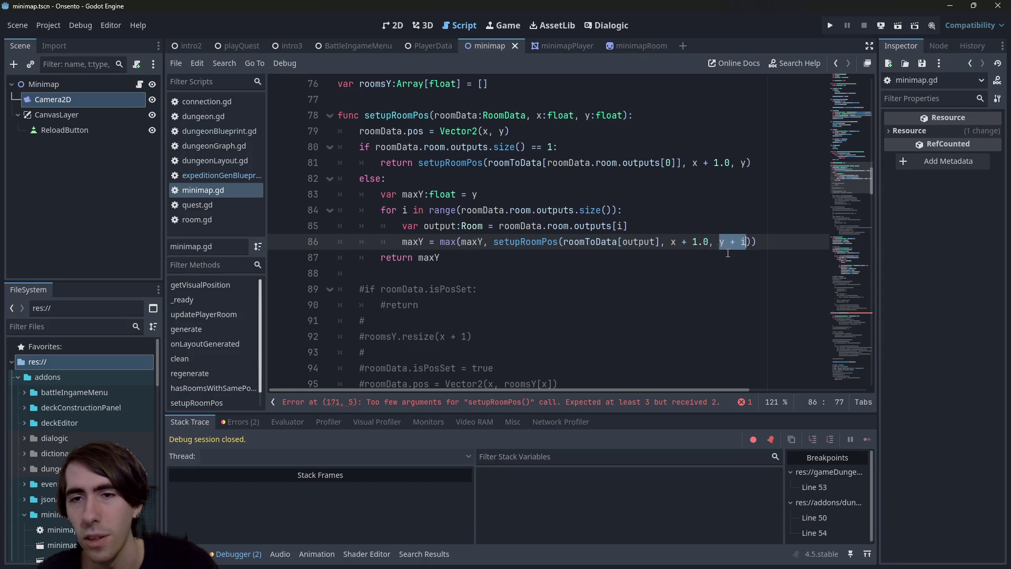
pyautogui.hotkey('ctrl', 's')
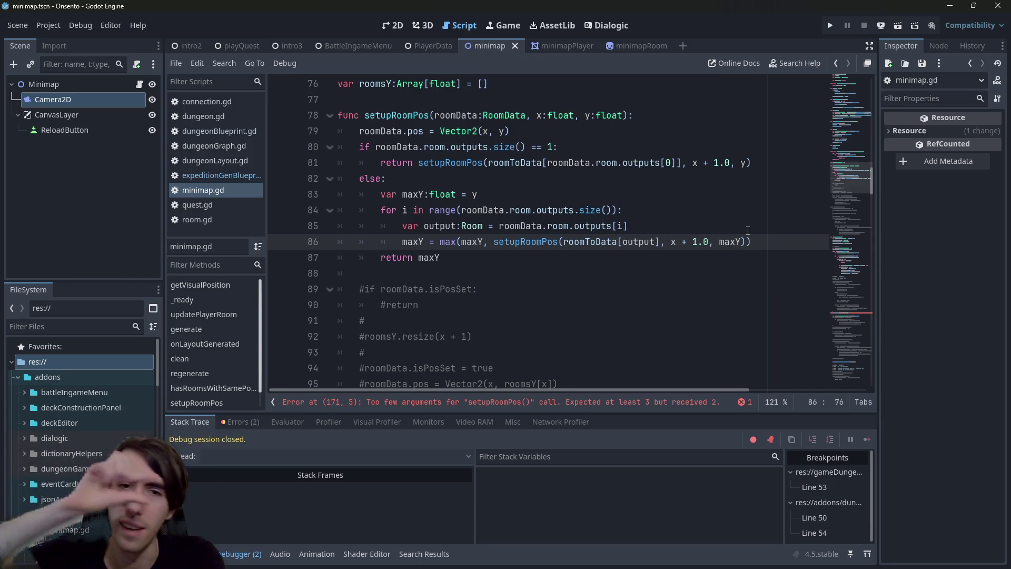
# Step: Add the missing 0 y argument to the startRoomData setupRoomPos call on line 171
pyautogui.scroll(-1, 543, 274)
pyautogui.scroll(2, 545, 326)
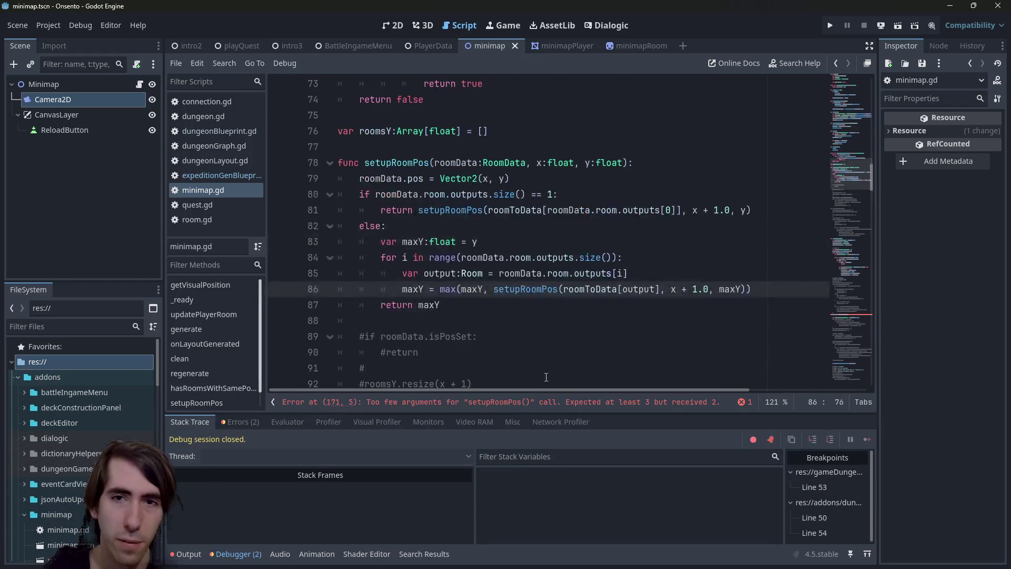
pyautogui.click(474, 402)
pyautogui.click(515, 226)
pyautogui.write(', 0, 0)')
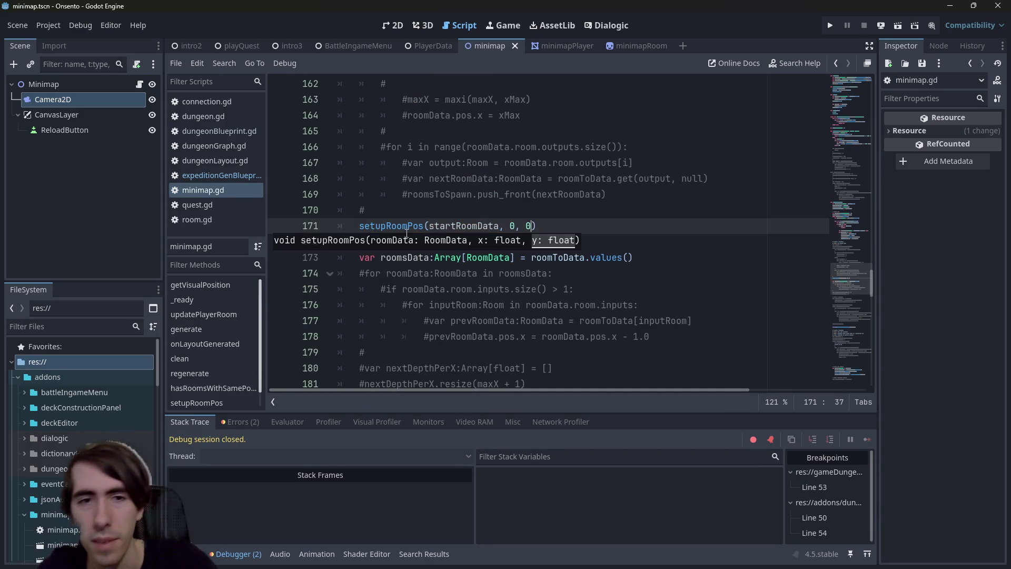
pyautogui.keyDown('ctrl'); pyautogui.click(408, 227); pyautogui.keyUp('ctrl')
pyautogui.scroll(-1, 409, 234)
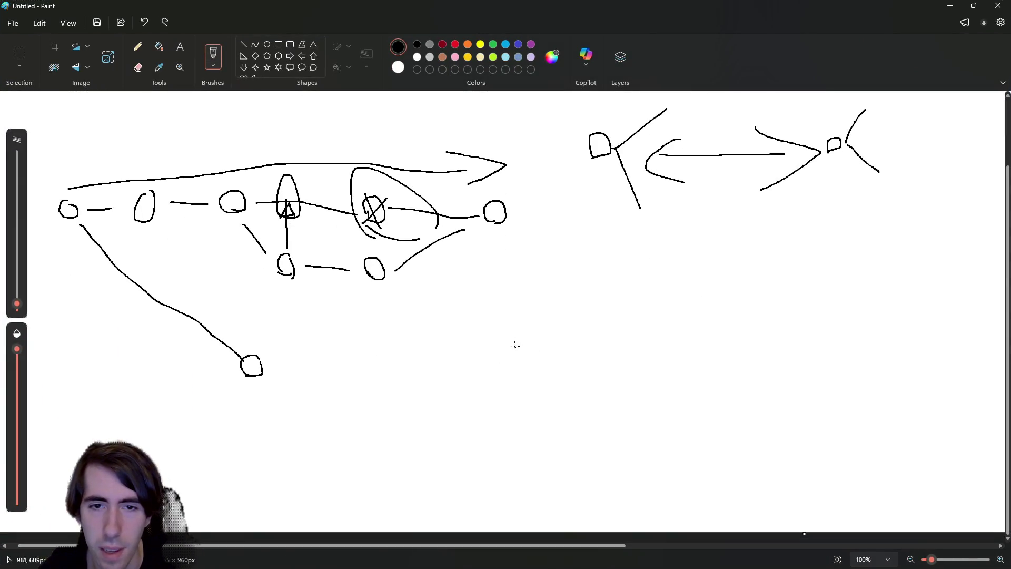
# Step: Sketch a chain of rooms with a branch line and branch room in Paint
pyautogui.moveTo(515, 346)
pyautogui.mouseDown()
pyautogui.moveTo(506, 339)
pyautogui.moveTo(654, 334)
pyautogui.moveTo(634, 368)
pyautogui.moveTo(651, 378)
pyautogui.mouseUp()
pyautogui.moveTo(656, 336)
pyautogui.mouseDown()
pyautogui.moveTo(664, 343)
pyautogui.moveTo(659, 338)
pyautogui.moveTo(703, 337)
pyautogui.moveTo(702, 328)
pyautogui.moveTo(708, 342)
pyautogui.mouseUp()
pyautogui.moveTo(718, 337); pyautogui.dragTo(739, 336)
pyautogui.moveTo(741, 332); pyautogui.dragTo(742, 337)
pyautogui.moveTo(713, 345); pyautogui.dragTo(740, 362)
pyautogui.moveTo(741, 361); pyautogui.dragTo(742, 363)
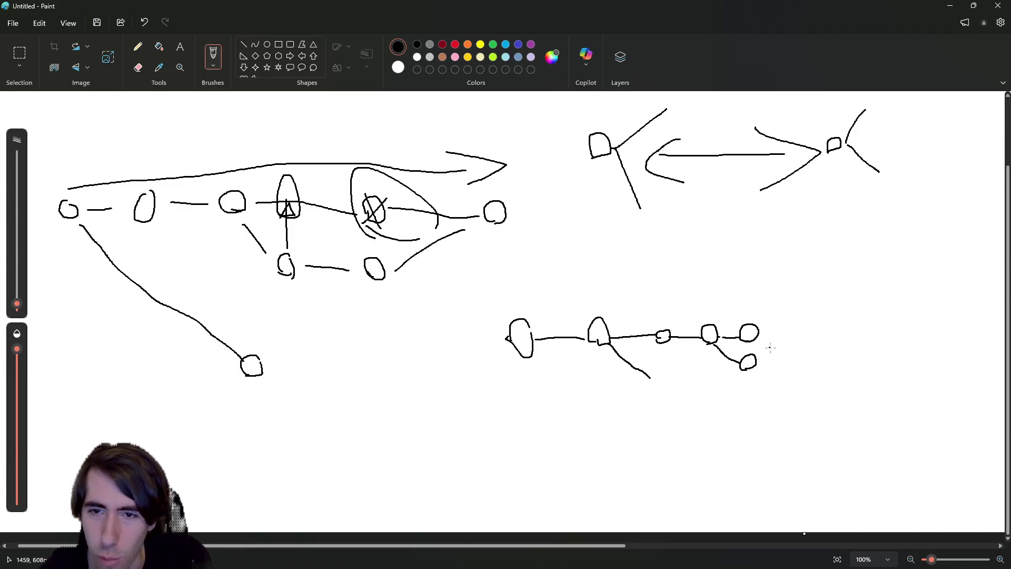
# Step: Scribble out the lower branch room, draw a longer lower branch, and minimize Paint
pyautogui.moveTo(751, 373)
pyautogui.mouseDown()
pyautogui.moveTo(729, 371)
pyautogui.moveTo(761, 368)
pyautogui.moveTo(751, 372)
pyautogui.mouseUp()
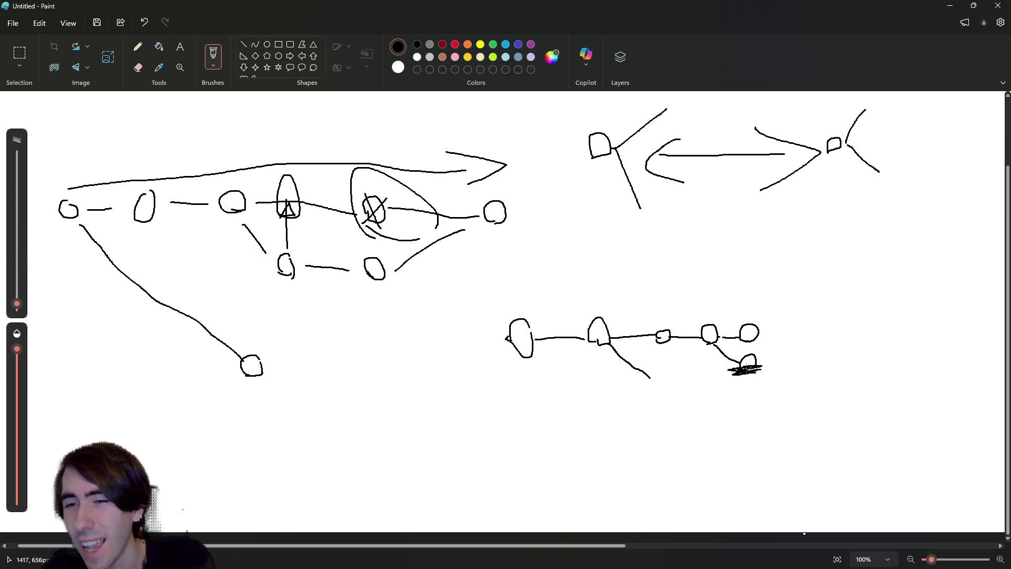
pyautogui.moveTo(611, 344)
pyautogui.mouseDown()
pyautogui.moveTo(666, 388)
pyautogui.moveTo(808, 396)
pyautogui.mouseUp()
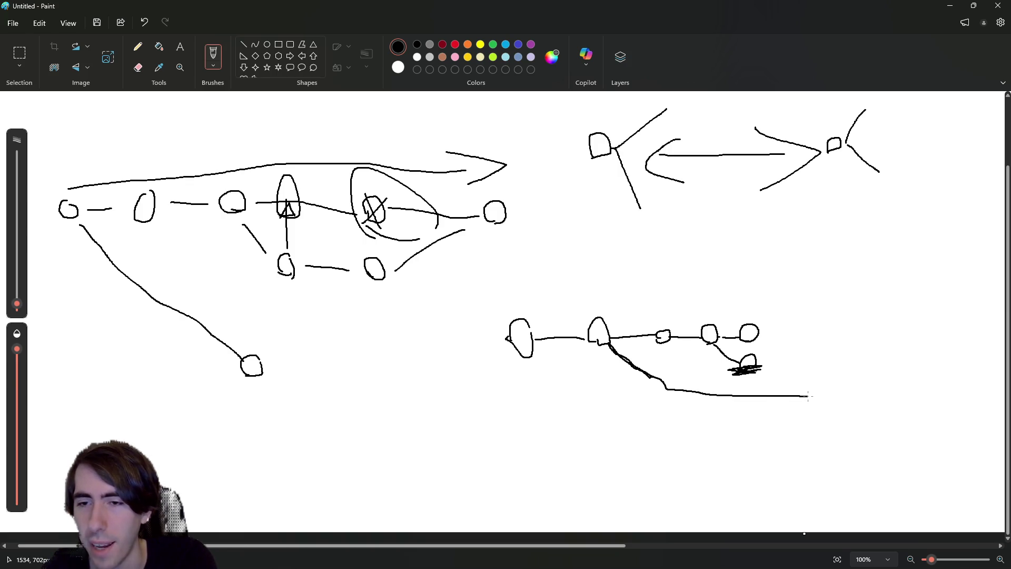
pyautogui.click(950, 6)
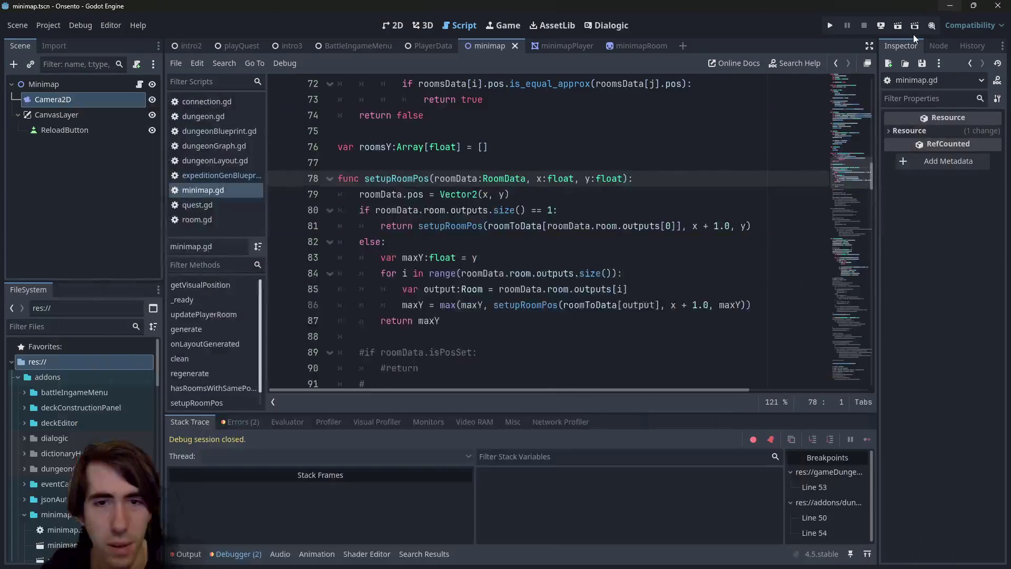
# Step: Append + 1 to the recursive setupRoomPos call on line 86 and run the scene with F6
pyautogui.click(743, 302)
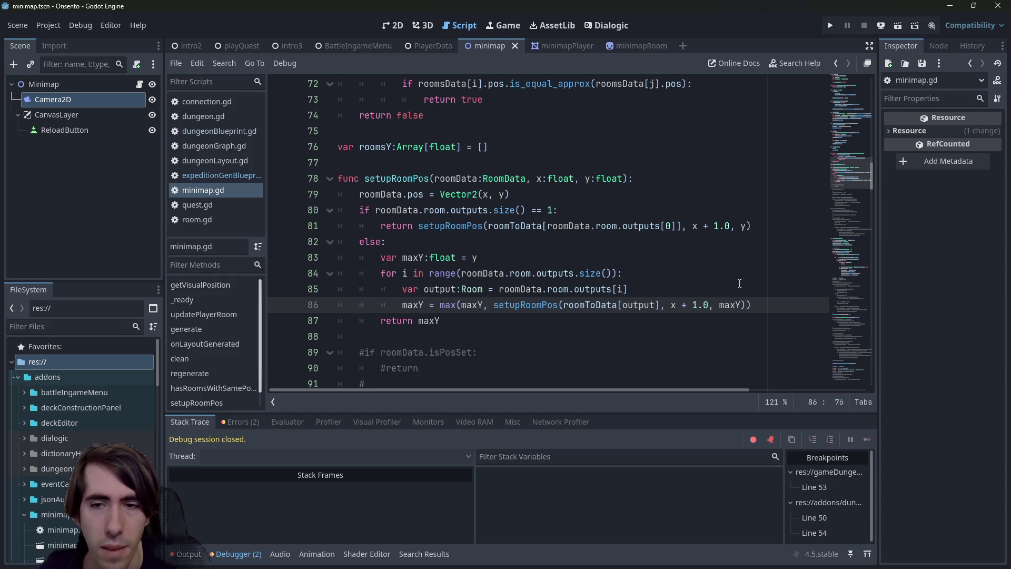
pyautogui.moveTo(478, 258); pyautogui.dragTo(337, 258)
pyautogui.click(502, 257)
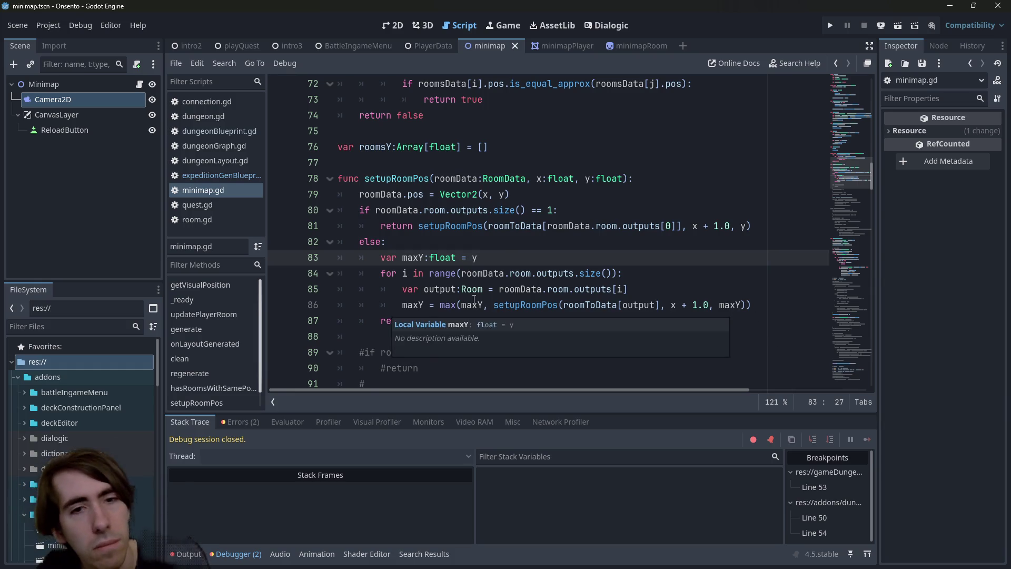
pyautogui.click(766, 311)
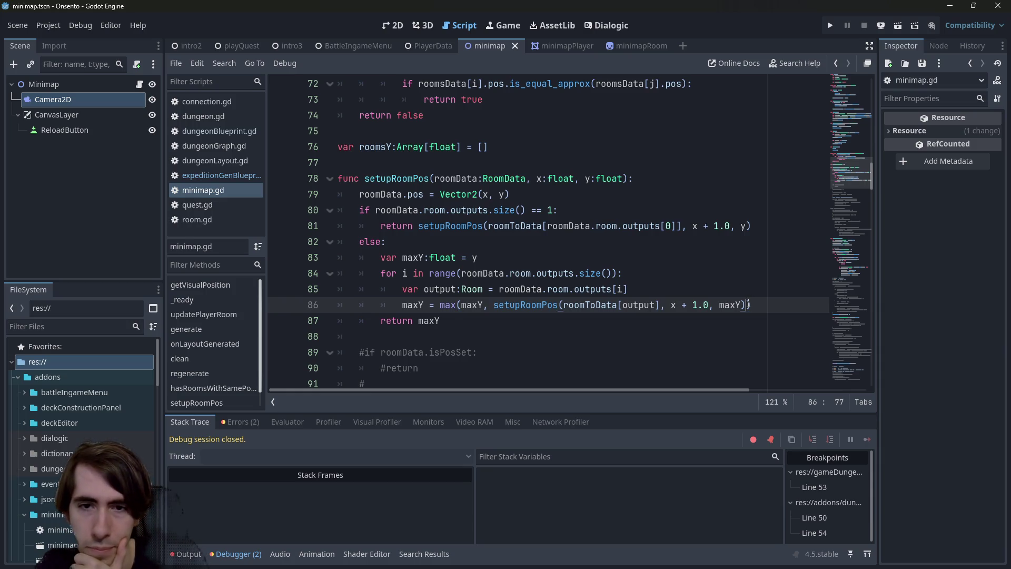
pyautogui.write('+ 1')
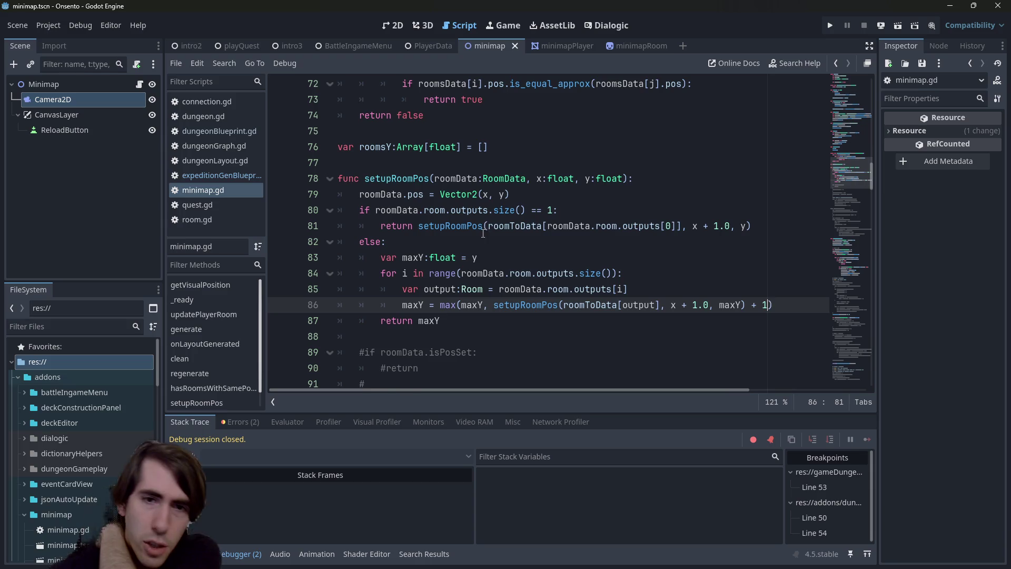
pyautogui.scroll(-1, 637, 230)
pyautogui.scroll(1, 637, 230)
pyautogui.scroll(-1, 636, 230)
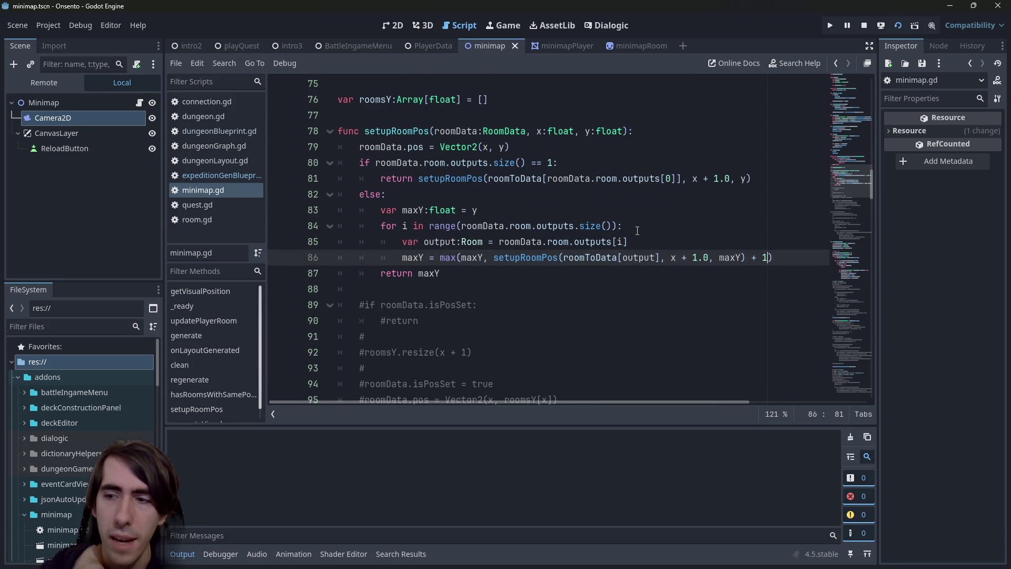
pyautogui.press('F6')
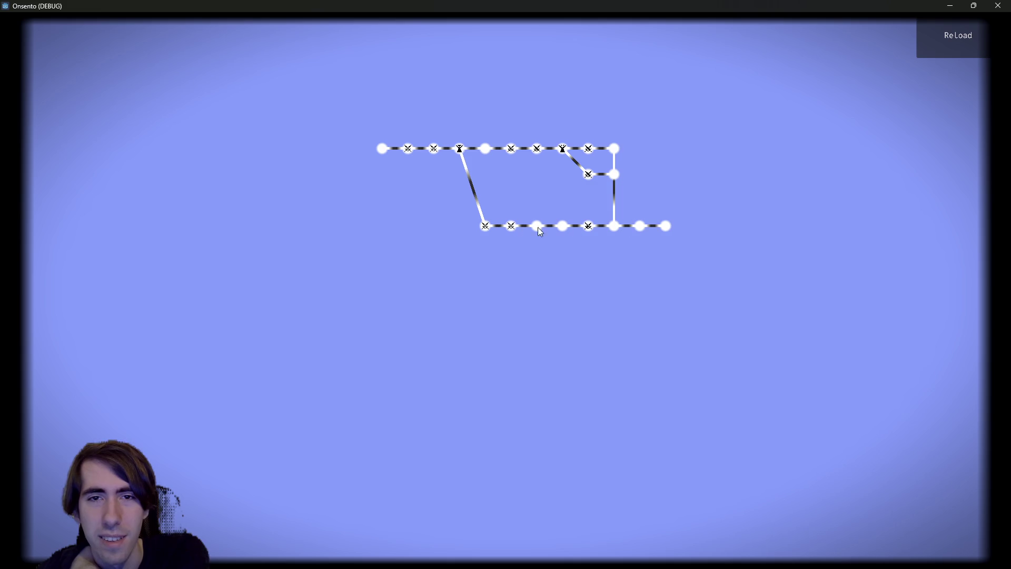
# Step: Close the running game after checking the minimap's three-row room layout
pyautogui.click(997, 6)
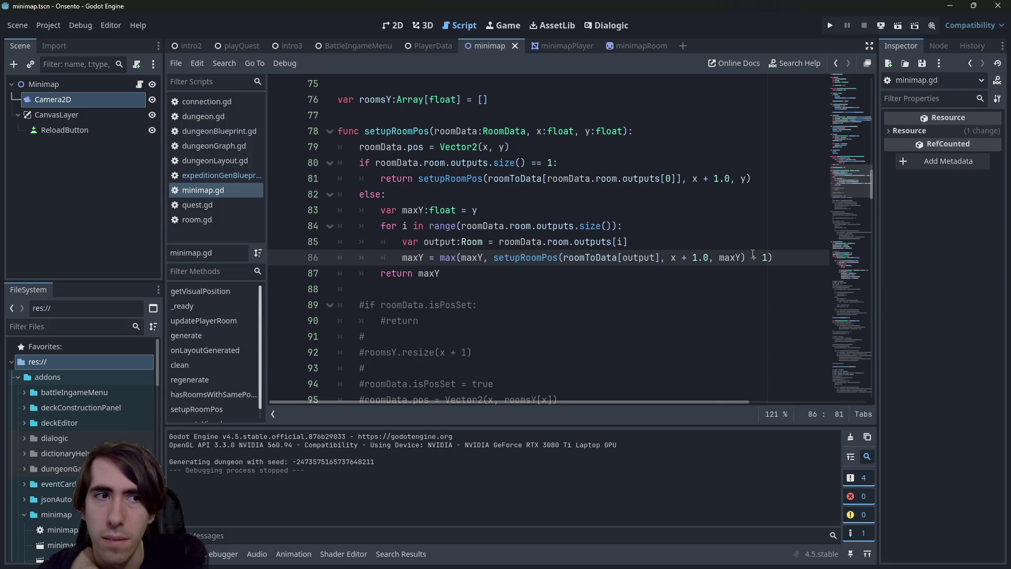
# Step: Delete the + 1 after the recursive setupRoomPos call on line 86 and save
pyautogui.doubleClick(437, 273)
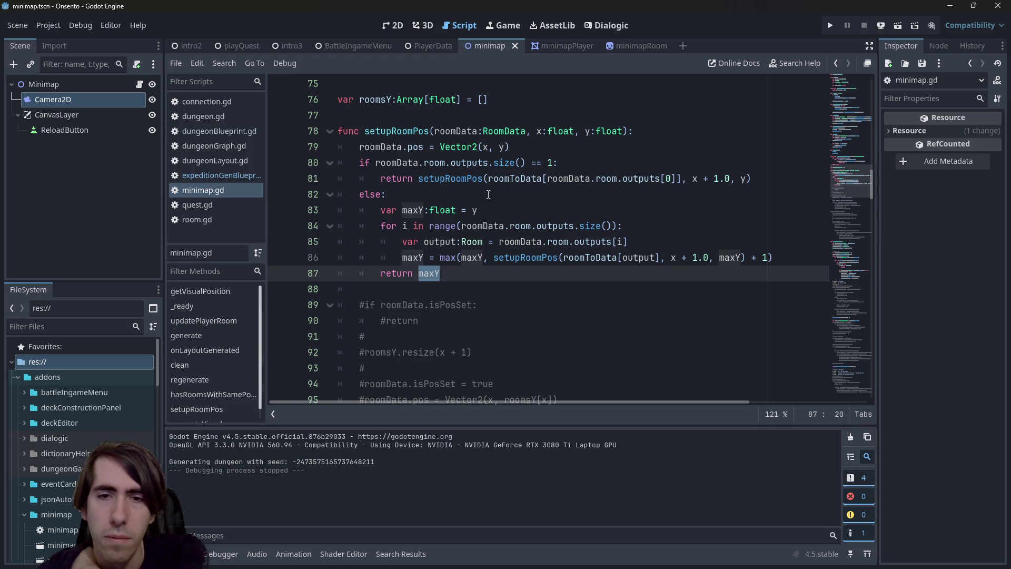
pyautogui.doubleClick(526, 257)
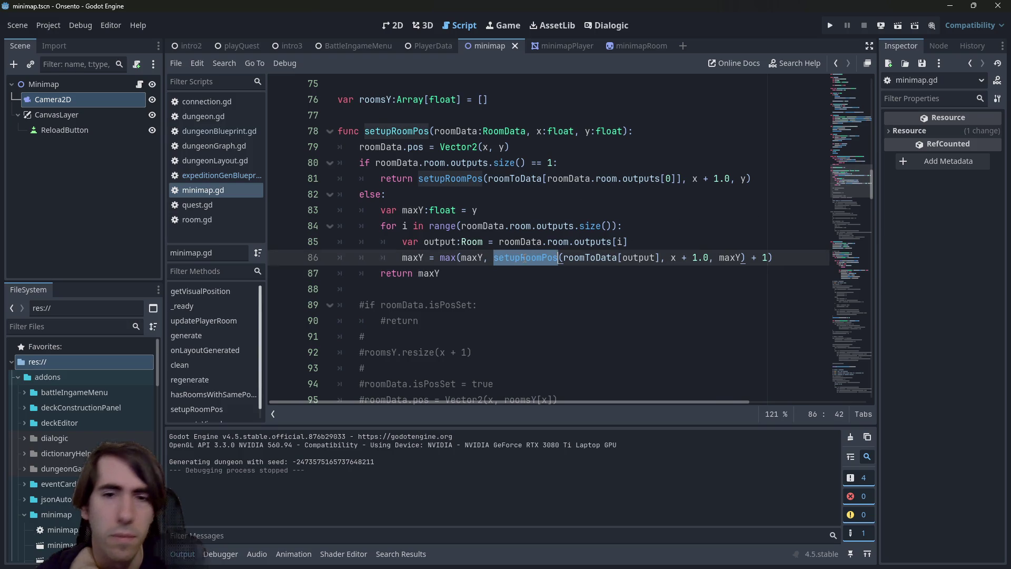
pyautogui.moveTo(746, 257); pyautogui.dragTo(767, 257)
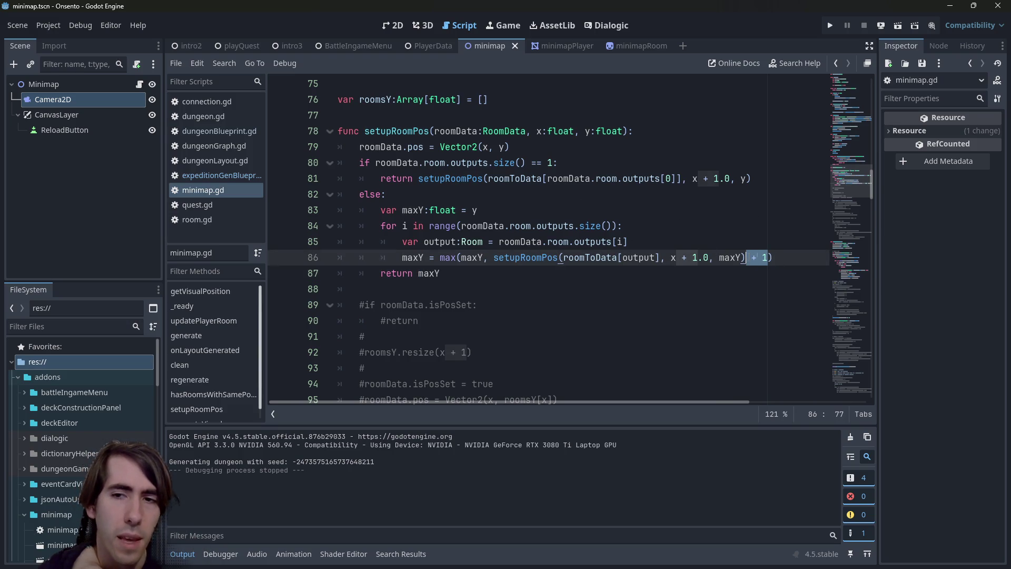
pyautogui.press('BackSpace')
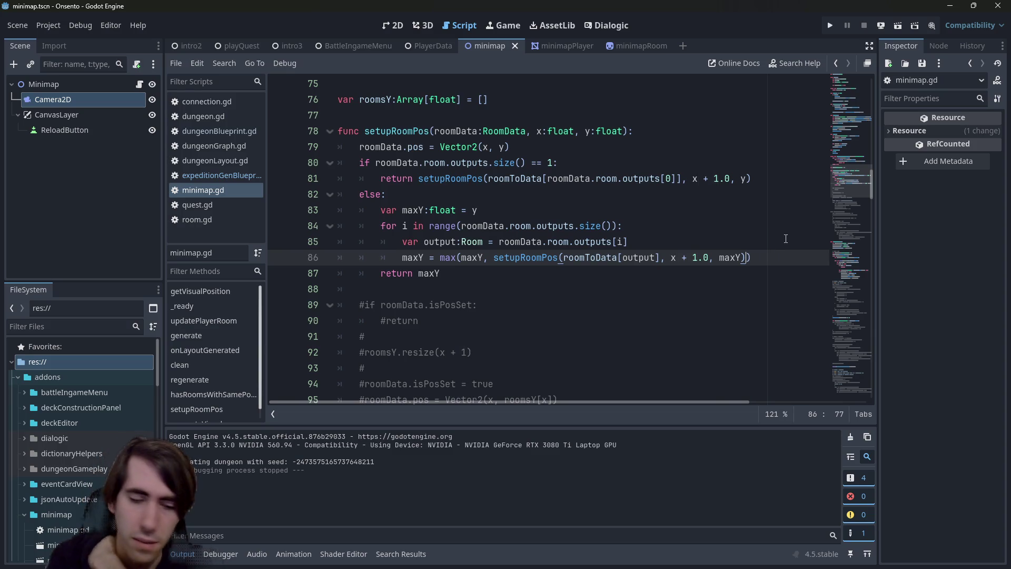
pyautogui.hotkey('ctrl', 's')
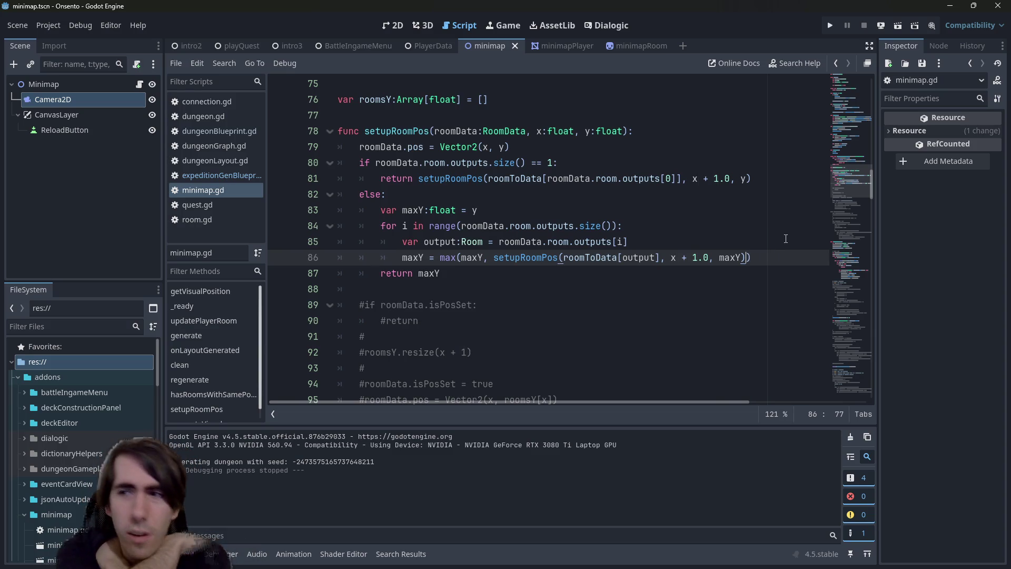
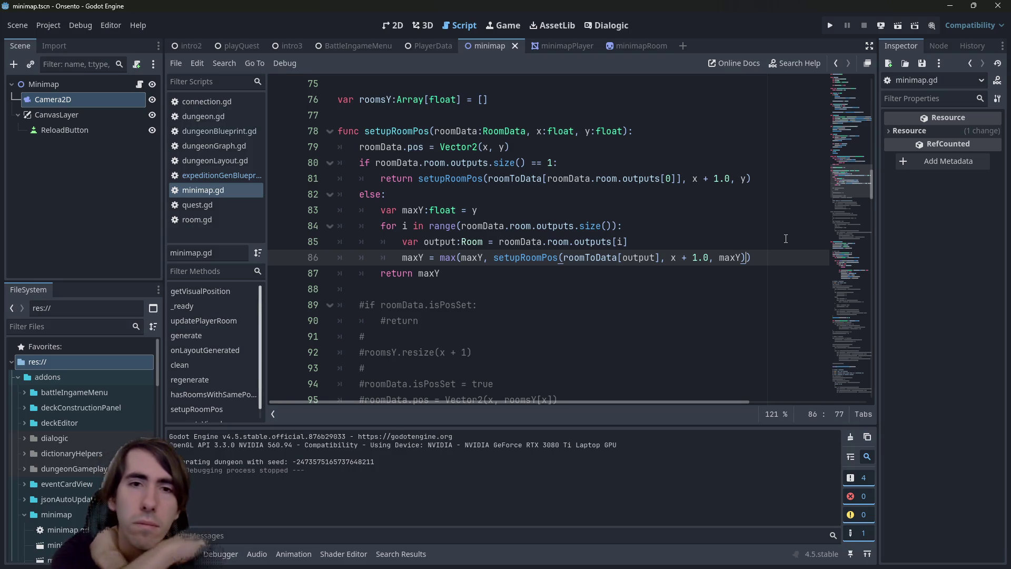
# Step: Add roomData.pos.x = max(roomData.pos.x, x) at the top of setupRoomPos and save
pyautogui.scroll(1, 694, 244)
pyautogui.click(415, 179)
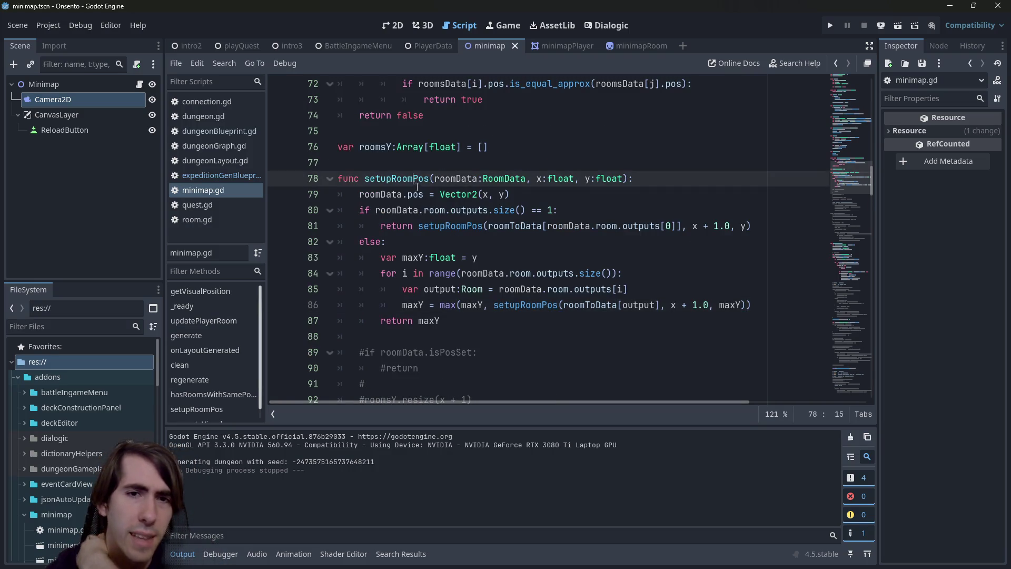
pyautogui.click(643, 179)
pyautogui.press('Return')
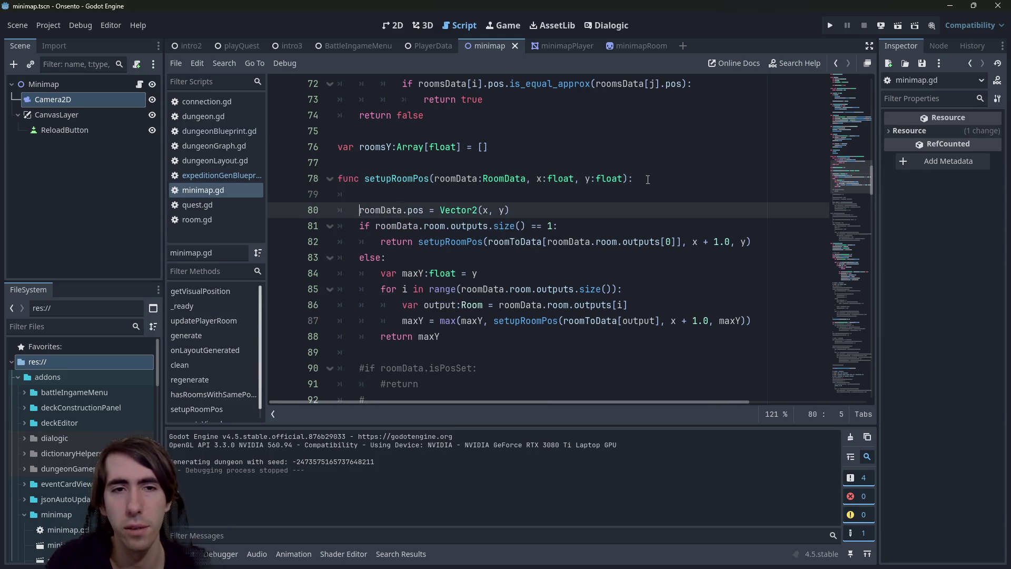
pyautogui.hotkey('ctrl', 'Left')
pyautogui.hotkey('ctrl', 'shift', 'Right')
pyautogui.hotkey('ctrl', 'shift', 'Right')
pyautogui.hotkey('ctrl', 'c')
pyautogui.press('Up')
pyautogui.hotkey('ctrl', 'v')
pyautogui.write('.x = max()')
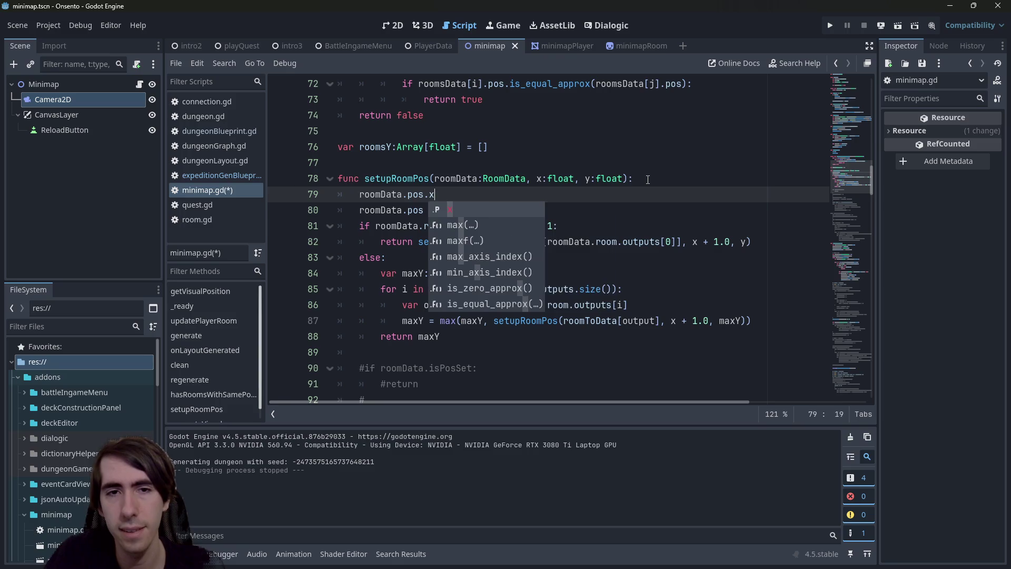
pyautogui.press('Left')
pyautogui.hotkey('ctrl', 'v')
pyautogui.write(', x')
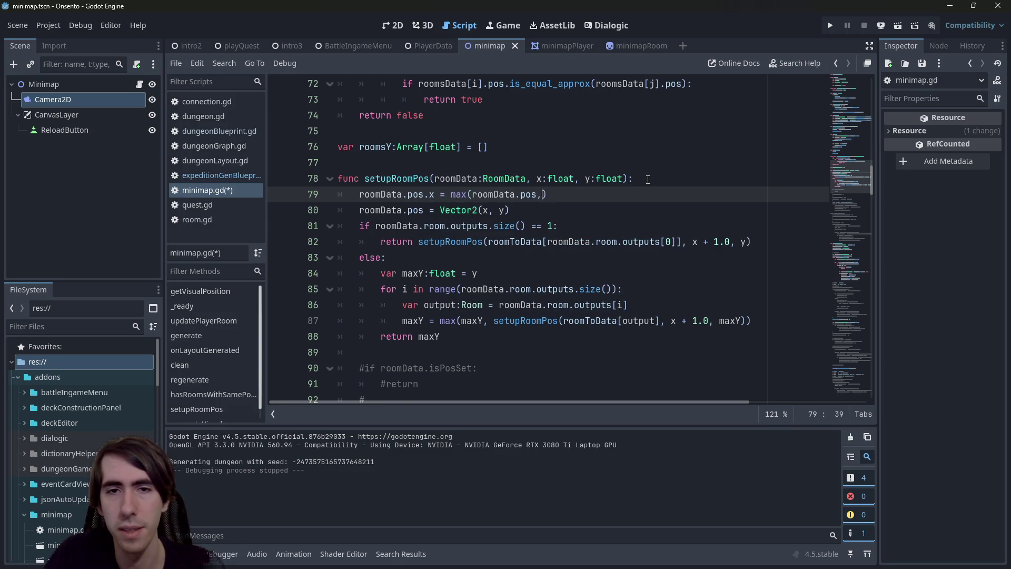
pyautogui.hotkey('ctrl', 's')
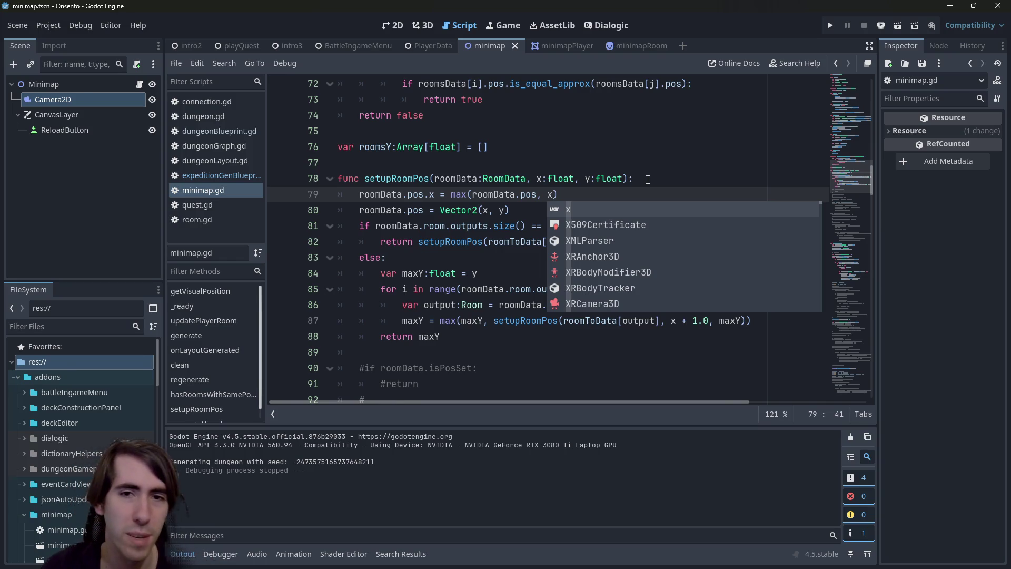
# Step: Duplicate that line below as roomData.pos.y = min(roomData.pos.y, y)
pyautogui.press('Escape')
pyautogui.hotkey('shift', 'Left')
pyautogui.hotkey('shift', 'Left')
pyautogui.hotkey('shift', 'Left')
pyautogui.hotkey('shift', 'Right')
pyautogui.hotkey('ctrl', 'c')
pyautogui.press('End')
pyautogui.press('Return')
pyautogui.hotkey('ctrl', 'v')
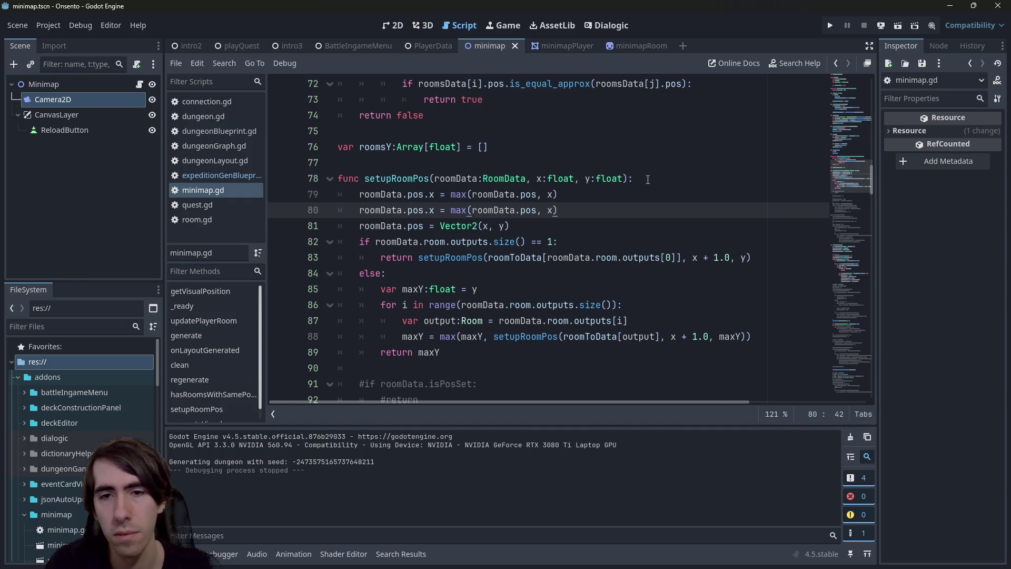
pyautogui.hotkey('ctrl', 'Left')
pyautogui.hotkey('ctrl', 'Left')
pyautogui.hotkey('ctrl', 'Left')
pyautogui.press('BackSpace')
pyautogui.write('y')
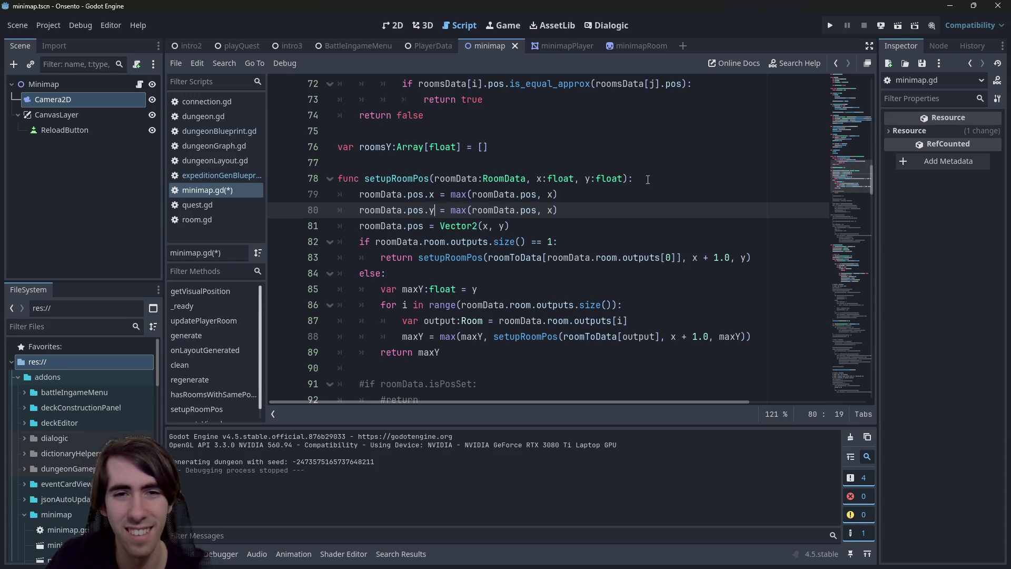
pyautogui.press('Right')
pyautogui.press('Right')
pyautogui.press('Right')
pyautogui.press('BackSpace')
pyautogui.press('BackSpace')
pyautogui.write('in')
pyautogui.press('Right')
pyautogui.press('Right')
pyautogui.press('Right')
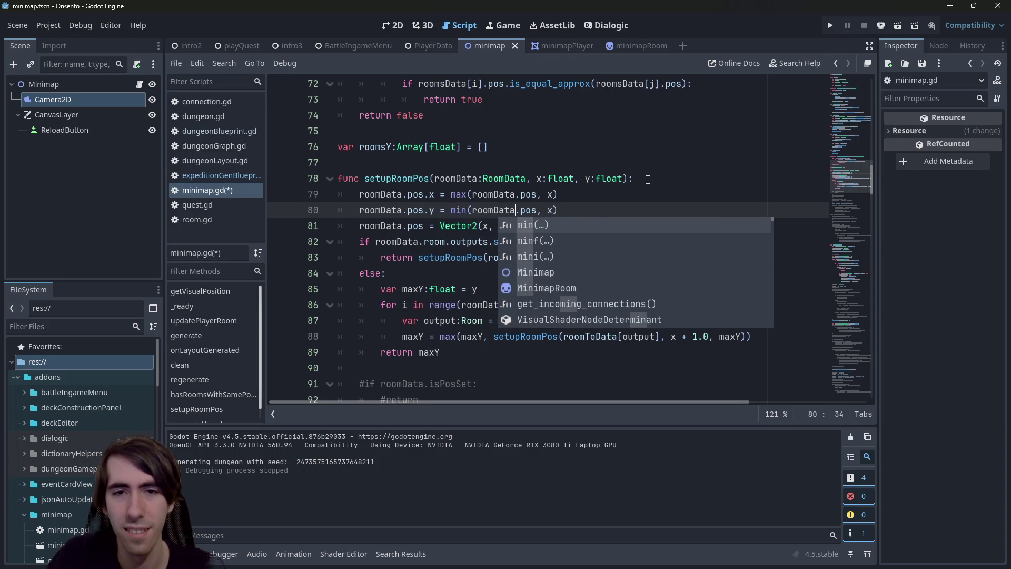
pyautogui.write('.y')
pyautogui.press('Escape')
pyautogui.press('Up')
pyautogui.press('Left')
pyautogui.press('Left')
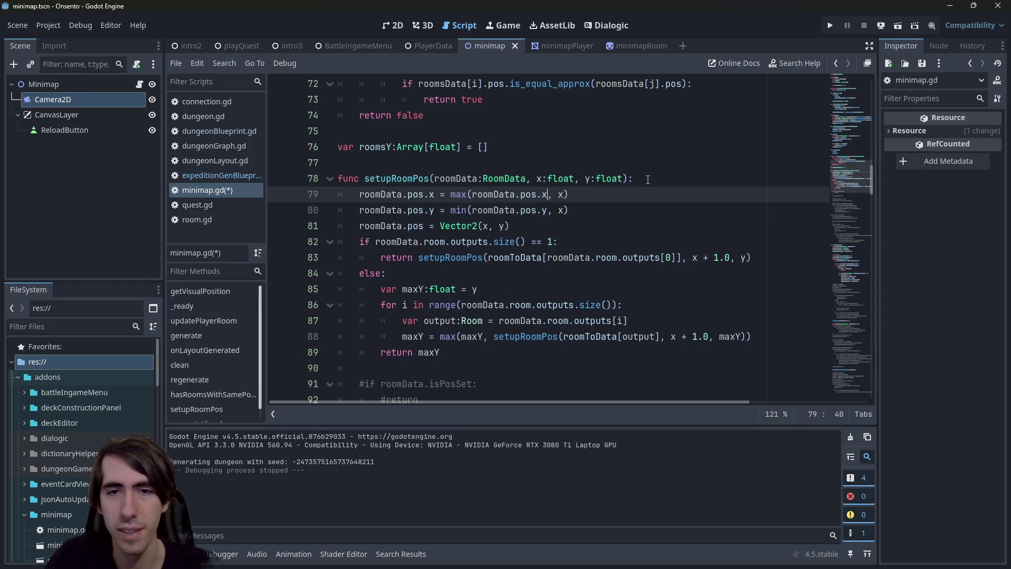
pyautogui.write('.x')
pyautogui.press('Down')
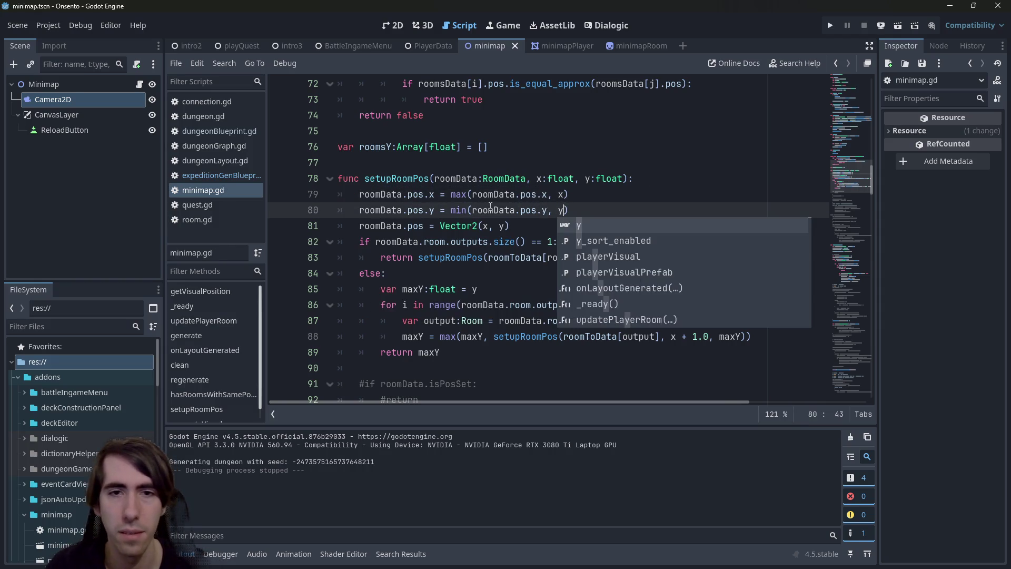
# Step: Delete the old Vector2(x, y) position assignment and save the script
pyautogui.moveTo(509, 226); pyautogui.dragTo(277, 228)
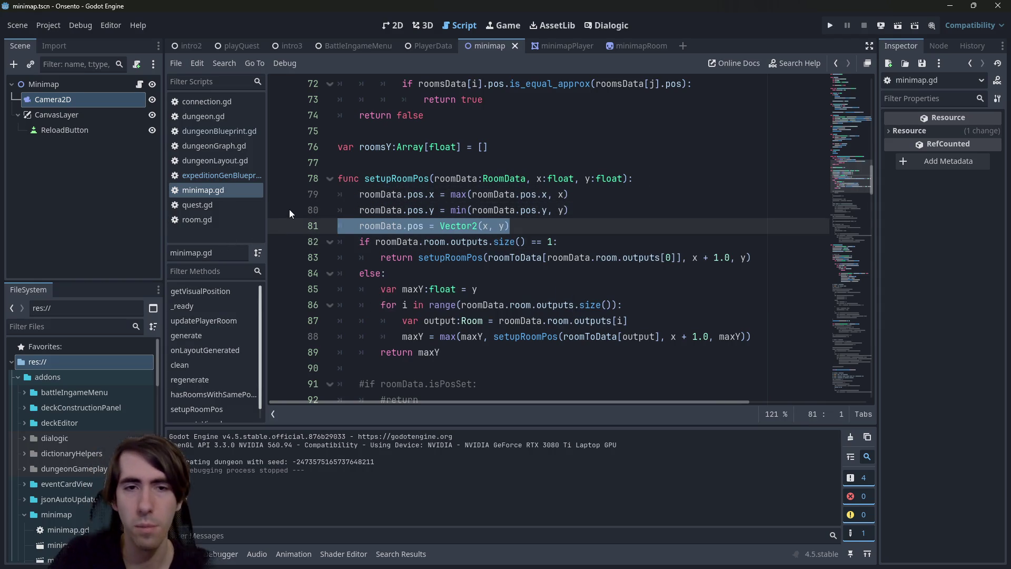
pyautogui.press('BackSpace')
pyautogui.hotkey('ctrl', 's')
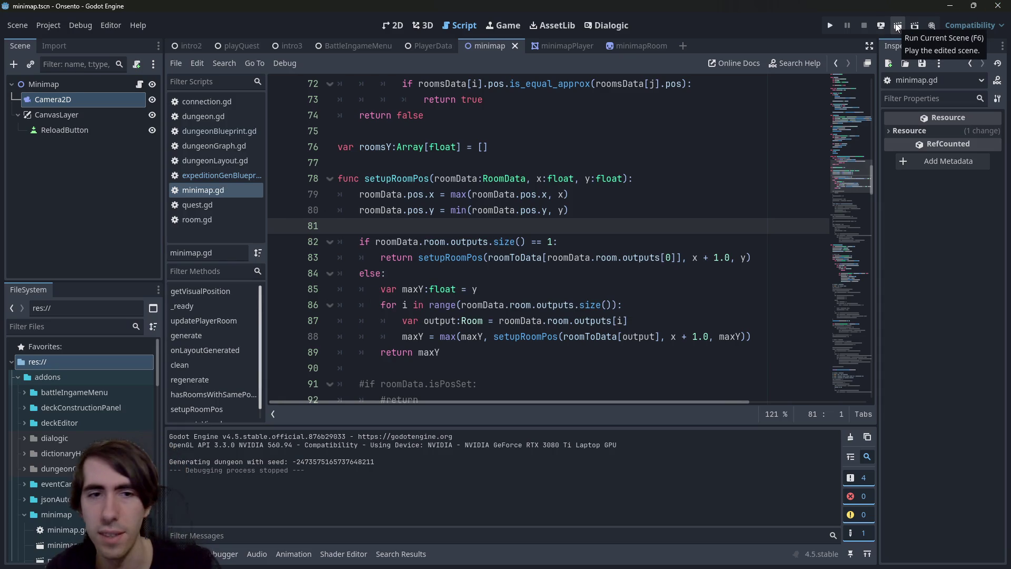
# Step: Run the minimap scene twice, reviewing the single-output recursive call between runs
pyautogui.click(897, 25)
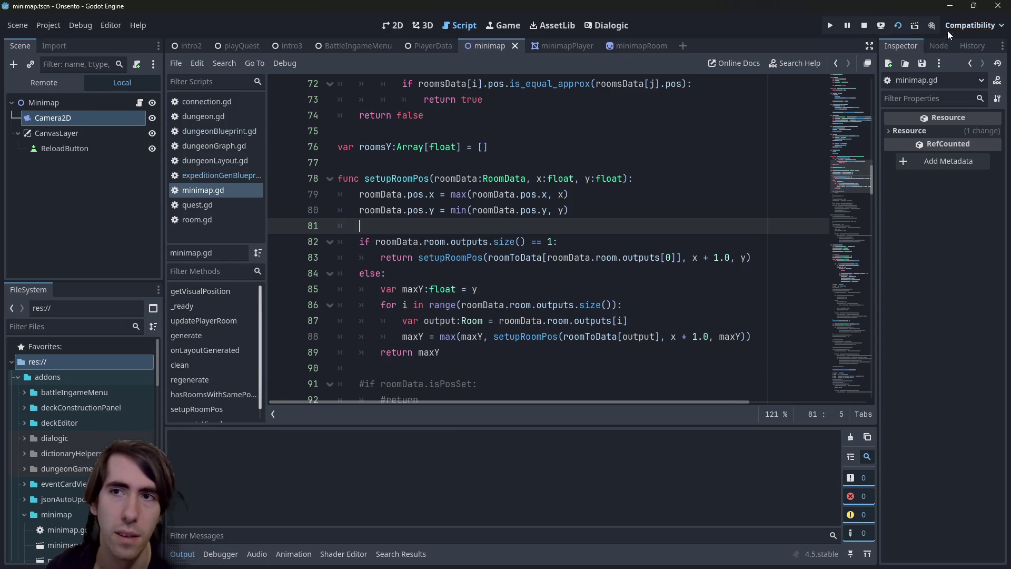
pyautogui.click(605, 257)
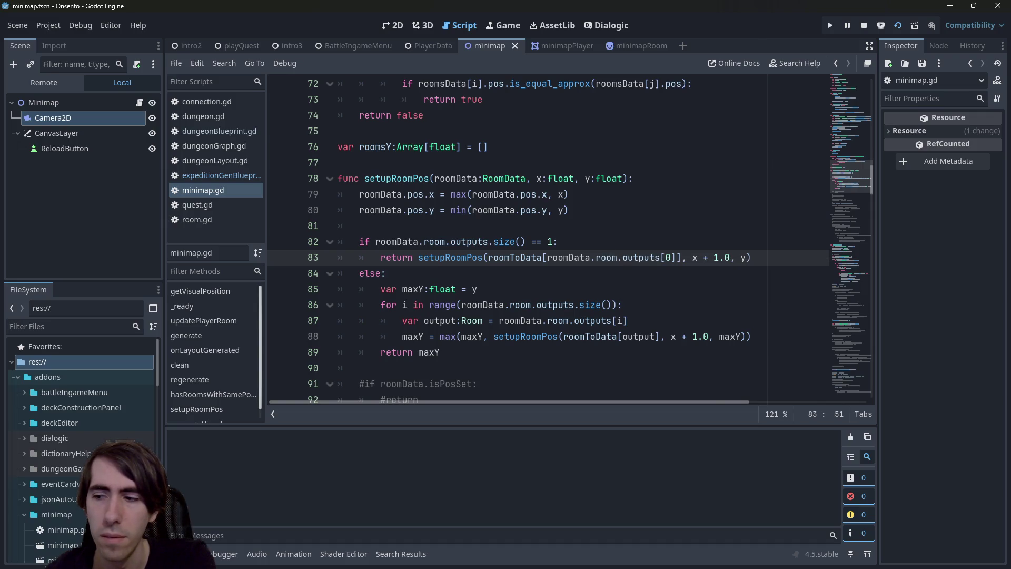
pyautogui.click(614, 240)
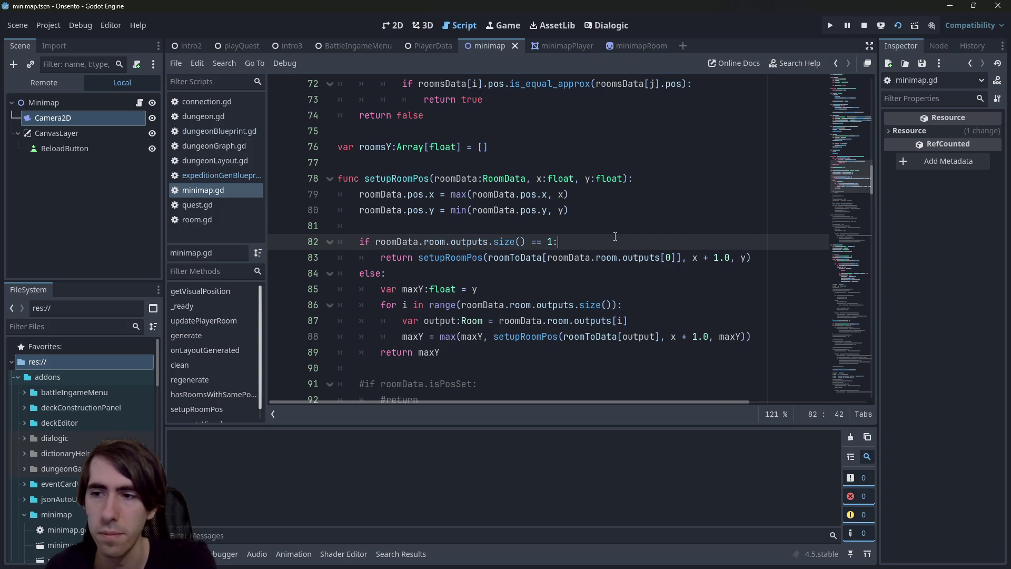
pyautogui.press('F5')
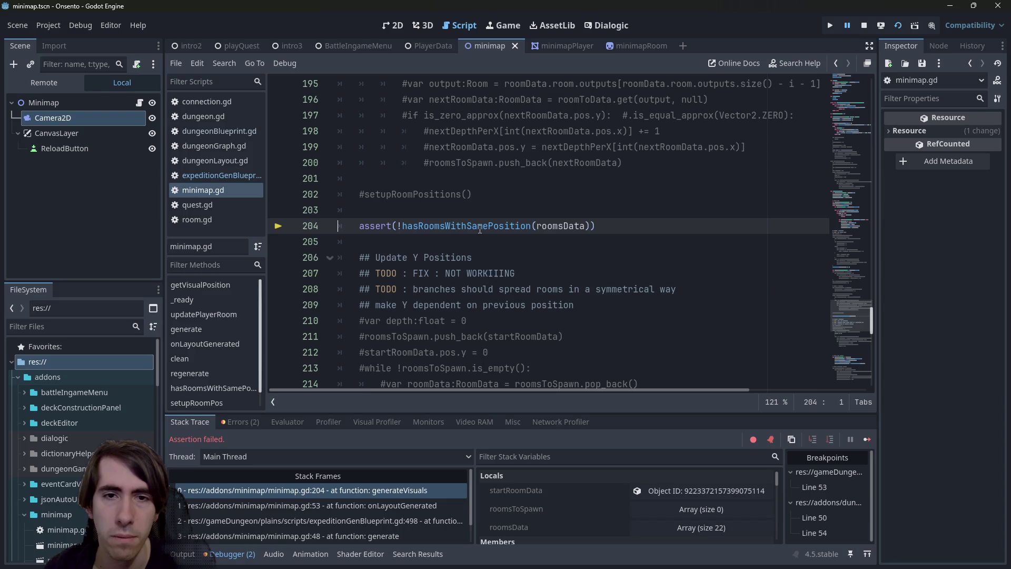
# Step: Comment out the same-position assert at line 204, rerun the scene, and close it
pyautogui.click(746, 227)
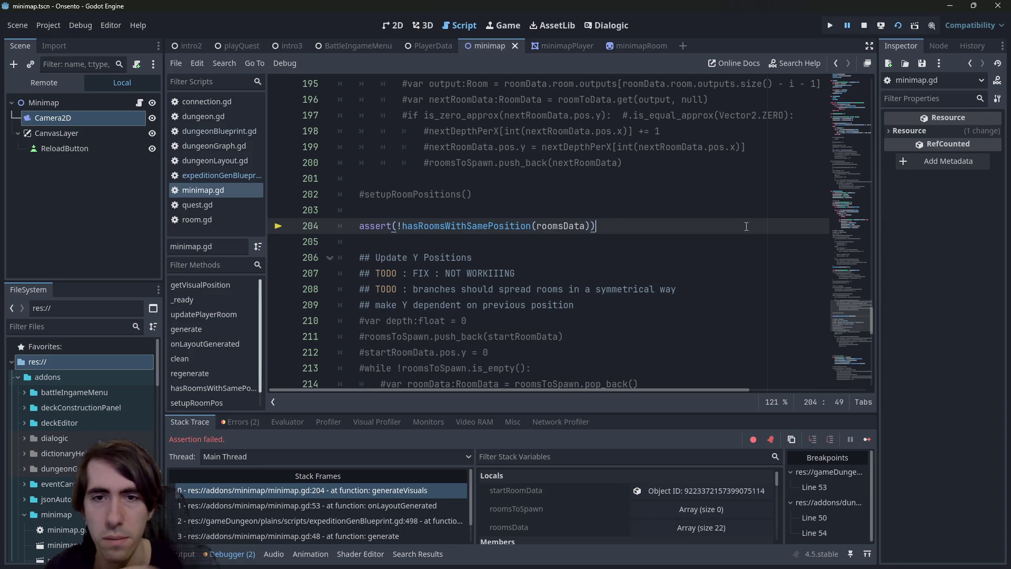
pyautogui.hotkey('ctrl', 'k')
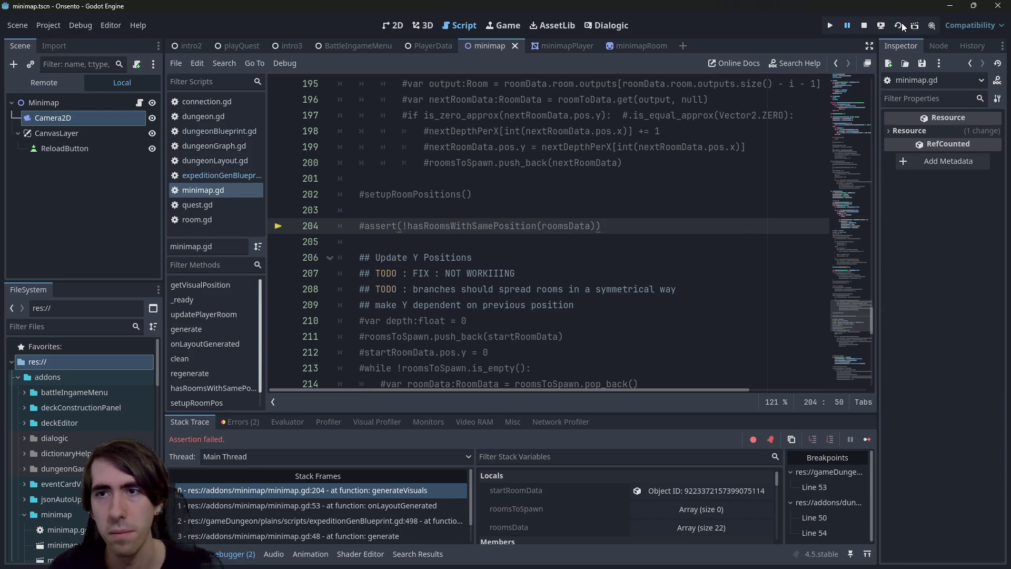
pyautogui.click(900, 24)
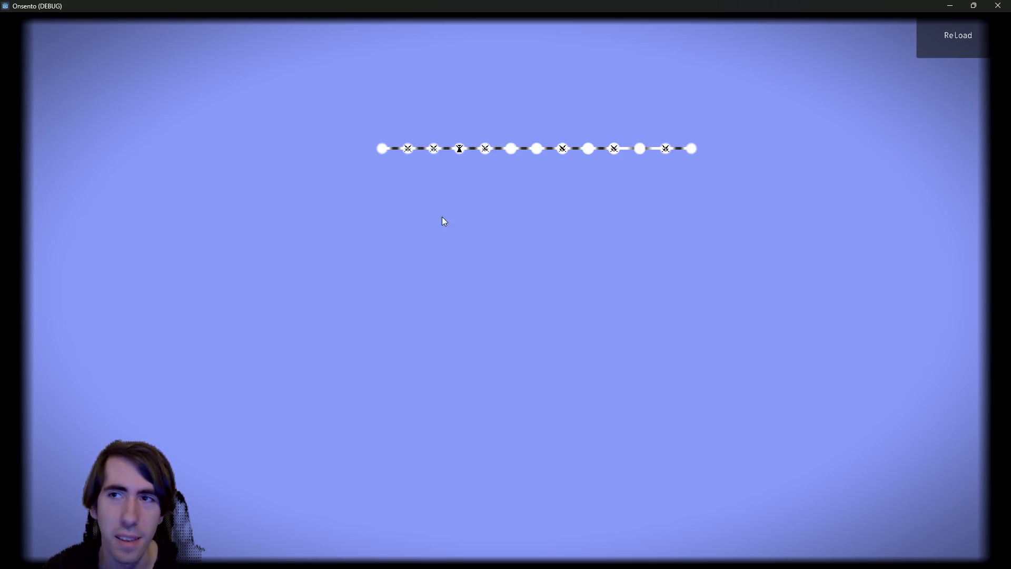
pyautogui.click(997, 5)
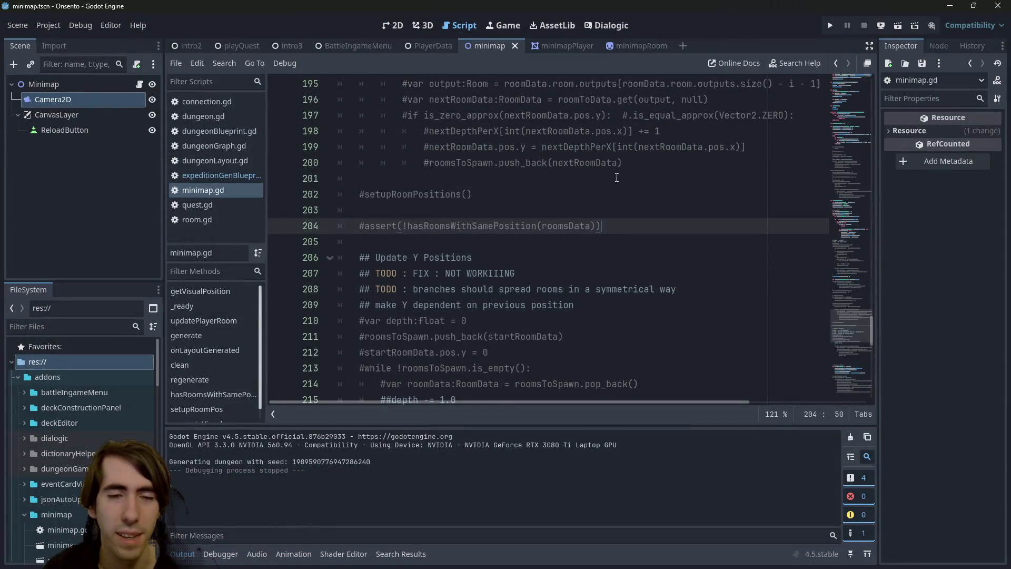
# Step: Replace min with max on setupRoomPos's pos.y line, then run the minimap and close it
pyautogui.press('Up')
pyautogui.scroll(15, 552, 212)
pyautogui.scroll(-4, 553, 213)
pyautogui.keyDown('ctrl'); pyautogui.click(466, 257); pyautogui.keyUp('ctrl')
pyautogui.scroll(-2, 466, 254)
pyautogui.scroll(2, 466, 254)
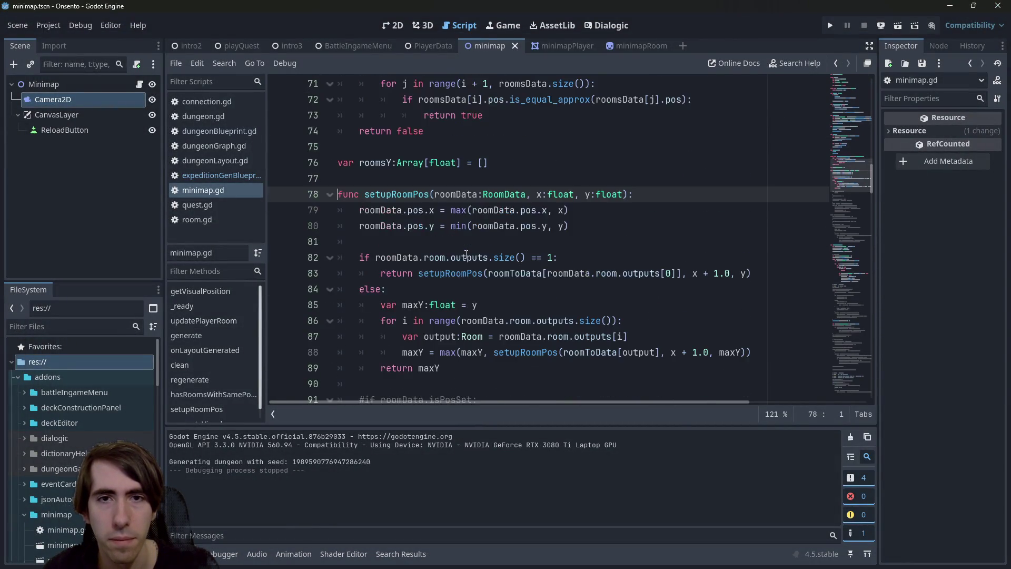
pyautogui.click(465, 226)
pyautogui.moveTo(507, 202)
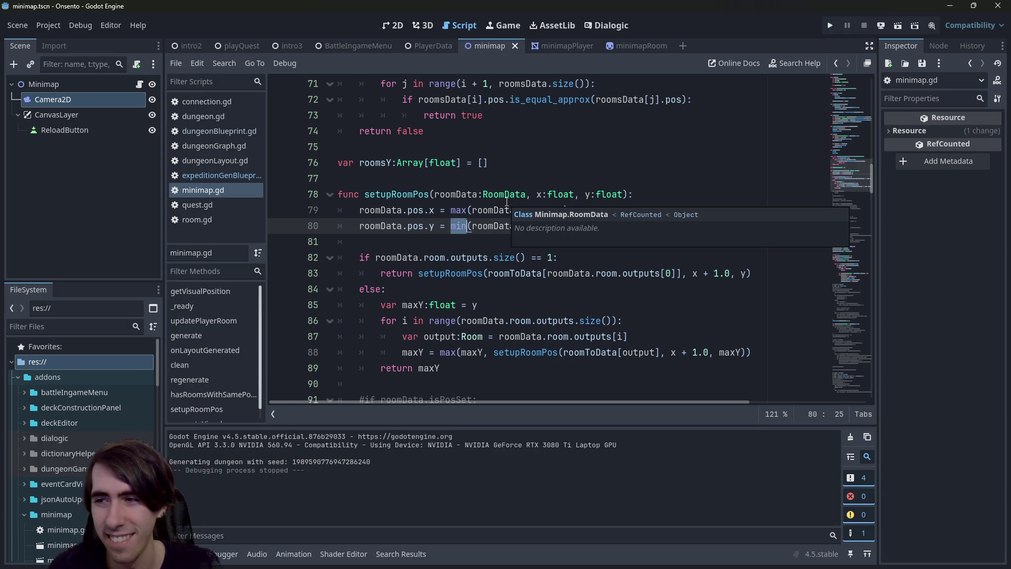
pyautogui.write('max')
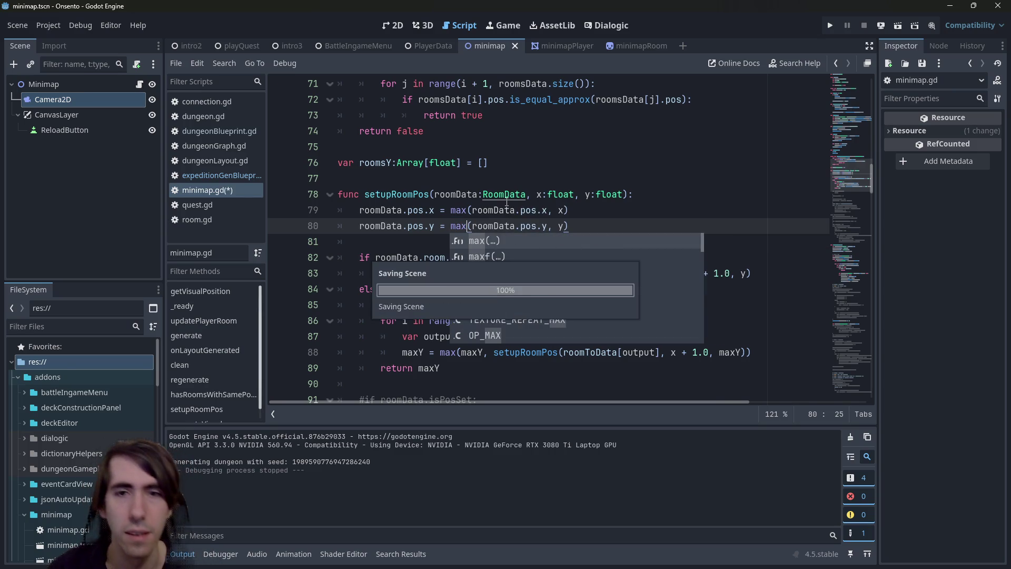
pyautogui.click(898, 24)
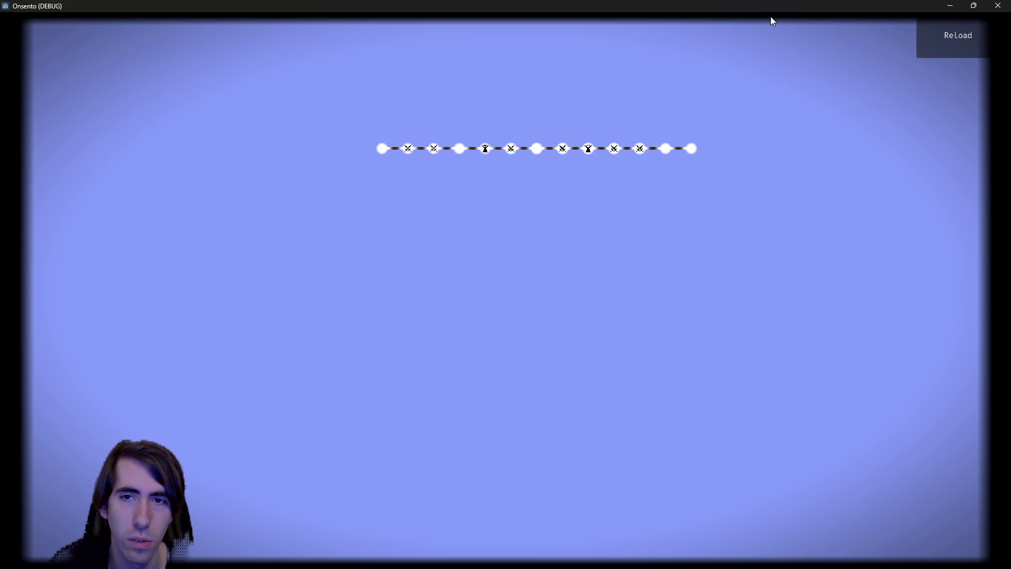
pyautogui.click(997, 5)
# Step: Review maxY's uses, then append + 1.0 after maxY in line 88's recursive setupRoomPos call
pyautogui.moveTo(563, 353); pyautogui.dragTo(706, 357)
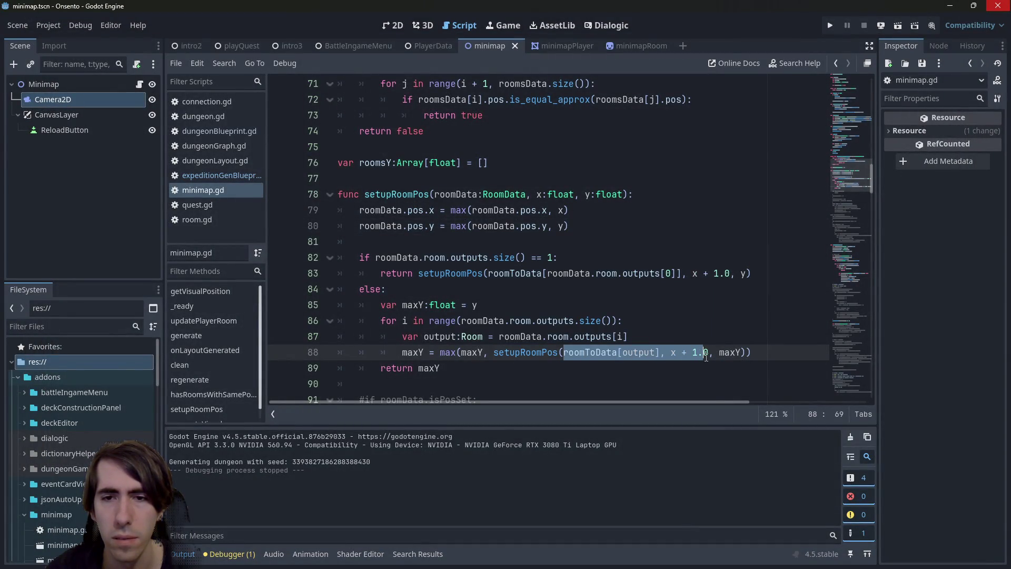
pyautogui.click(706, 356)
pyautogui.doubleClick(731, 352)
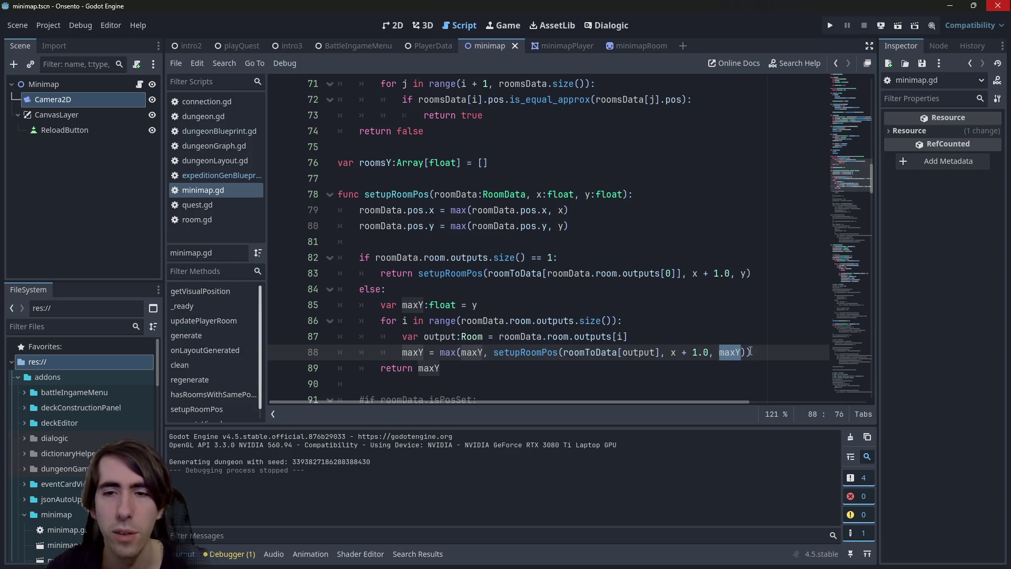
pyautogui.click(742, 352)
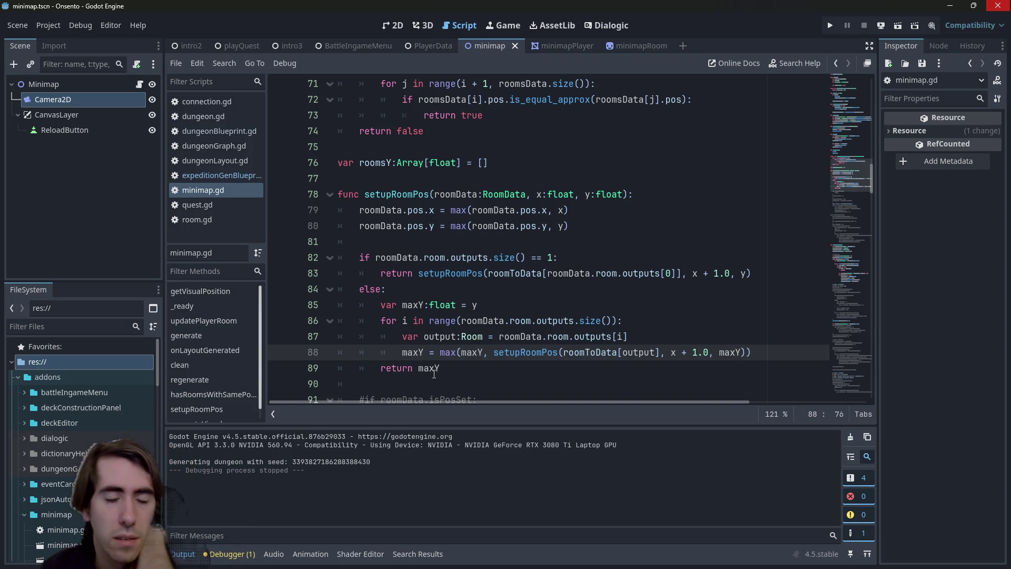
pyautogui.scroll(1, 564, 236)
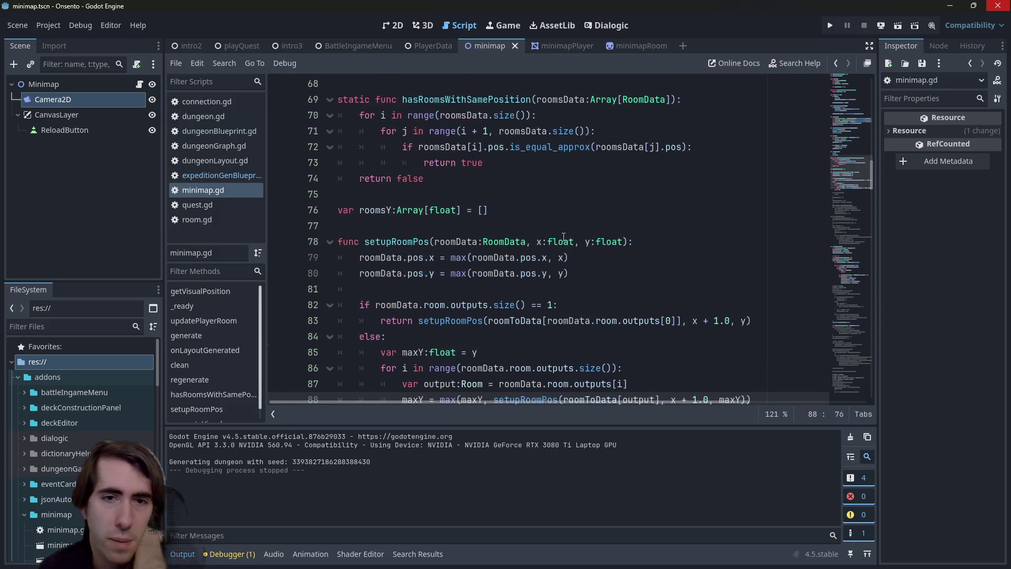
pyautogui.scroll(-2, 563, 237)
pyautogui.click(674, 226)
pyautogui.click(467, 178)
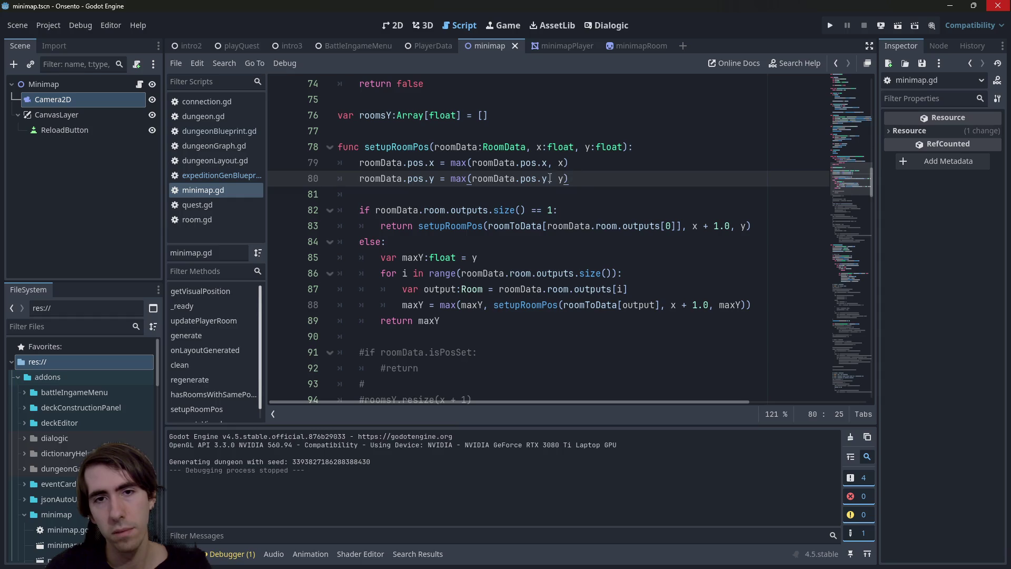
pyautogui.click(739, 304)
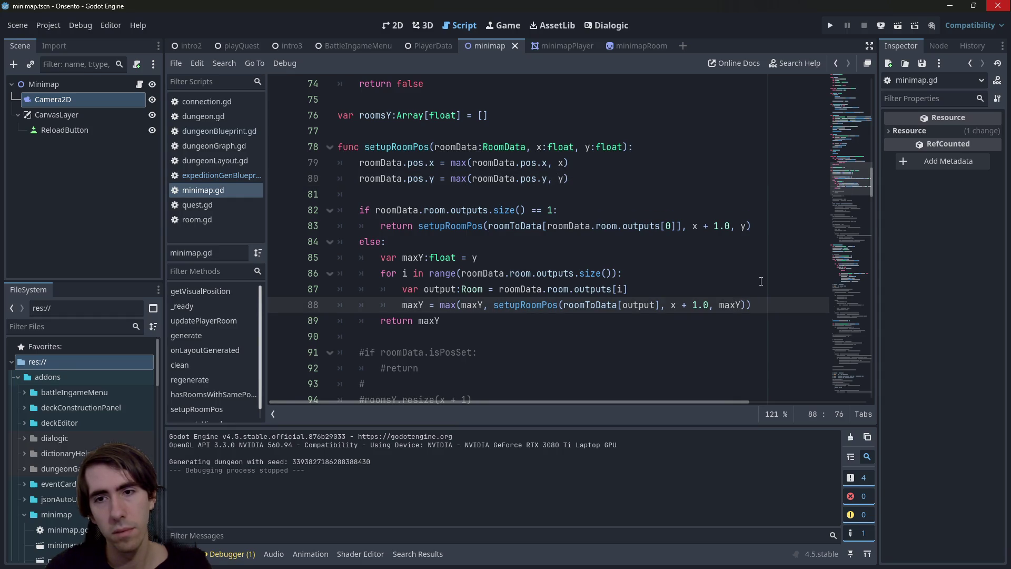
pyautogui.write('+ 1.0')
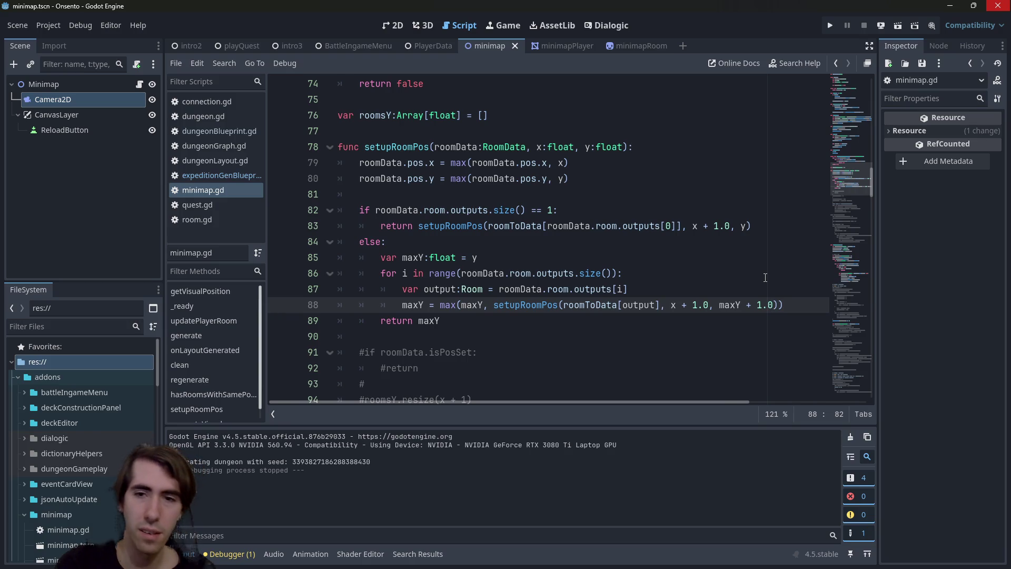
# Step: Shorten the offset to maxY + 1, run the game, and close its window
pyautogui.press('BackSpace')
pyautogui.press('BackSpace')
pyautogui.write('i')
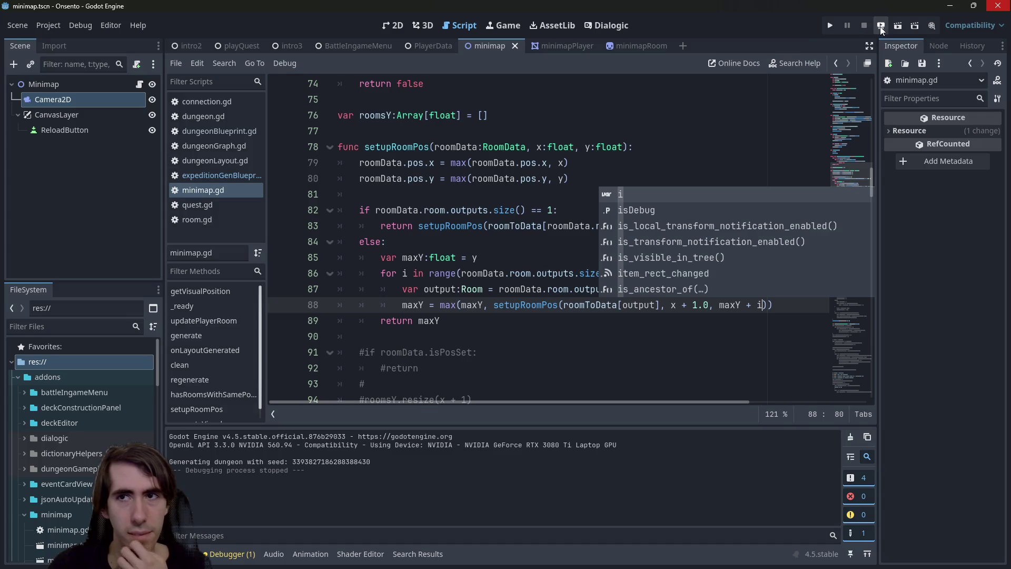
pyautogui.press('F5')
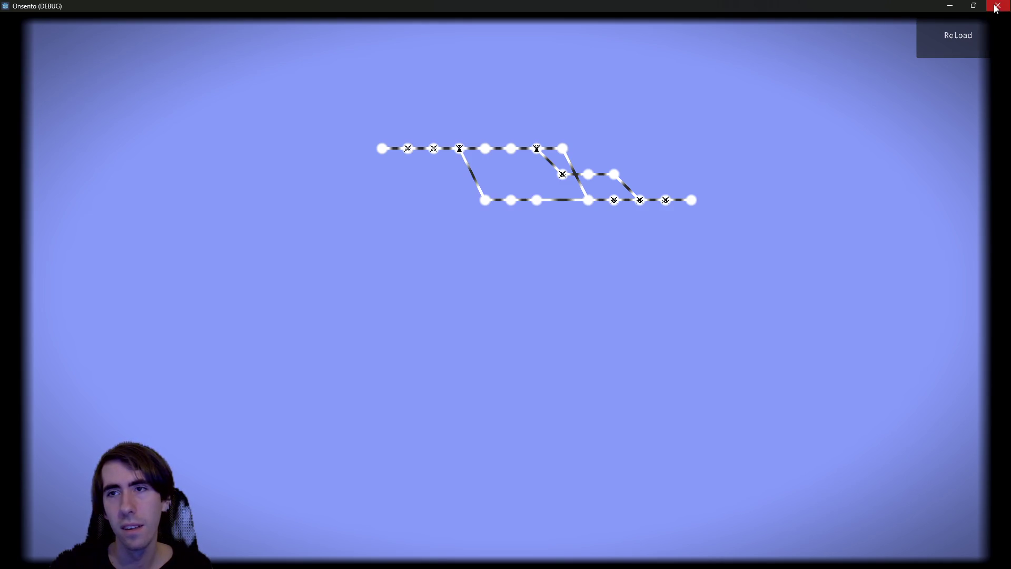
pyautogui.click(997, 5)
# Step: Remove the offset so line 88's branch call passes plain maxY again
pyautogui.click(787, 305)
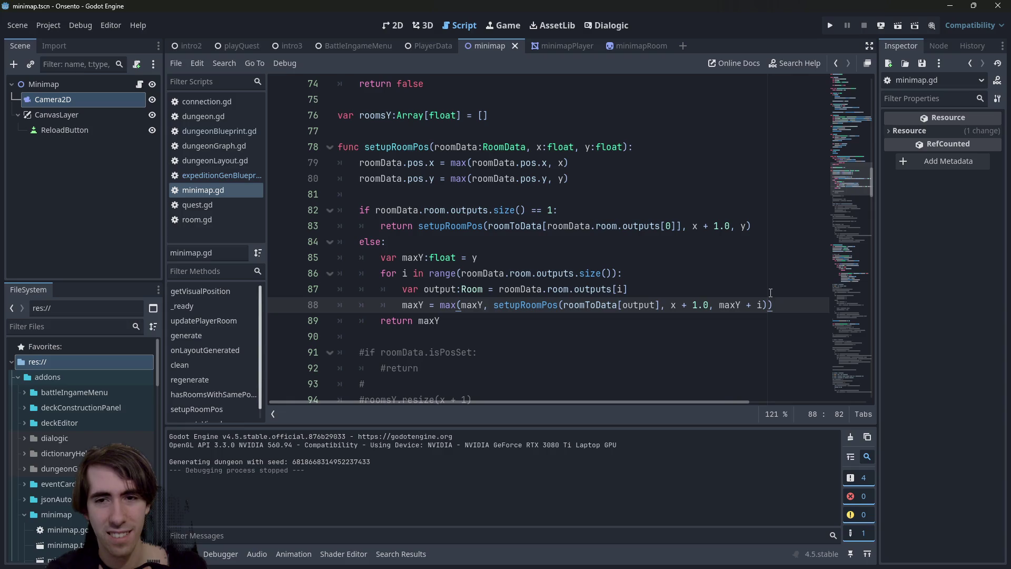
pyautogui.press('BackSpace')
pyautogui.press('BackSpace')
pyautogui.press('BackSpace')
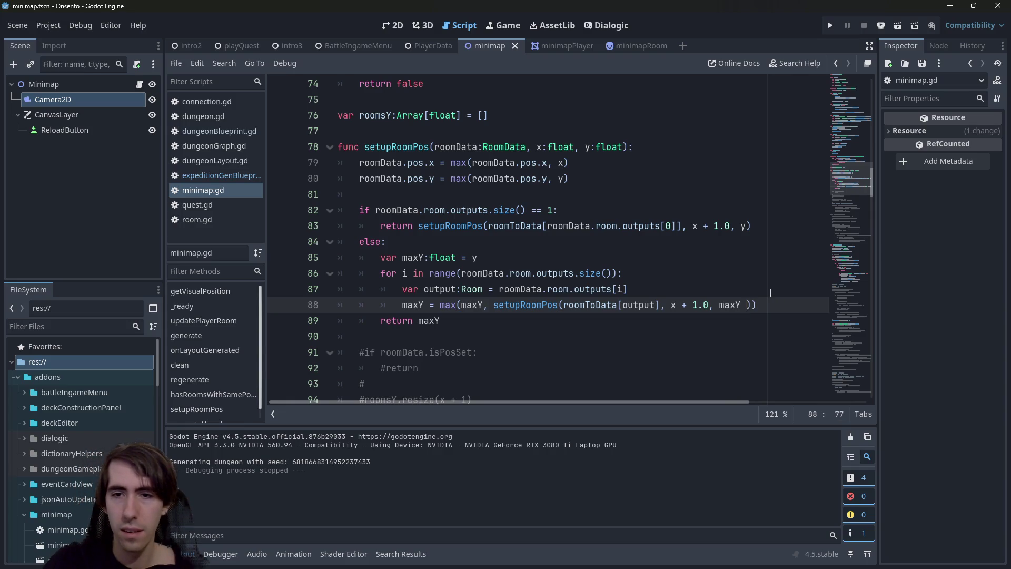
pyautogui.press('Escape')
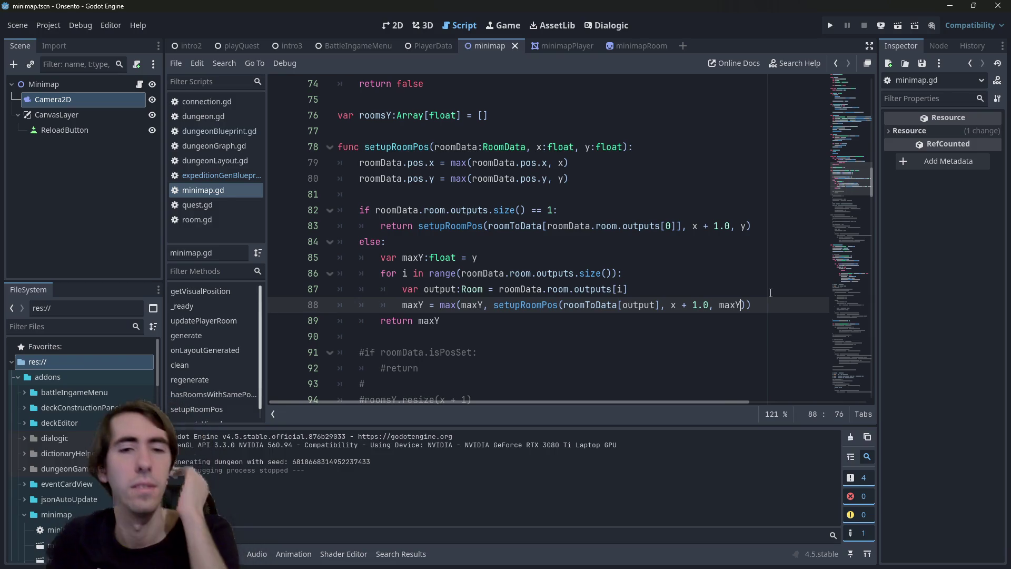
pyautogui.click(464, 306)
pyautogui.click(465, 317)
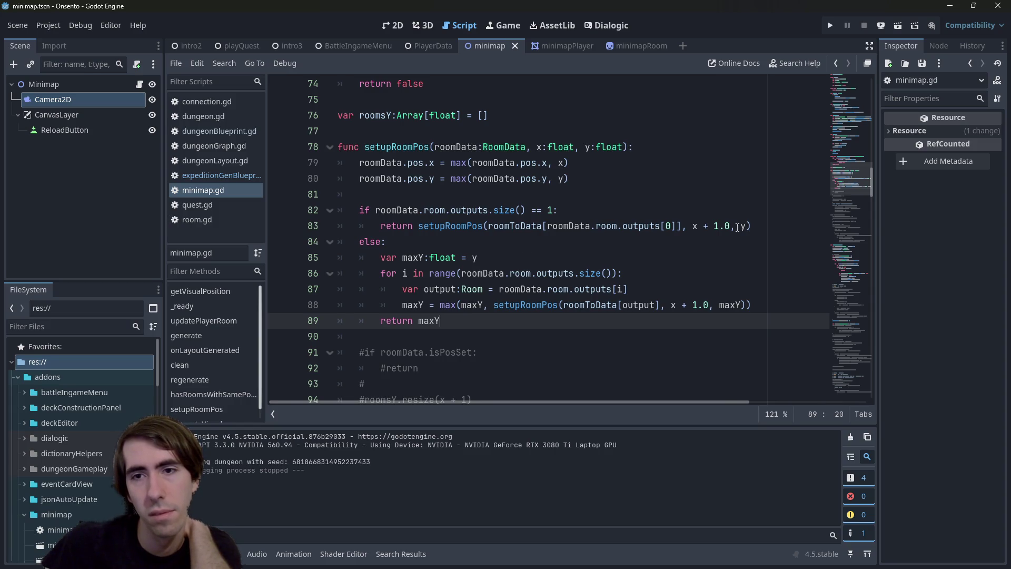
# Step: Append + 1 to line 83's return and locate maxY in line 88's call
pyautogui.click(771, 225)
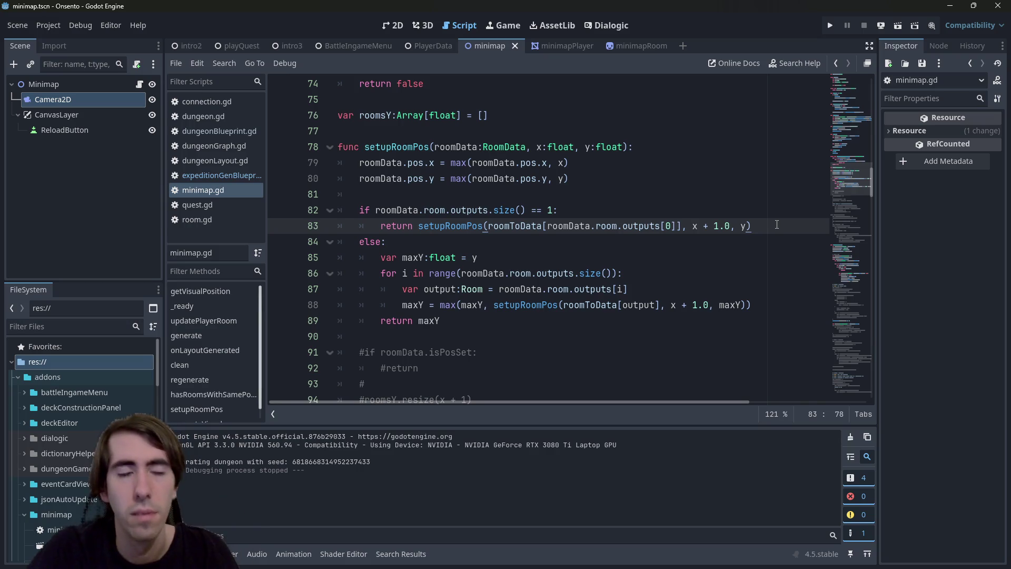
pyautogui.write('+ 1')
pyautogui.click(461, 318)
pyautogui.write('+ 1')
pyautogui.click(412, 305)
pyautogui.doubleClick(412, 305)
# Step: Run the minimap scene twice to check the branching rows, then close the game
pyautogui.click(897, 28)
pyautogui.tripleClick(509, 306)
pyautogui.doubleClick(538, 307)
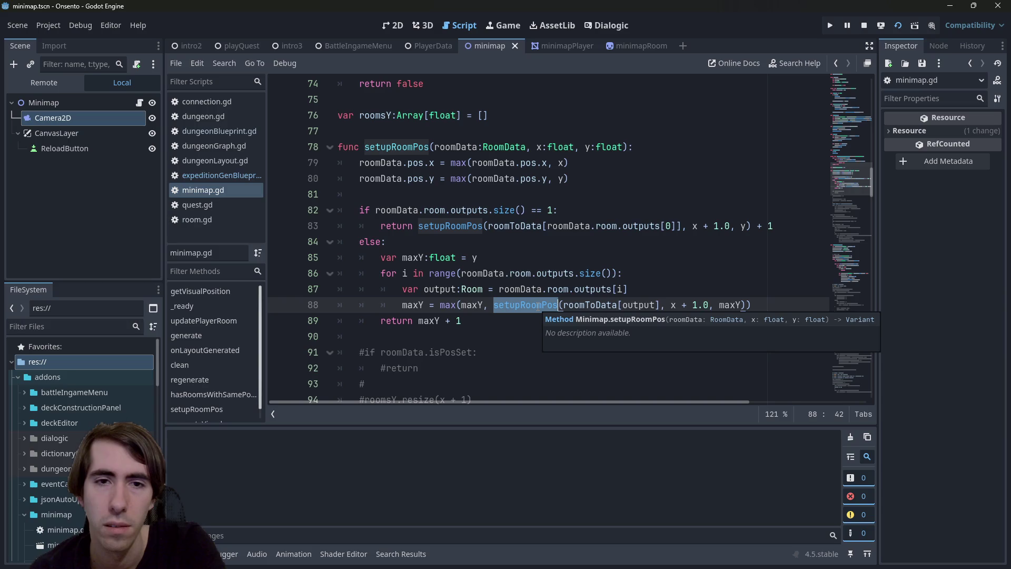
pyautogui.press('F5')
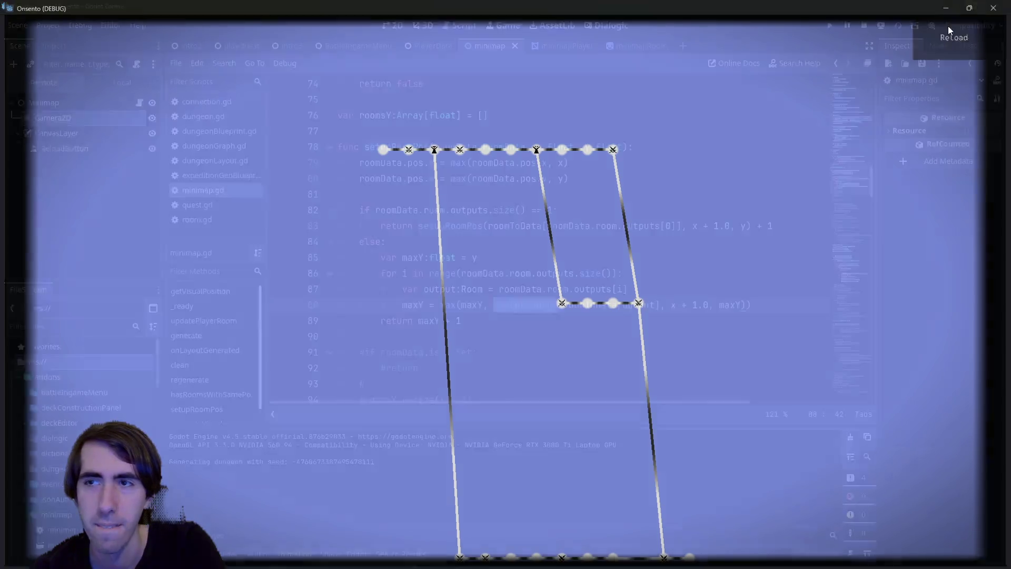
pyautogui.click(992, 7)
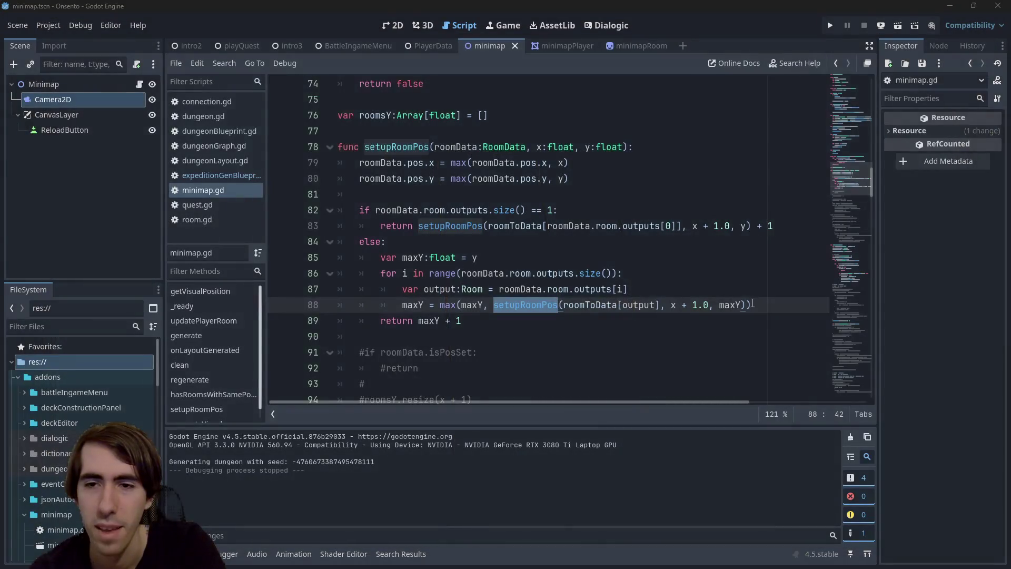
# Step: Remove the + 1 from return maxY on line 89 and from line 83's return
pyautogui.click(726, 350)
pyautogui.click(726, 321)
pyautogui.press('BackSpace')
pyautogui.press('BackSpace')
pyautogui.press('BackSpace')
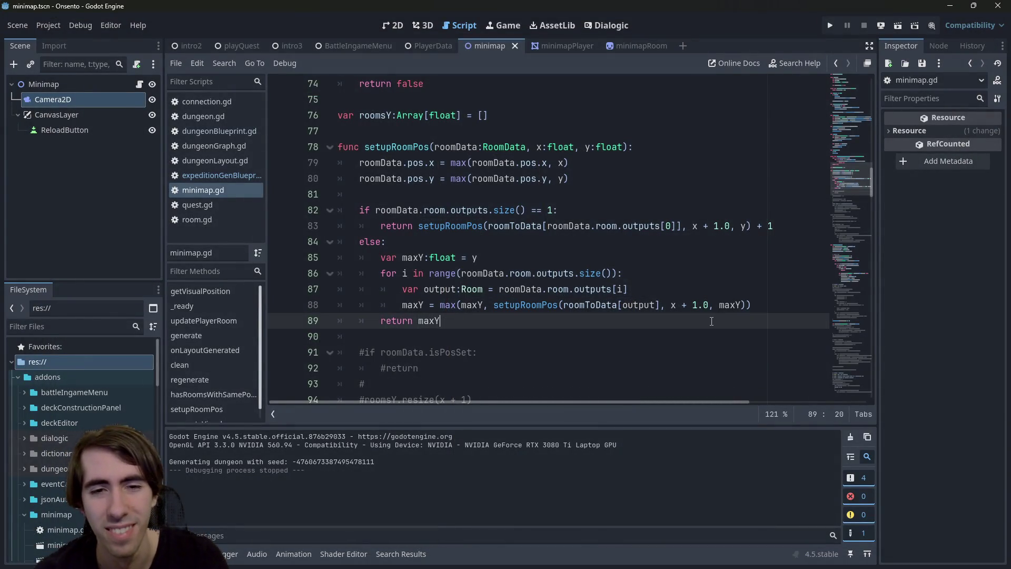
pyautogui.click(779, 225)
pyautogui.press('BackSpace')
pyautogui.press('BackSpace')
pyautogui.press('BackSpace')
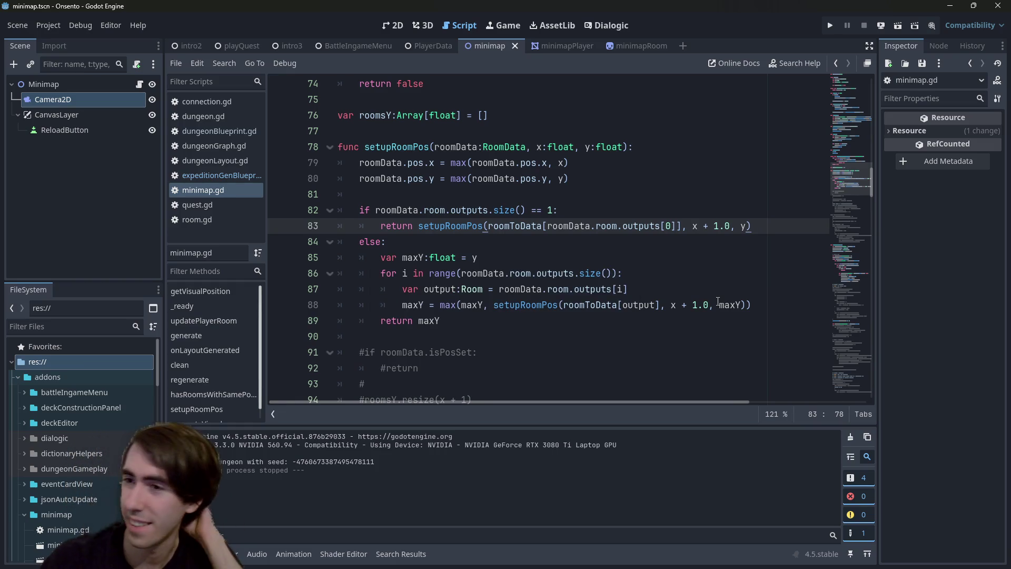
# Step: Pass maxY + 1.0 on line 88, start maxY at y - 1.0, and run the game
pyautogui.click(746, 304)
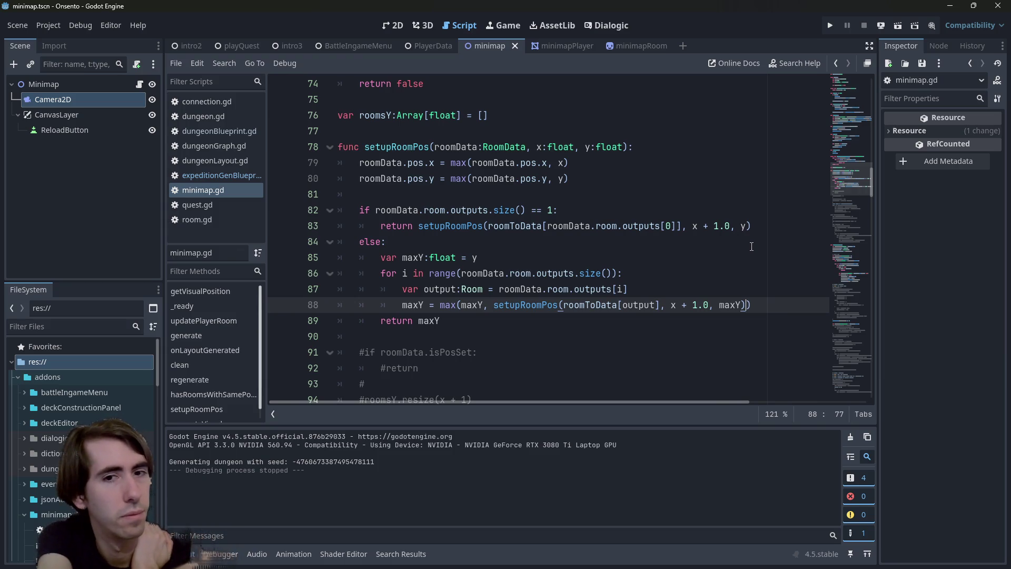
pyautogui.write('+ 1.0')
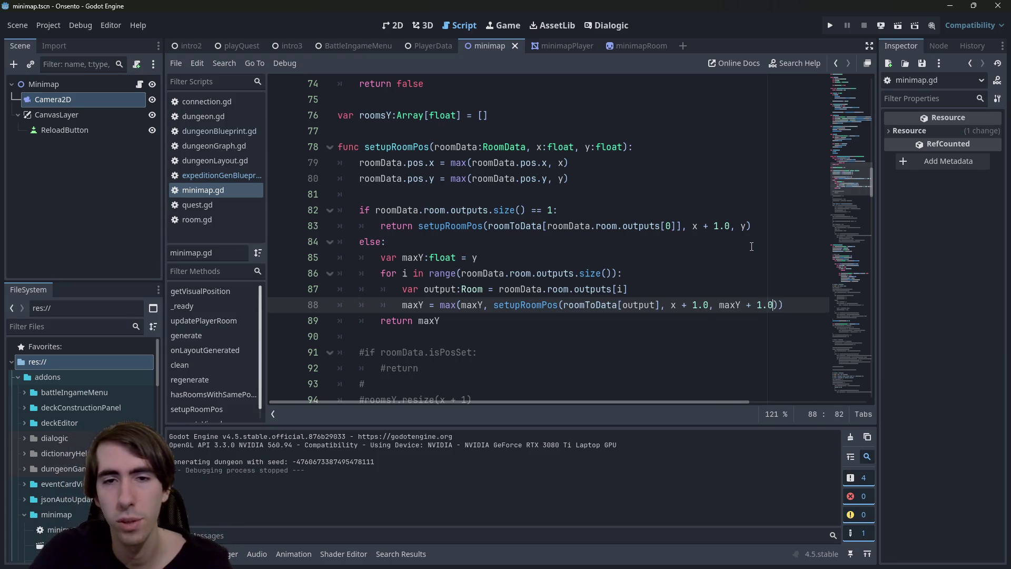
pyautogui.press('Up')
pyautogui.press('Up')
pyautogui.press('Up')
pyautogui.write('=')
pyautogui.press('BackSpace')
pyautogui.press('BackSpace')
pyautogui.write('- 1.0')
pyautogui.press('Escape')
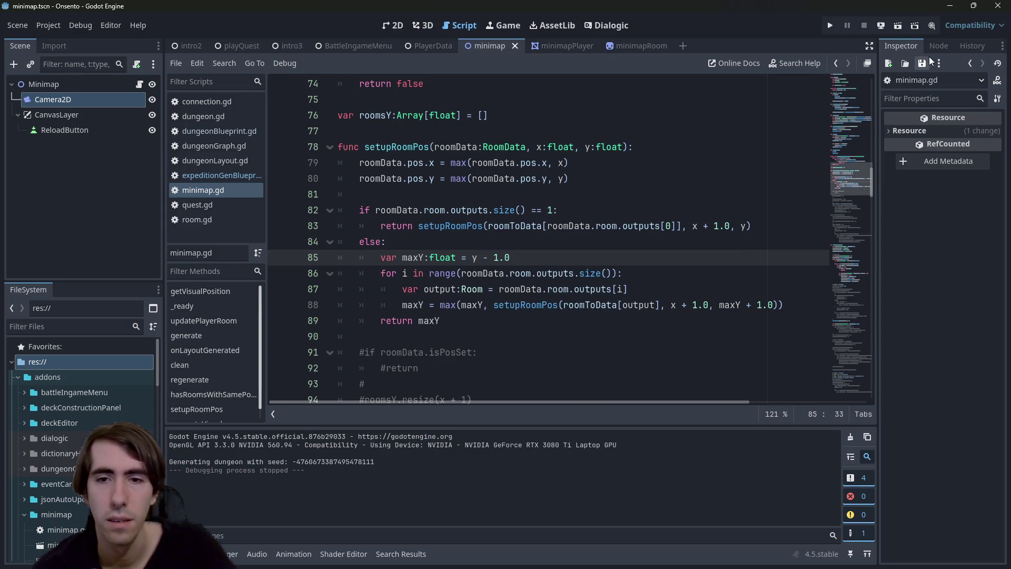
pyautogui.click(898, 27)
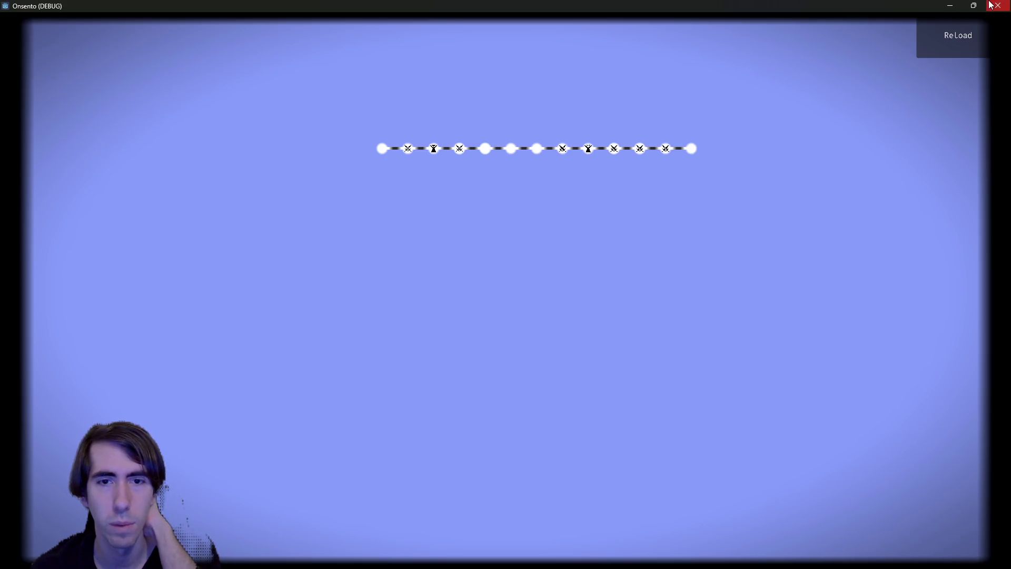
pyautogui.click(998, 5)
pyautogui.press('BackSpace')
pyautogui.press('BackSpace')
pyautogui.press('BackSpace')
pyautogui.write('= 1.0')
pyautogui.press('Left')
pyautogui.press('Left')
pyautogui.press('Left')
pyautogui.press('BackSpace')
pyautogui.write('-')
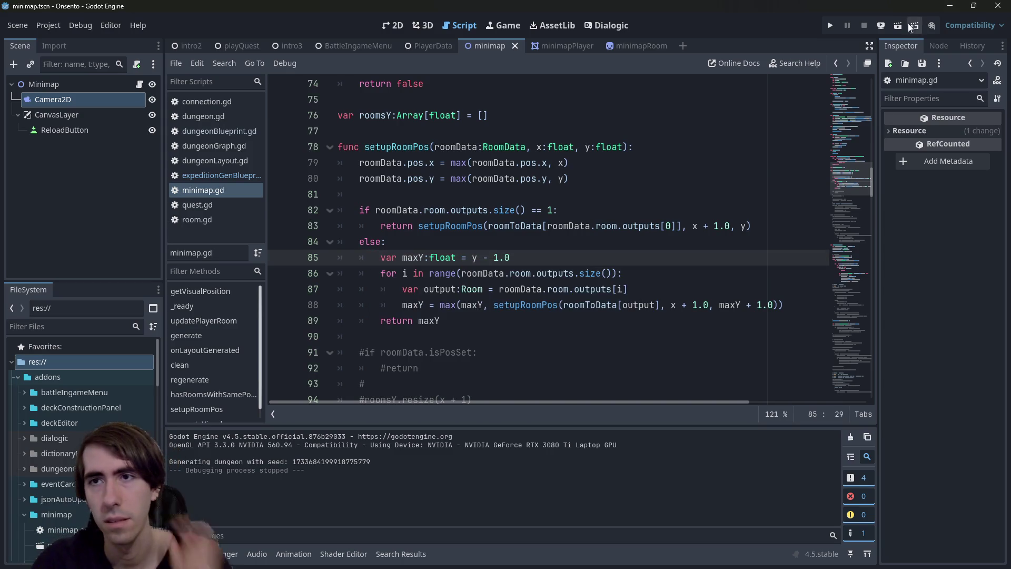
pyautogui.click(914, 26)
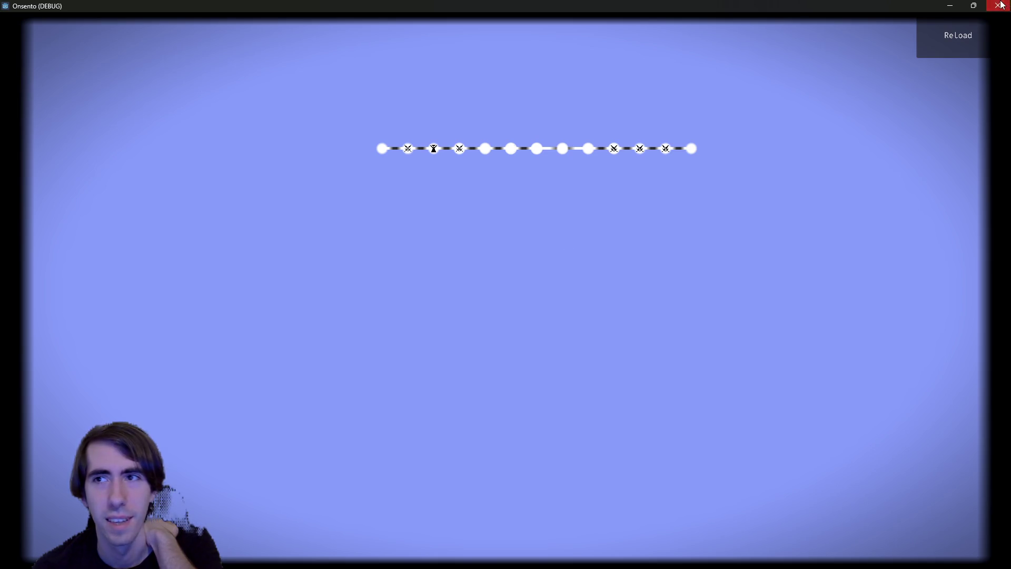
pyautogui.click(997, 5)
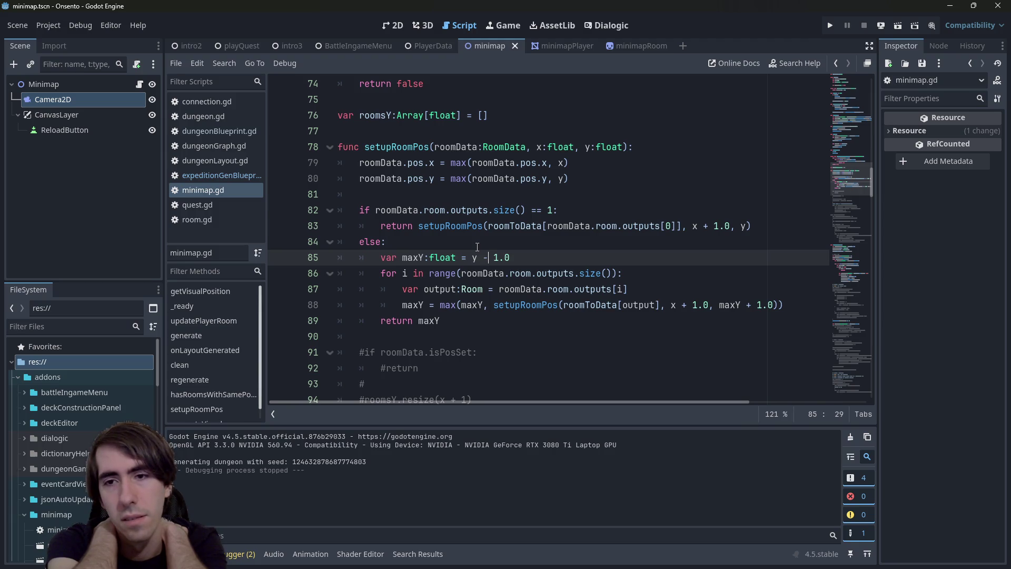
# Step: Review maxY, line 83's call and the y - 1.0 start, then select the single-output condition
pyautogui.doubleClick(416, 305)
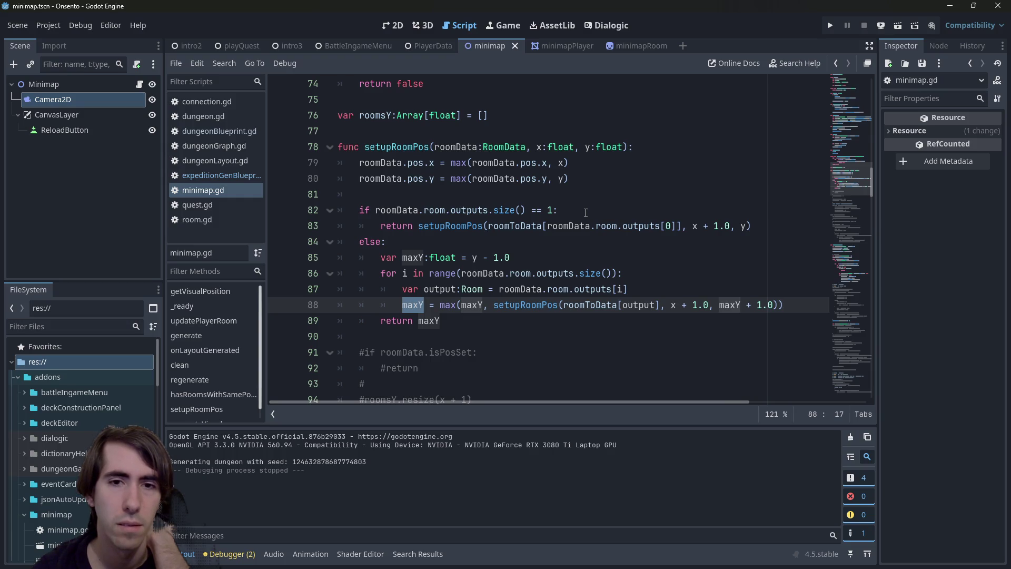
pyautogui.doubleClick(470, 226)
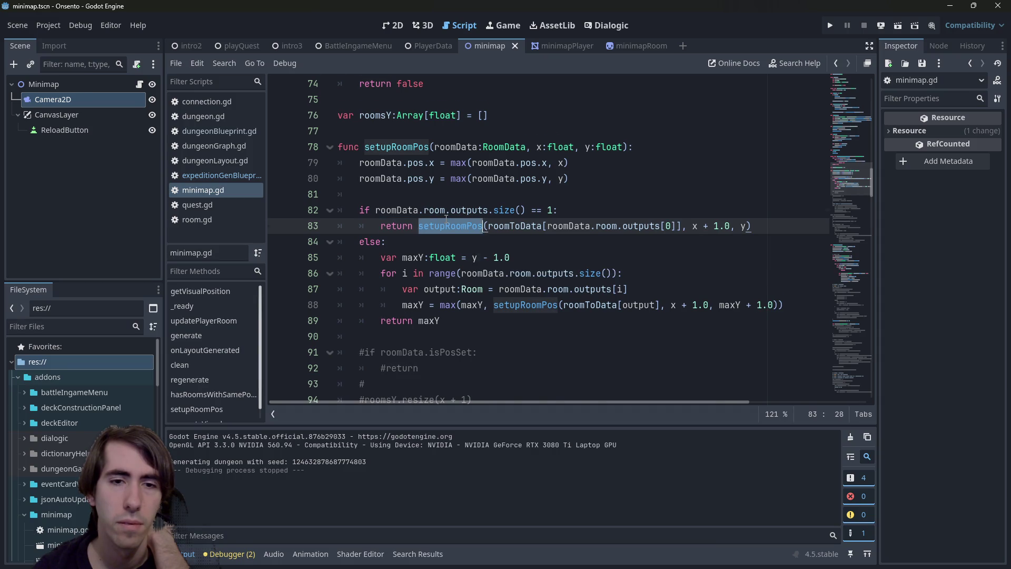
pyautogui.scroll(-1, 447, 218)
pyautogui.scroll(1, 446, 219)
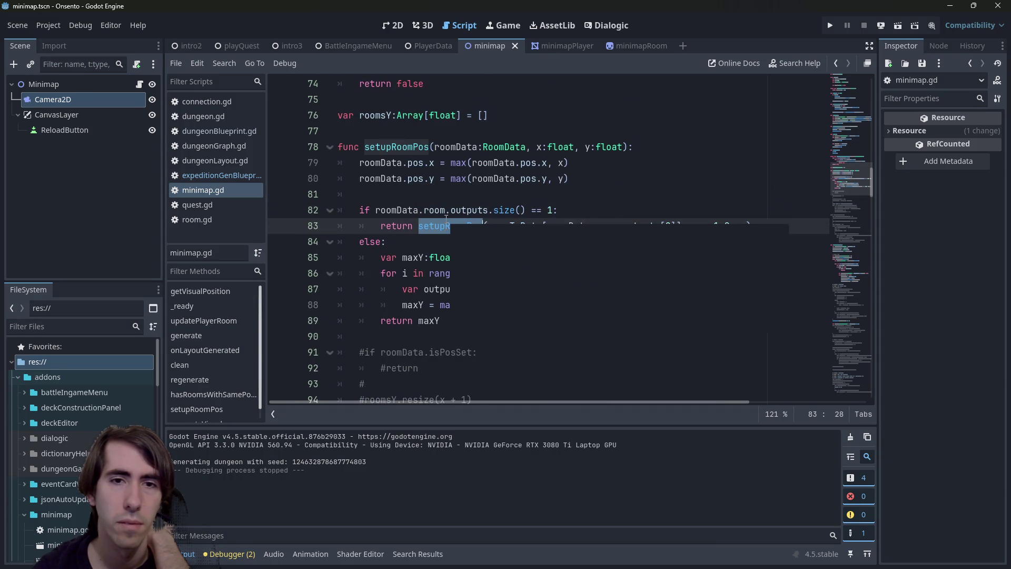
pyautogui.click(761, 226)
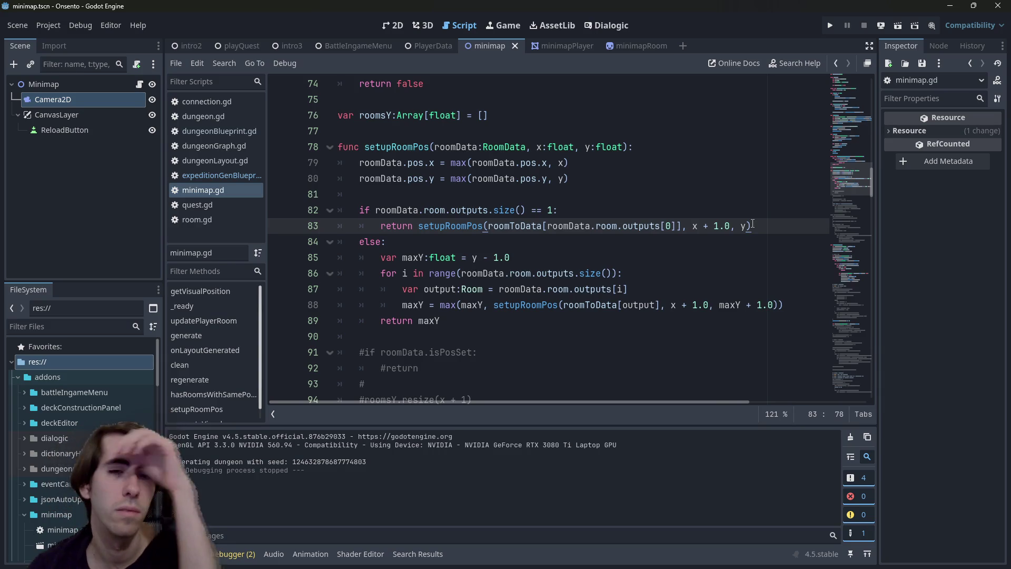
pyautogui.moveTo(477, 247)
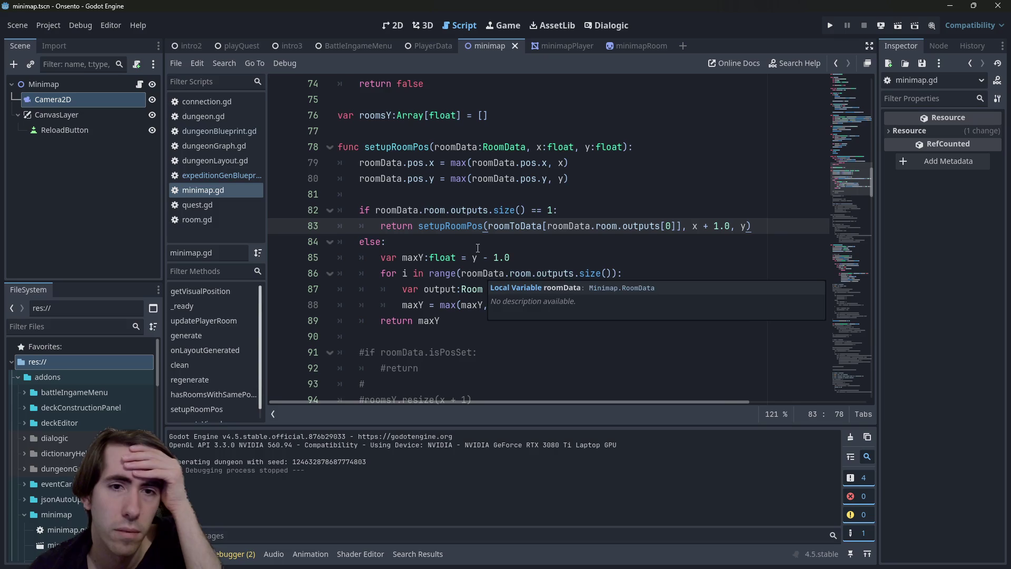
pyautogui.scroll(-1, 431, 271)
pyautogui.doubleClick(428, 271)
pyautogui.scroll(1, 431, 271)
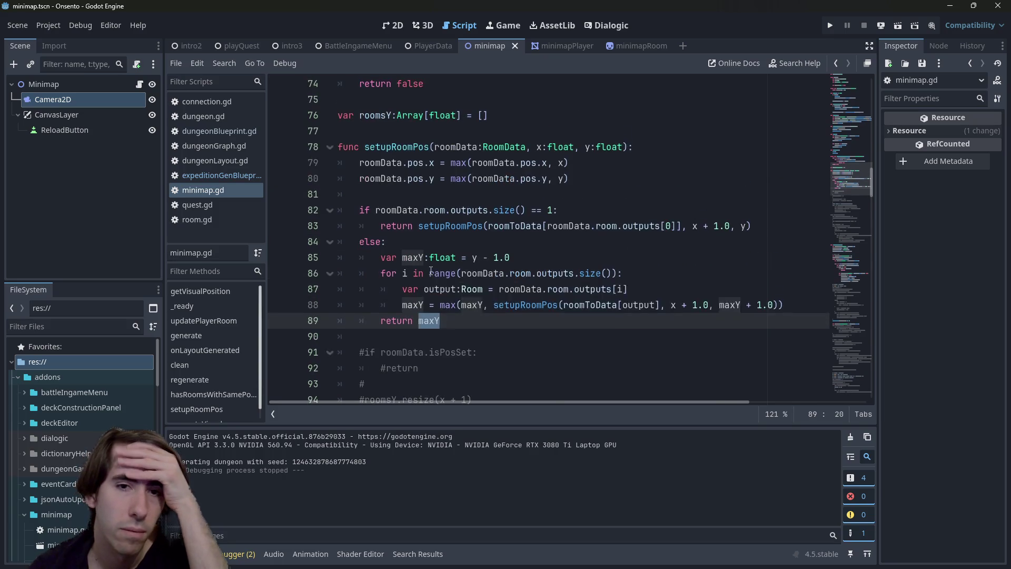
pyautogui.moveTo(473, 257); pyautogui.dragTo(547, 253)
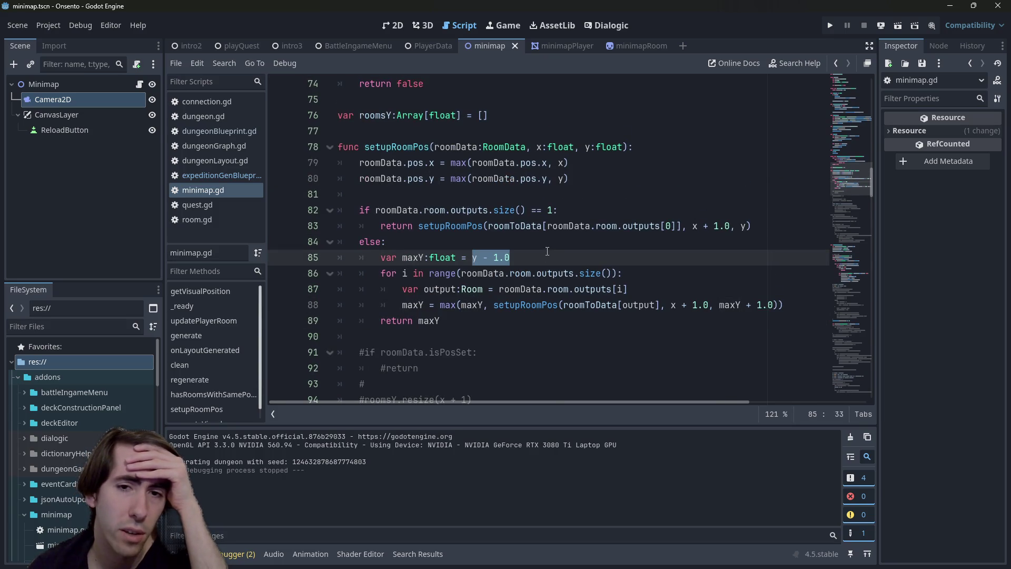
pyautogui.click(557, 210)
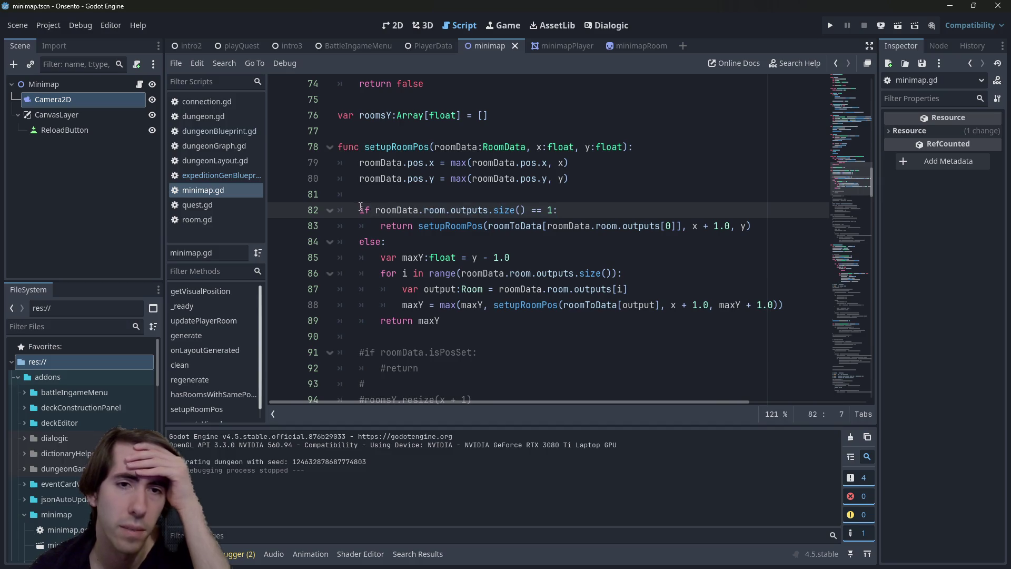
pyautogui.moveTo(359, 210); pyautogui.dragTo(540, 210)
# Step: Add a zero-outputs check returning y above the single-output case, then run the scene
pyautogui.click(559, 194)
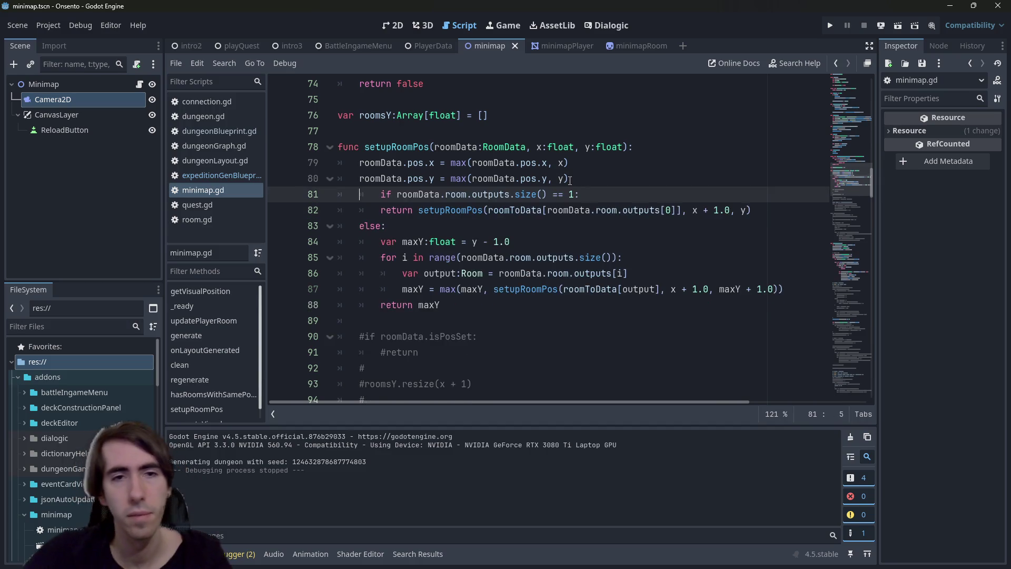
pyautogui.press('Return')
pyautogui.press('Return')
pyautogui.press('Up')
pyautogui.write('if roomData.room.outputs.size() == 1')
pyautogui.press('BackSpace')
pyautogui.write('0:')
pyautogui.press('Return')
pyautogui.write('return y')
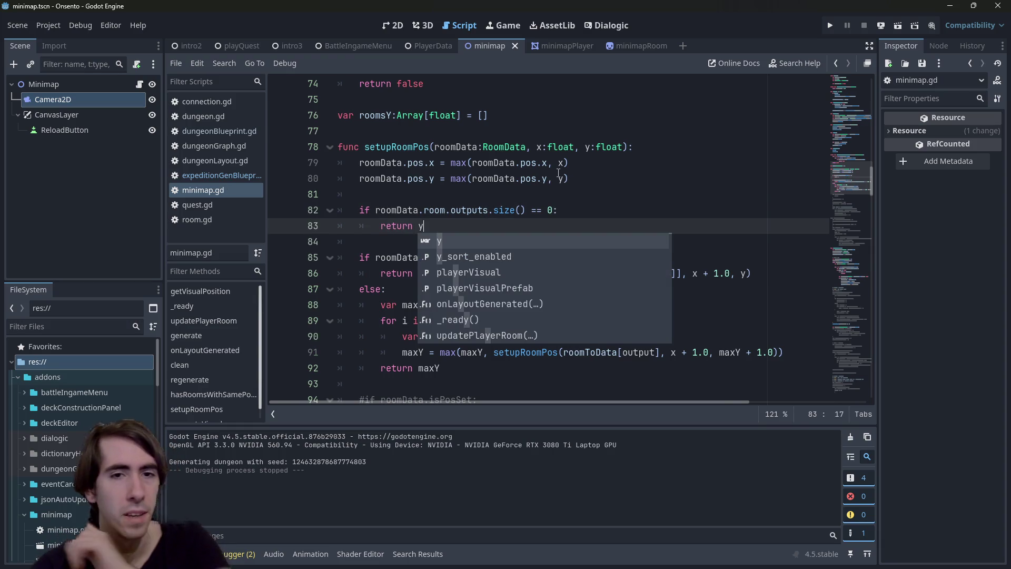
pyautogui.press('Escape')
pyautogui.press('Down')
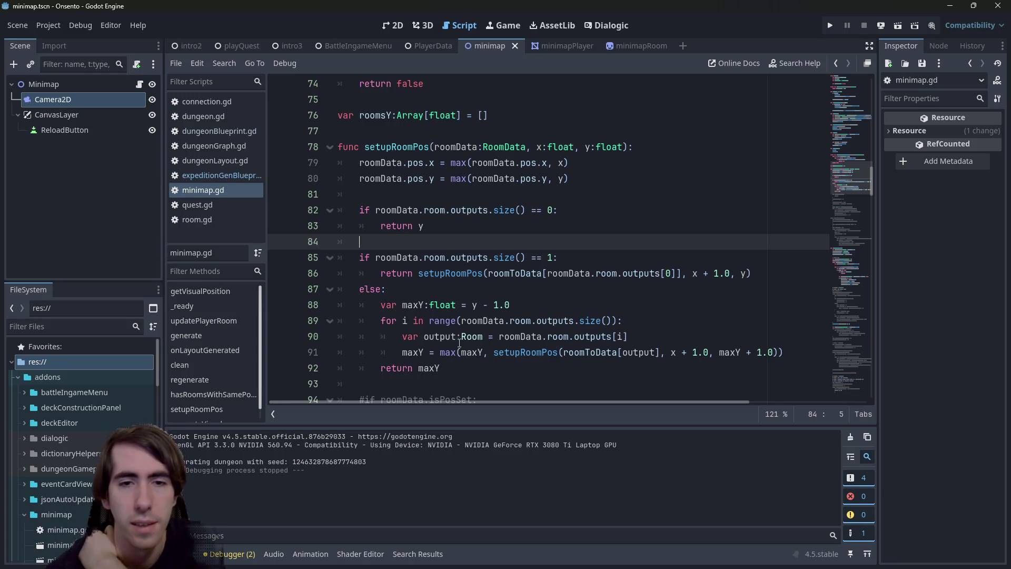
pyautogui.moveTo(477, 304); pyautogui.dragTo(531, 305)
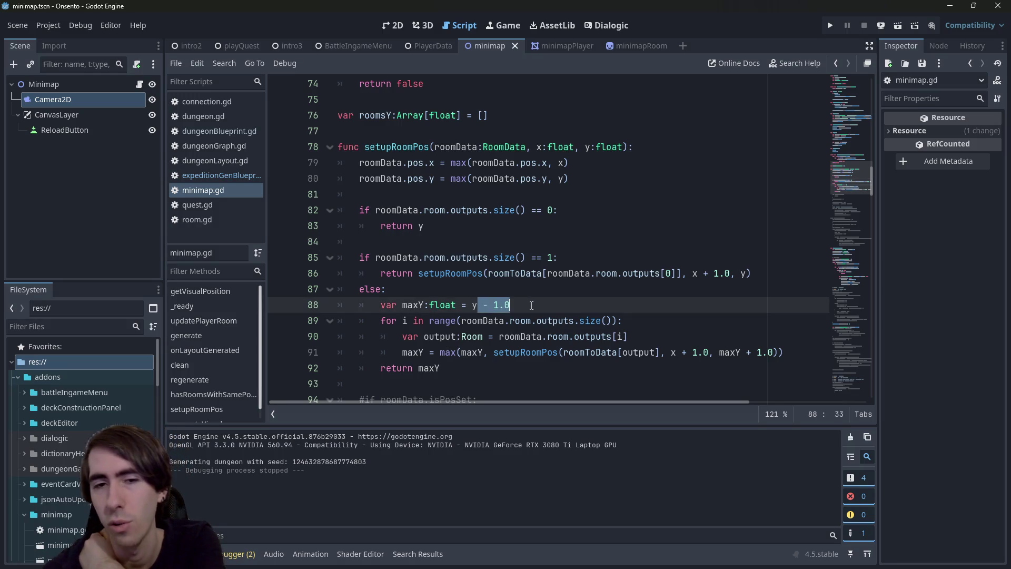
pyautogui.press('Down')
pyautogui.press('Down')
pyautogui.press('Down')
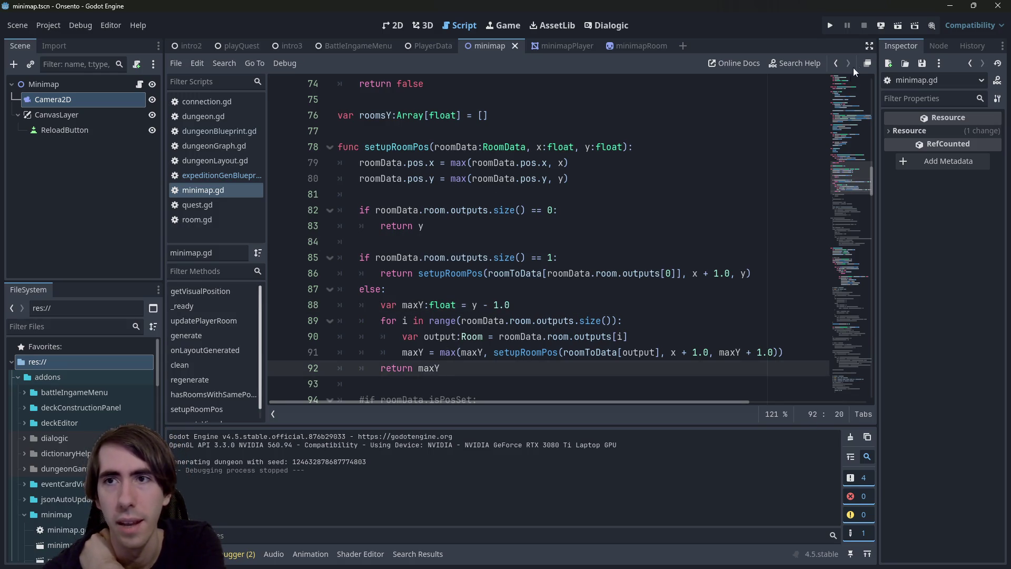
pyautogui.click(899, 27)
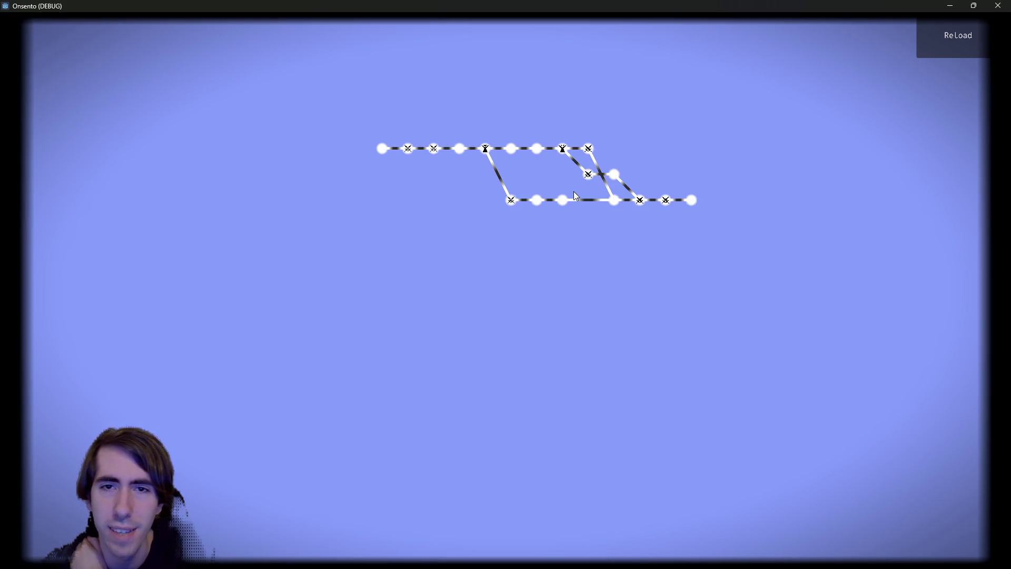
# Step: Regenerate the minimap nine times with ReLoad to compare layouts, then close the game
pyautogui.click(954, 33)
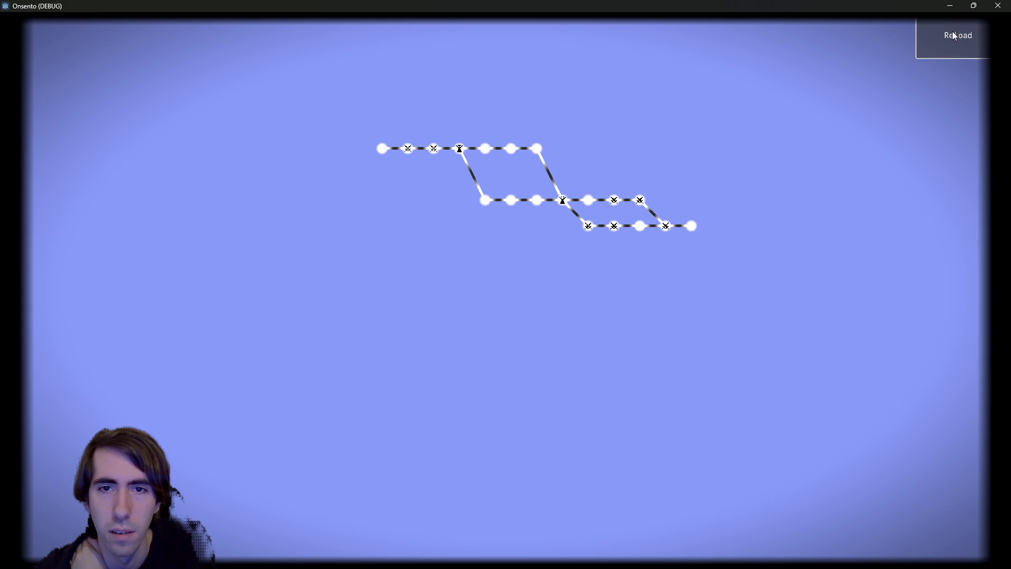
pyautogui.click(953, 32)
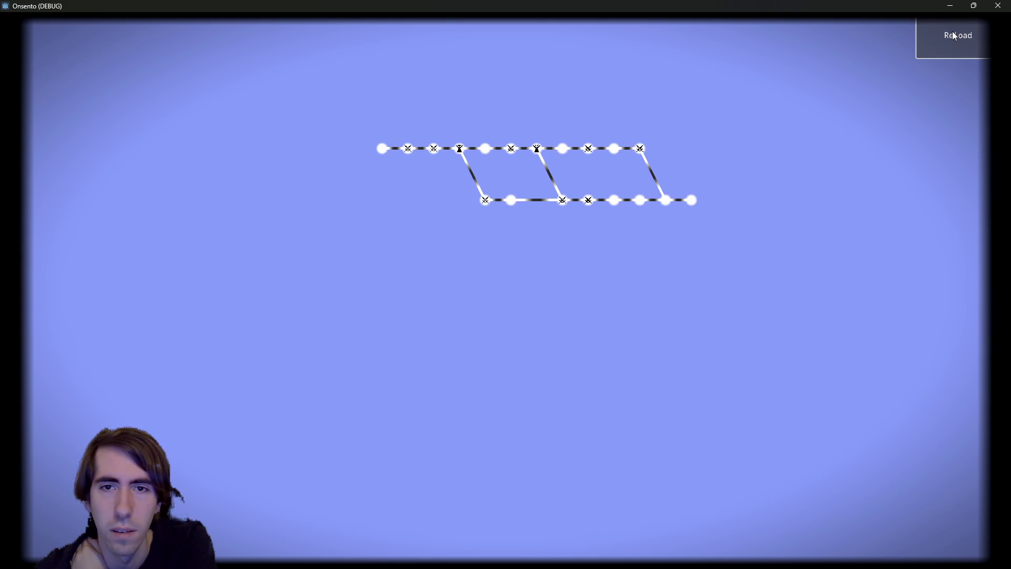
pyautogui.click(953, 34)
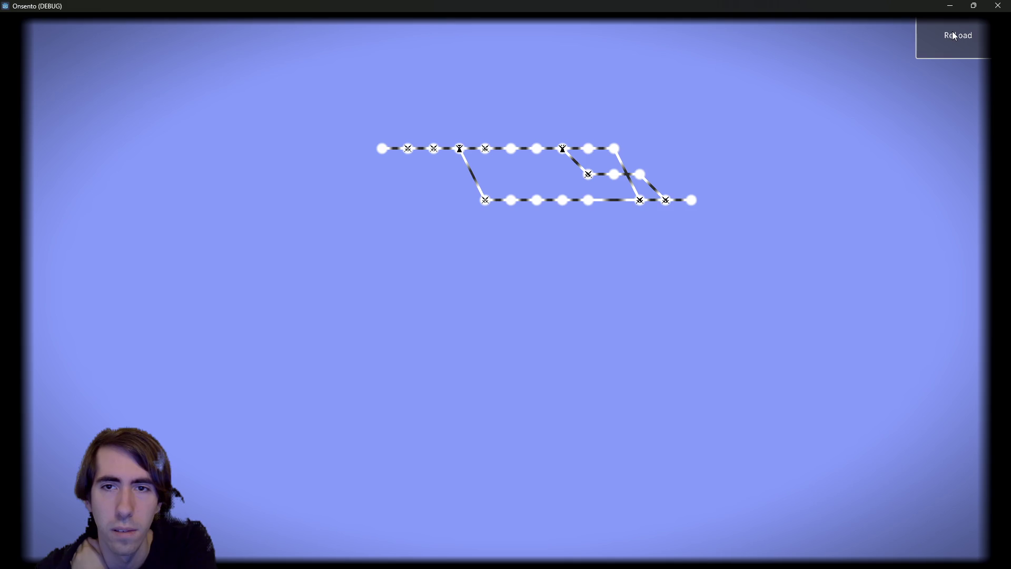
pyautogui.click(953, 33)
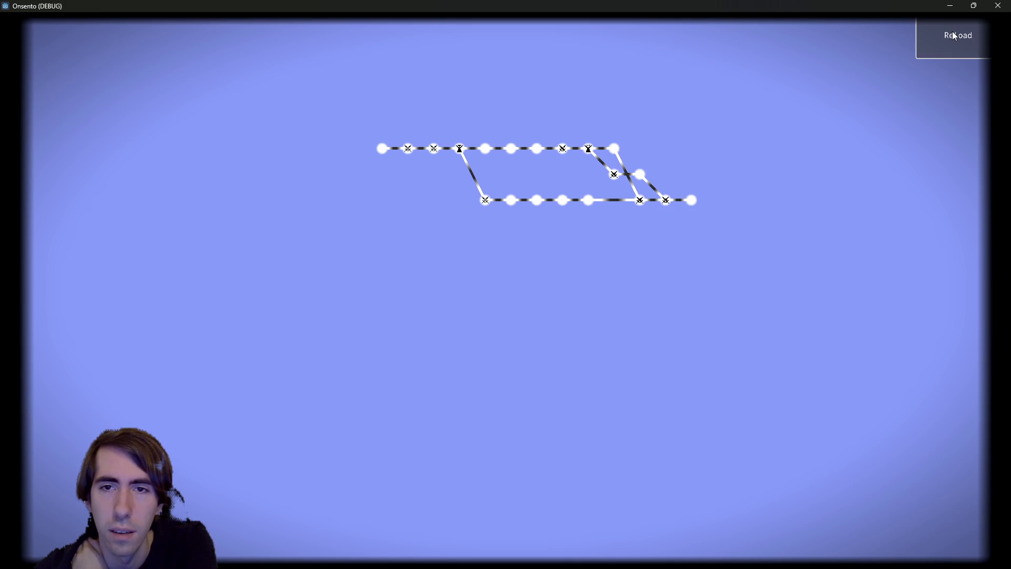
pyautogui.click(953, 33)
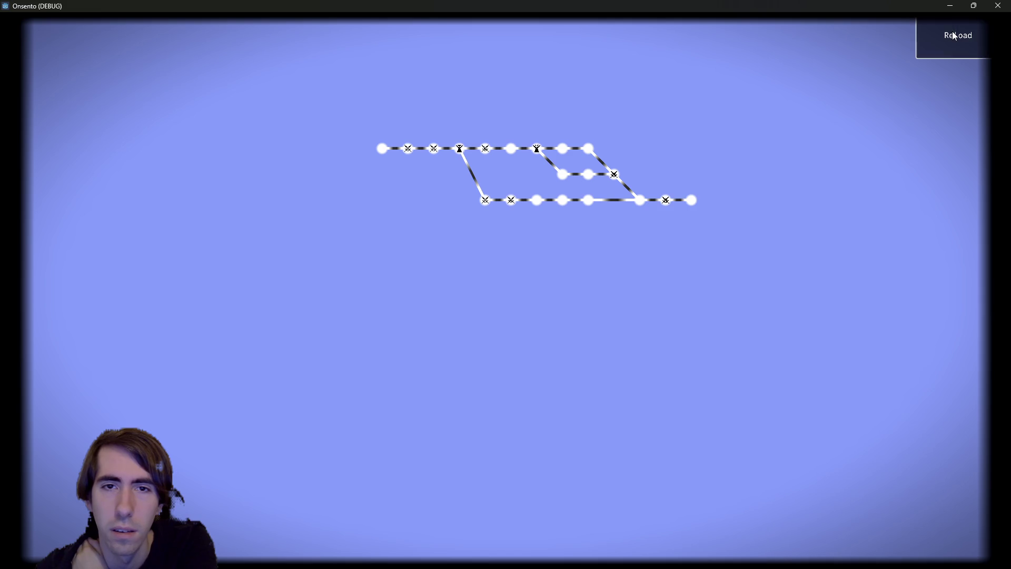
pyautogui.click(953, 33)
pyautogui.click(953, 33)
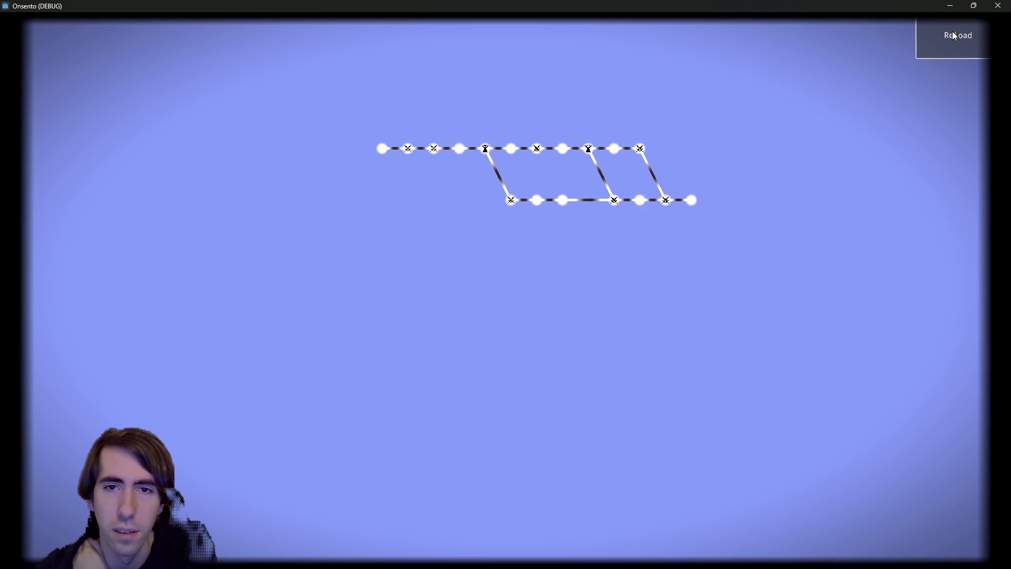
pyautogui.click(953, 33)
pyautogui.click(952, 33)
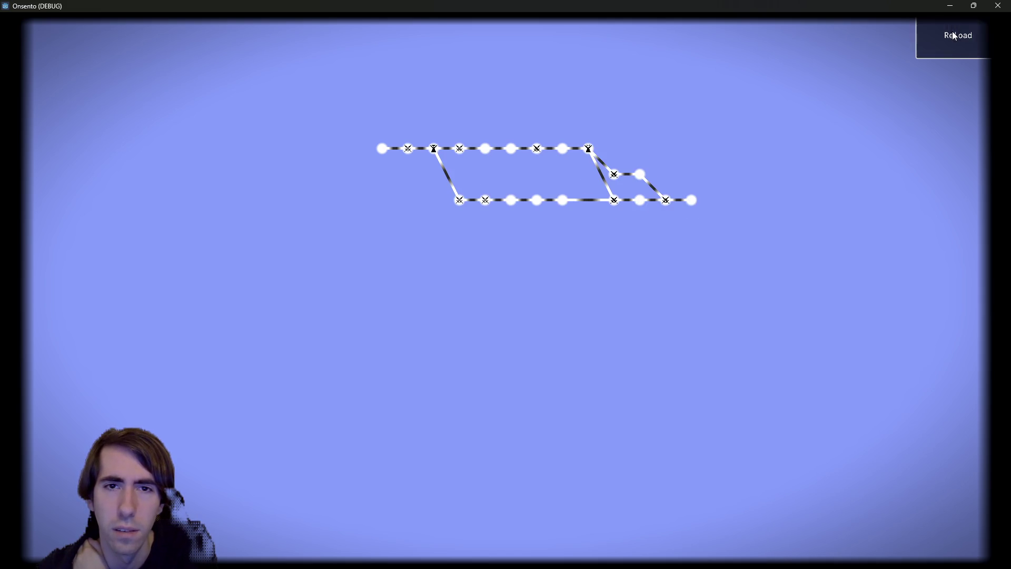
pyautogui.click(998, 5)
# Step: Search minimap.gd for 'assert' and go to the commented-out assert line
pyautogui.scroll(-15, 492, 384)
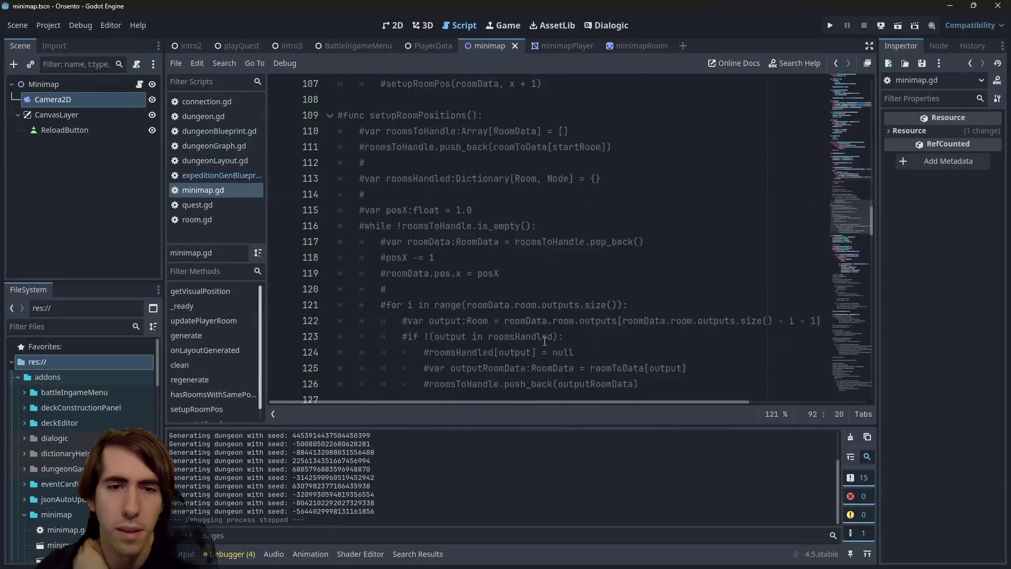
pyautogui.scroll(5, 479, 259)
pyautogui.scroll(-20, 478, 259)
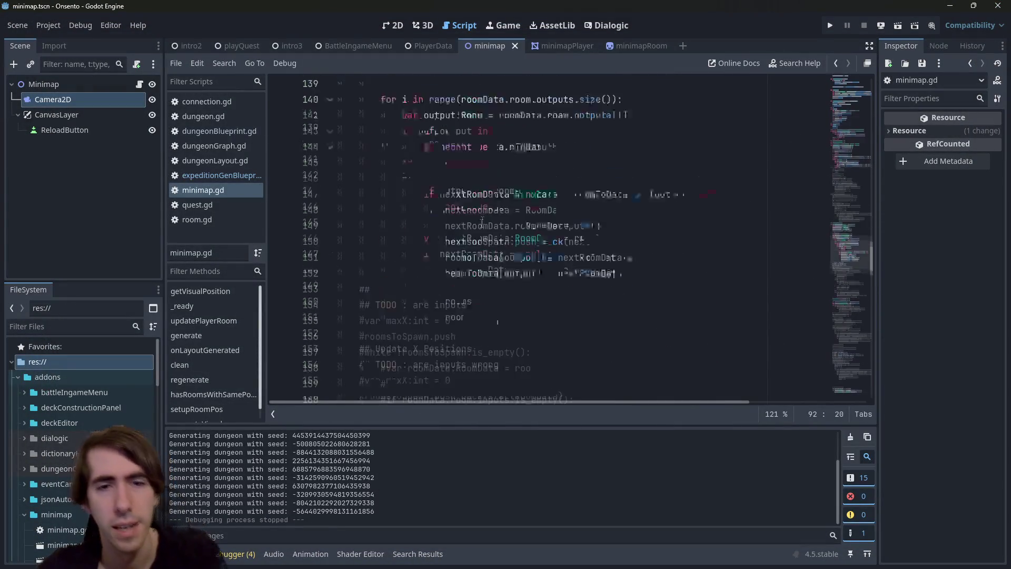
pyautogui.hotkey('ctrl', 'f')
pyautogui.write('assert')
pyautogui.click(549, 225)
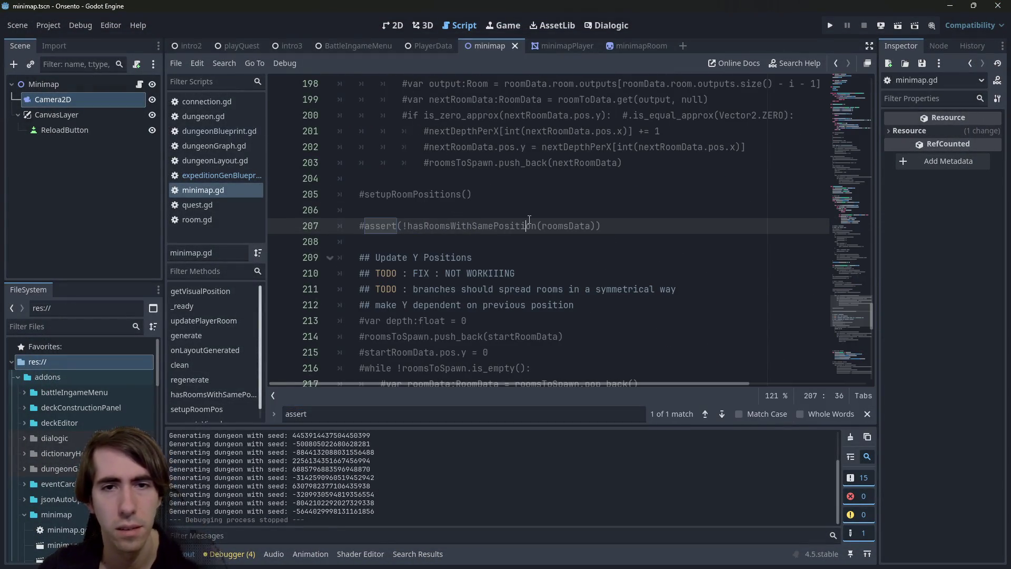
# Step: Uncomment the hasRoomsWithSamePosition assert on line 207 and rerun the minimap scene
pyautogui.hotkey('ctrl', 'k')
pyautogui.click(898, 25)
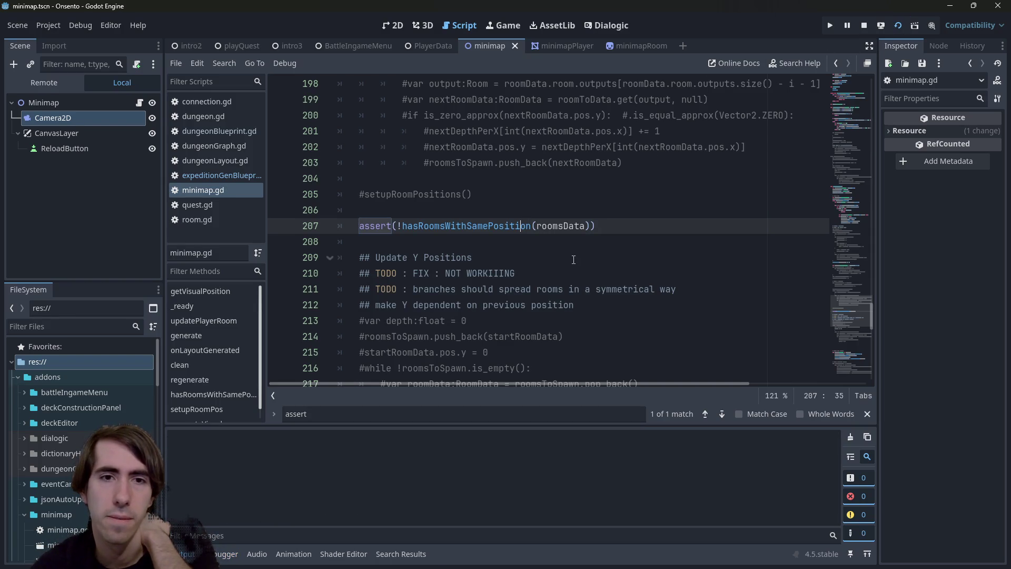
pyautogui.click(596, 185)
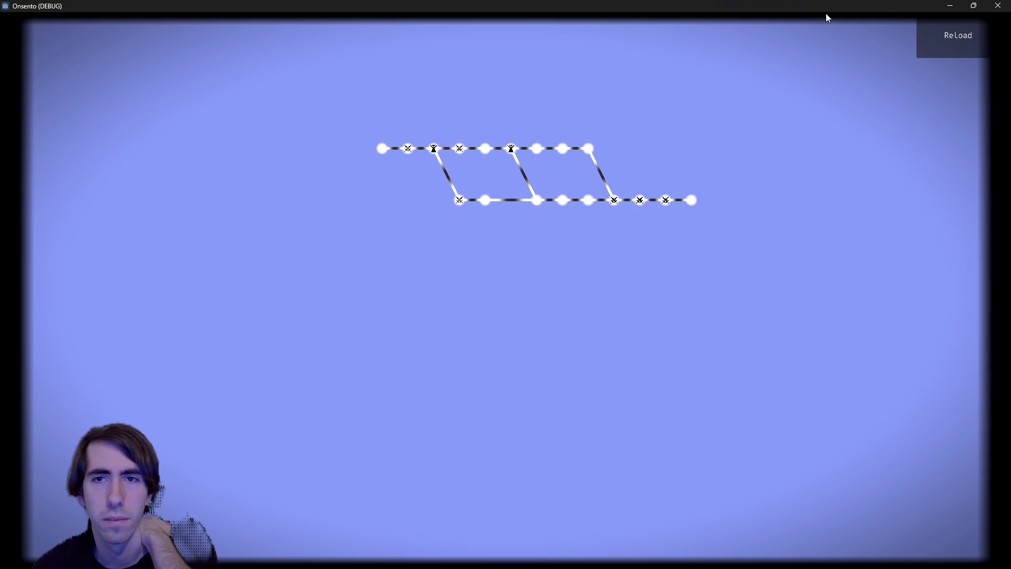
# Step: Regenerate the minimap about thirteen times to check for overlaps, then close the game window
pyautogui.click(955, 53)
pyautogui.click(954, 51)
pyautogui.click(954, 51)
pyautogui.click(954, 51)
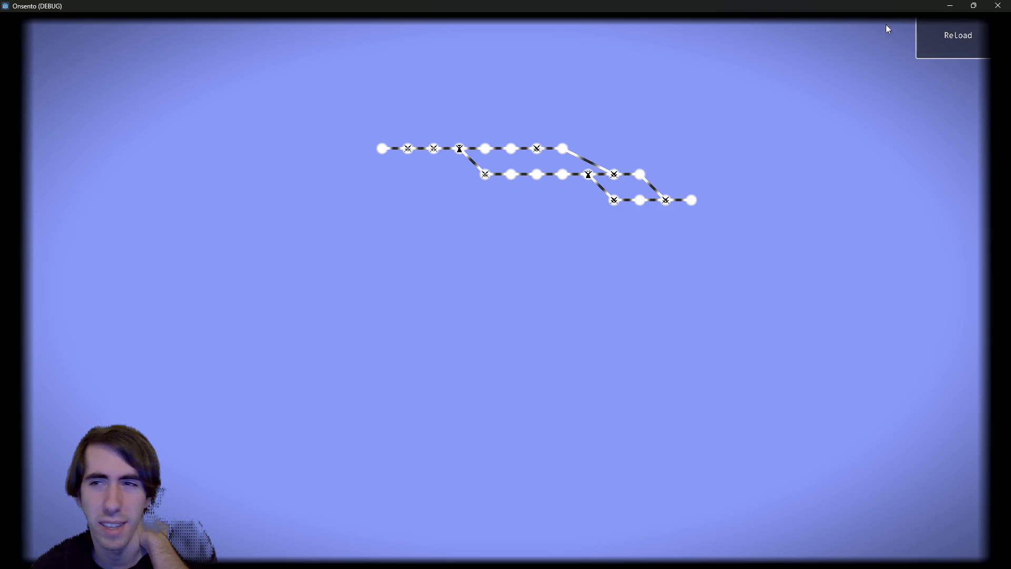
pyautogui.click(942, 36)
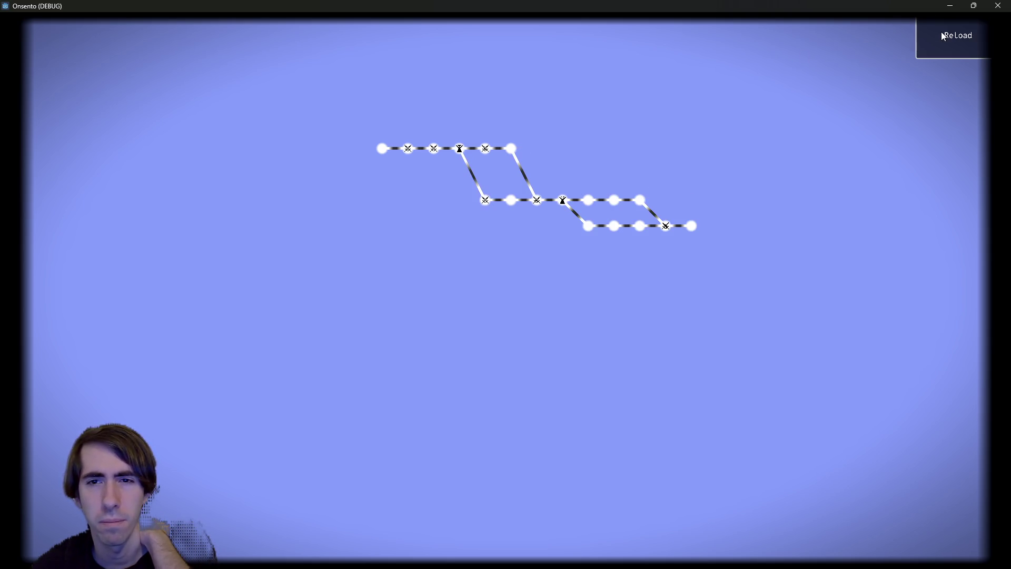
pyautogui.click(942, 36)
pyautogui.click(943, 36)
pyautogui.click(943, 36)
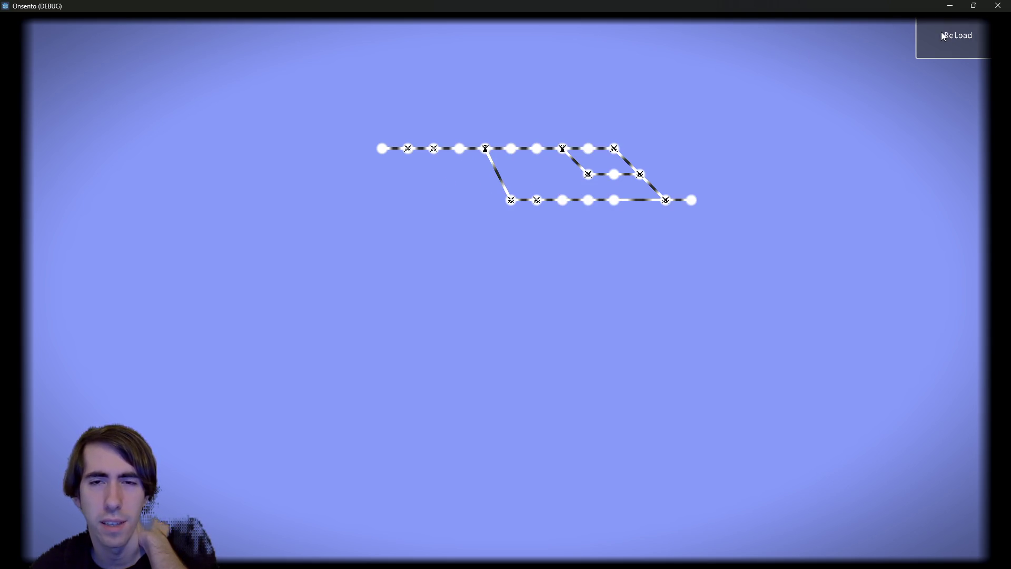
pyautogui.click(943, 36)
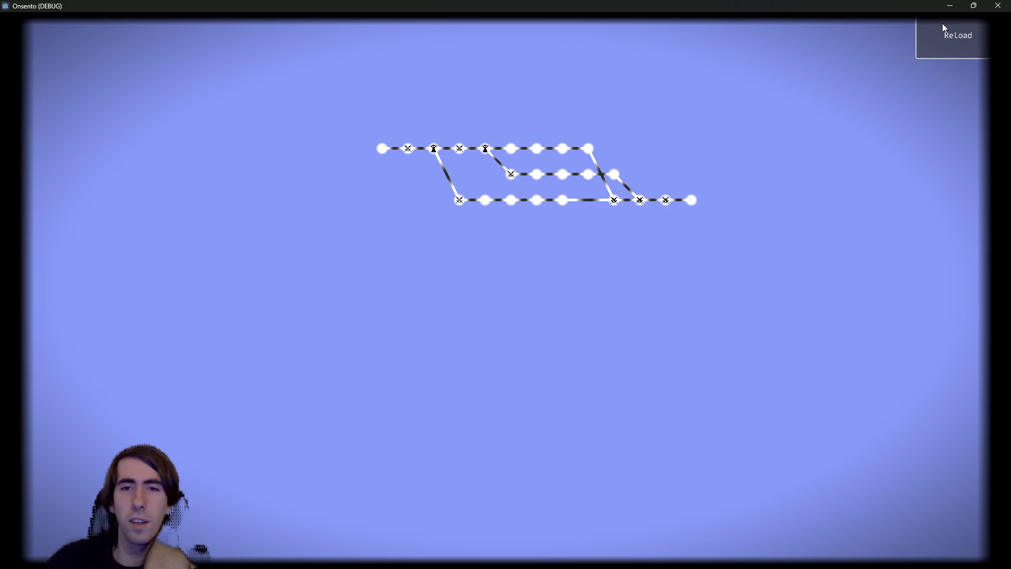
pyautogui.click(940, 42)
pyautogui.click(940, 43)
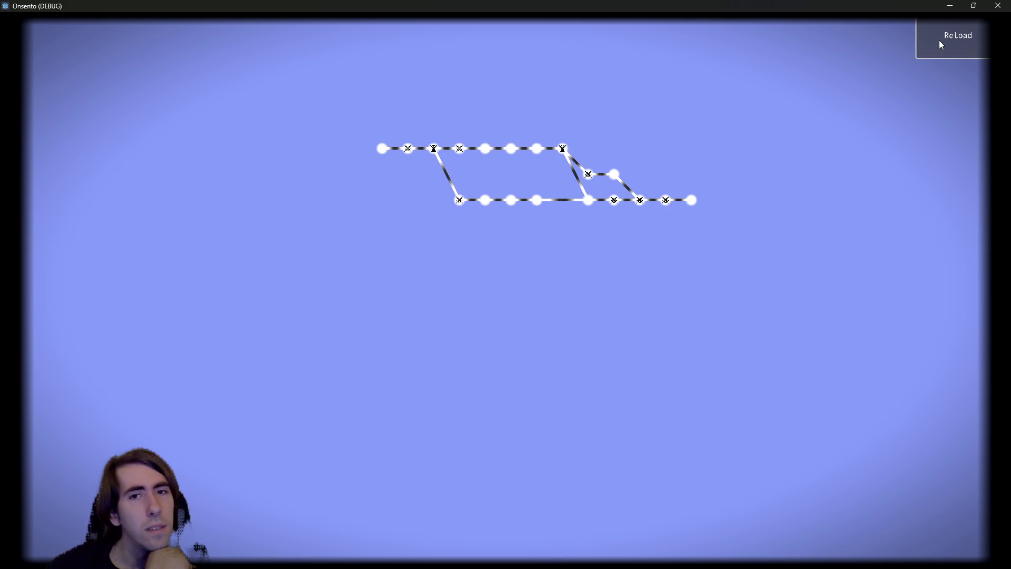
pyautogui.click(938, 42)
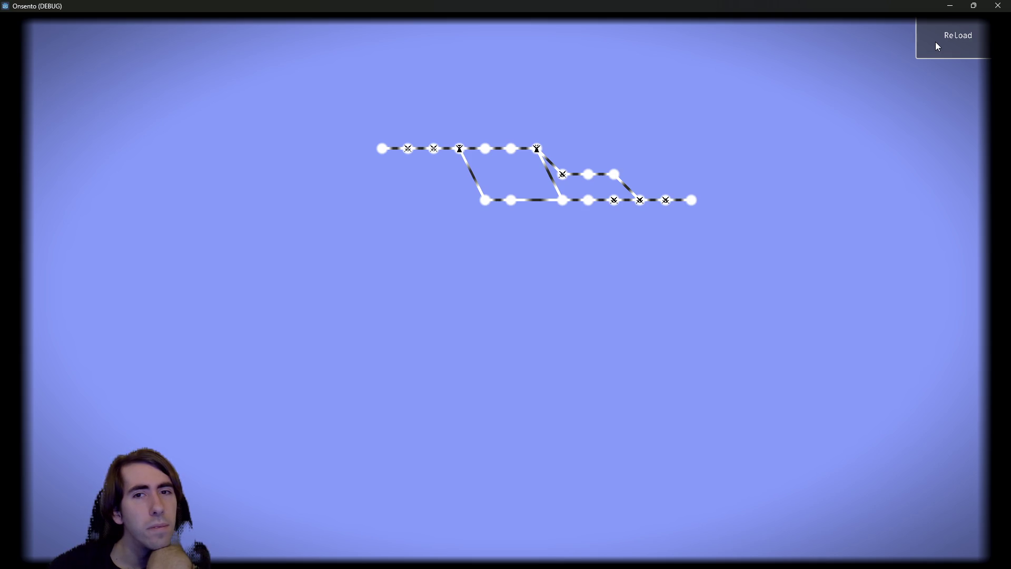
pyautogui.click(932, 42)
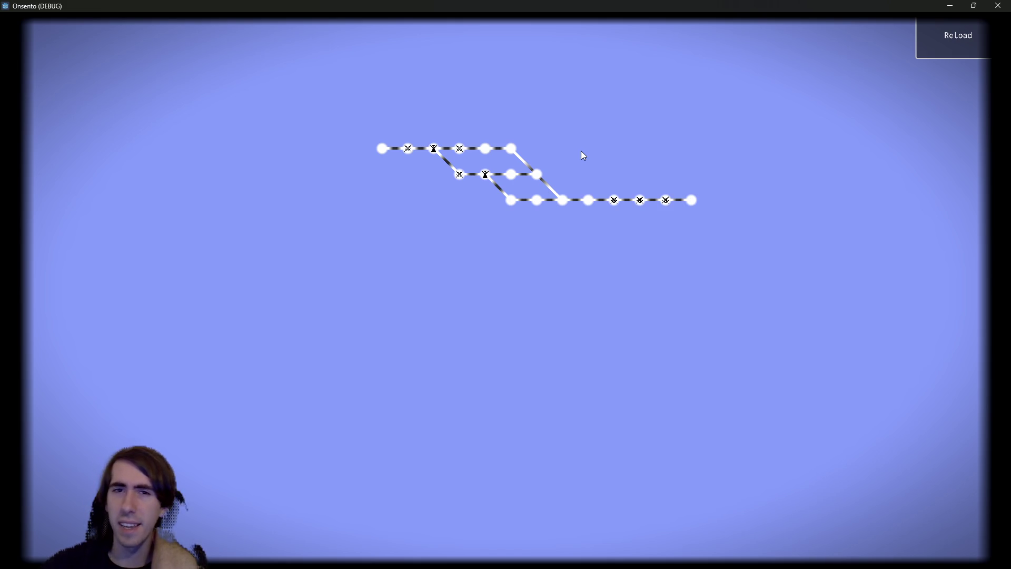
pyautogui.click(1002, 6)
# Step: Uncomment the loop on lines 179–183 that shifts merging rooms' predecessors left
pyautogui.scroll(-8, 666, 194)
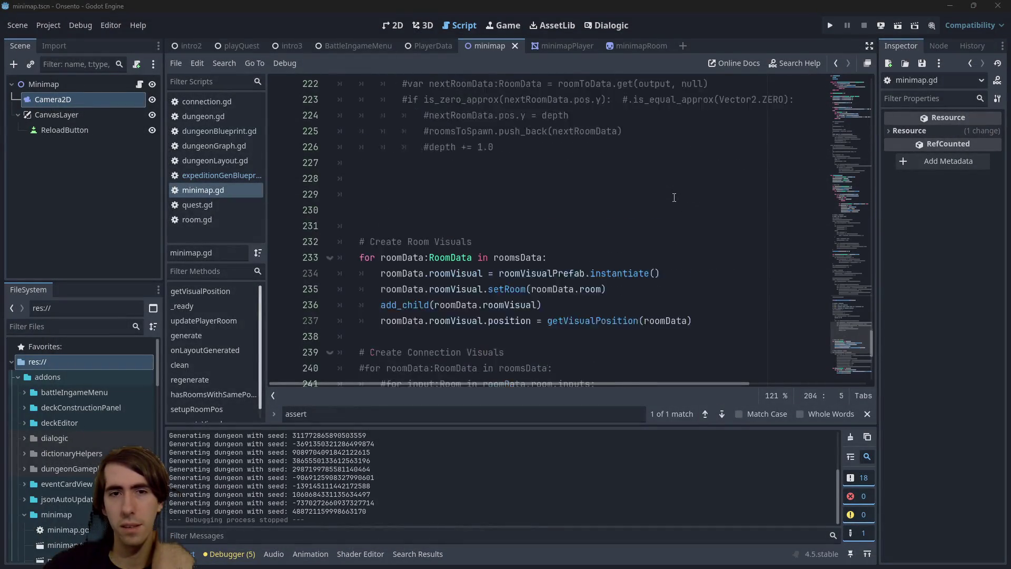
pyautogui.scroll(9, 666, 193)
pyautogui.scroll(-3, 533, 170)
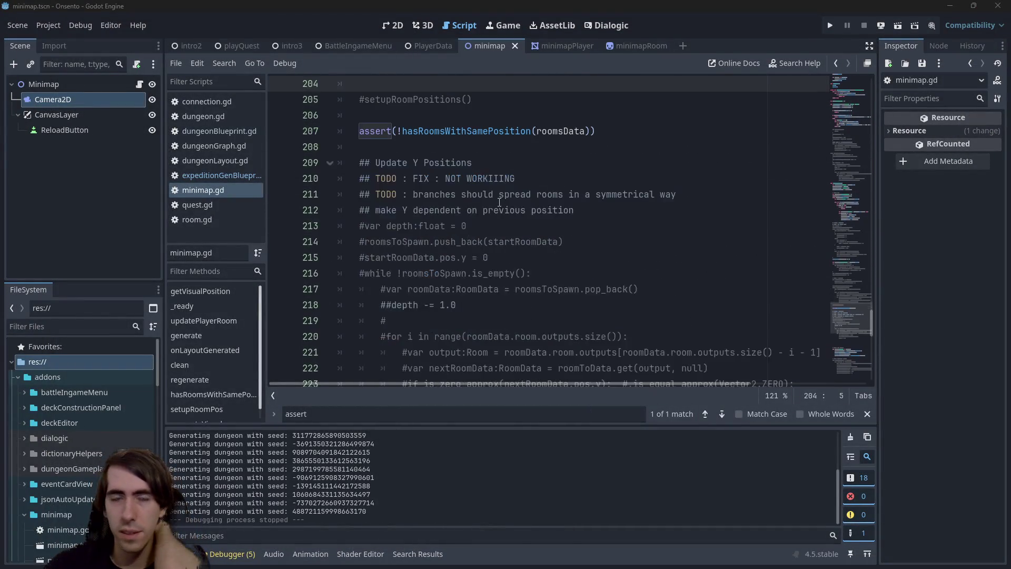
pyautogui.scroll(4, 529, 146)
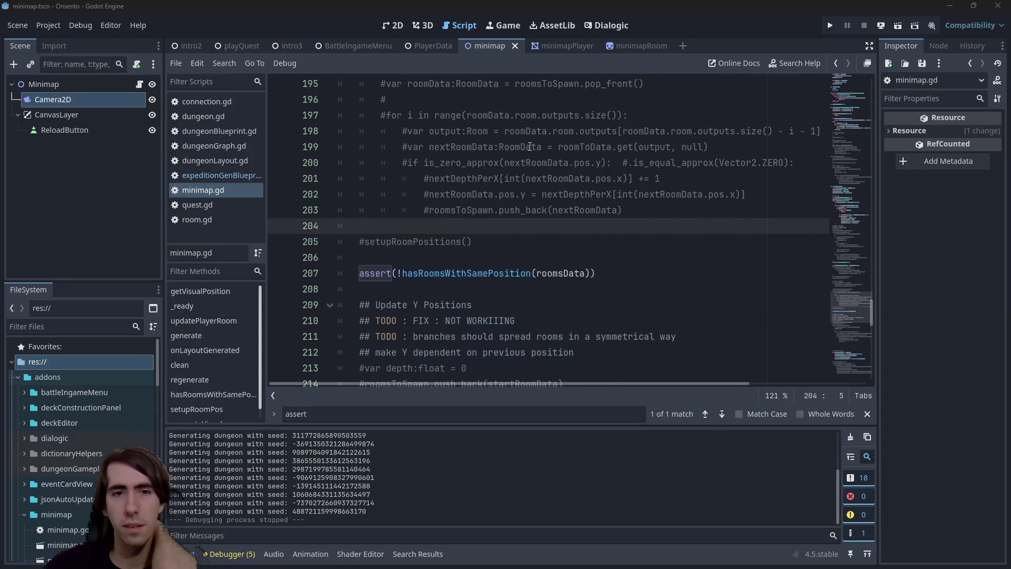
pyautogui.scroll(3, 530, 146)
pyautogui.scroll(2, 421, 208)
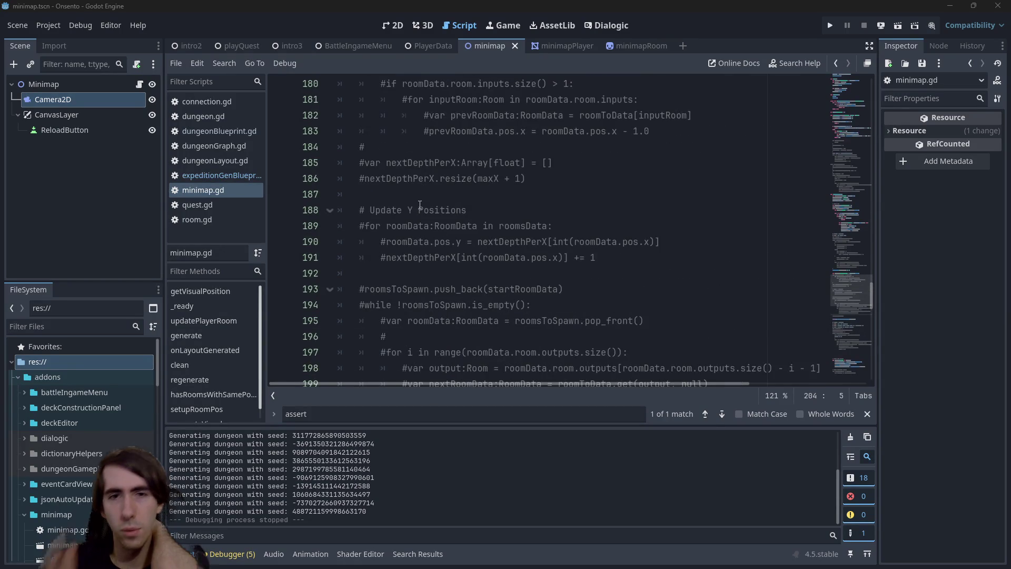
pyautogui.moveTo(598, 258); pyautogui.dragTo(269, 218)
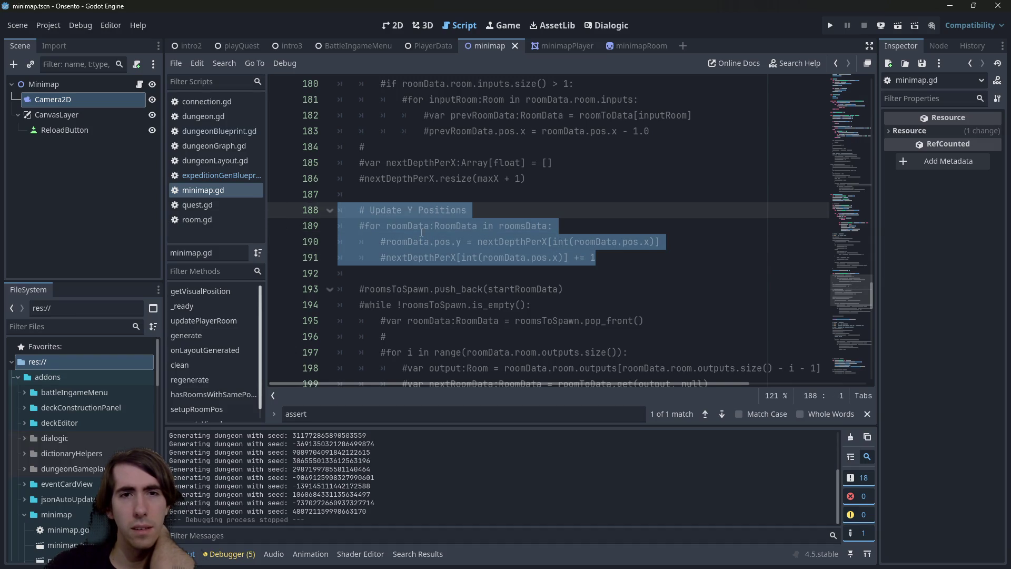
pyautogui.scroll(1, 452, 248)
pyautogui.scroll(-4, 455, 249)
pyautogui.scroll(4, 457, 250)
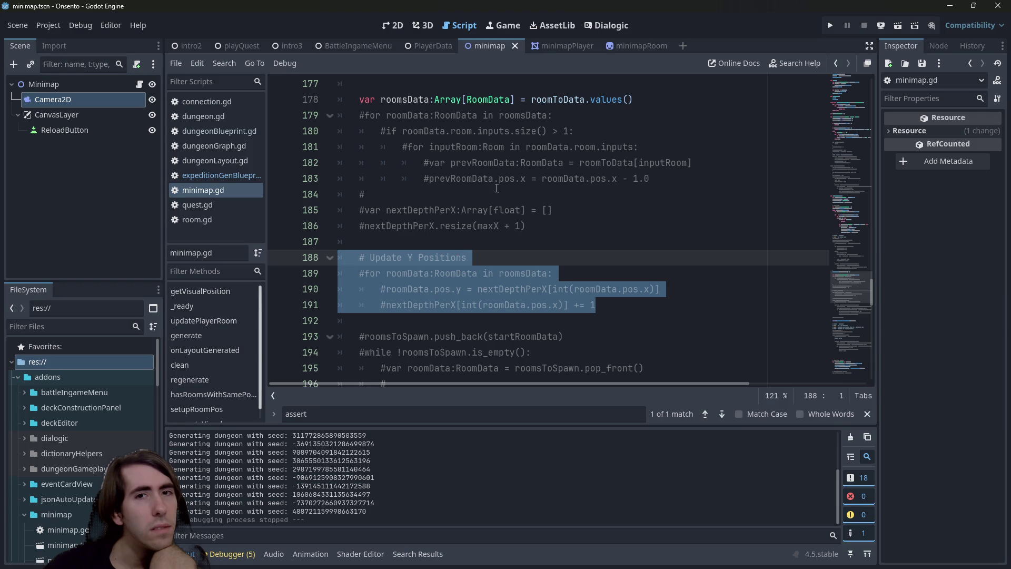
pyautogui.hotkey('ctrl', 'z')
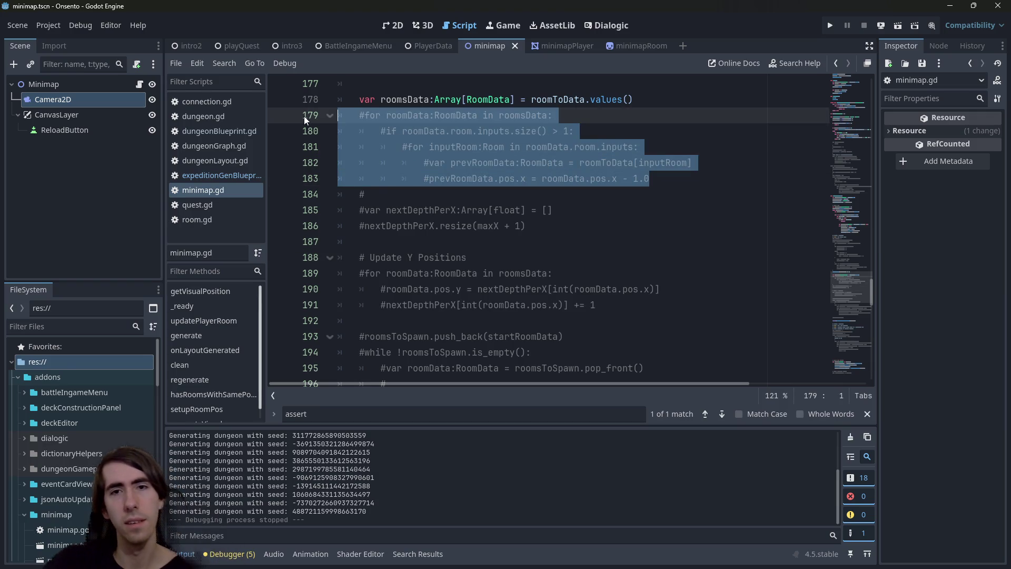
# Step: Run the minimap scene with F6 and reselect the re-enabled lines 179–183
pyautogui.scroll(2, 526, 157)
pyautogui.press('F6')
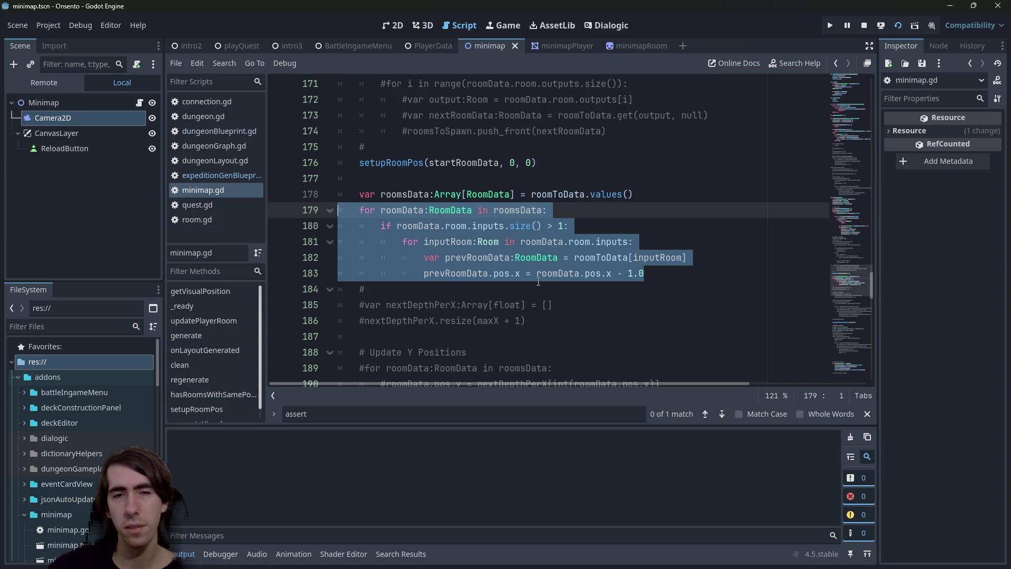
pyautogui.moveTo(684, 270)
pyautogui.mouseDown()
pyautogui.moveTo(316, 227)
pyautogui.moveTo(278, 211)
pyautogui.mouseUp()
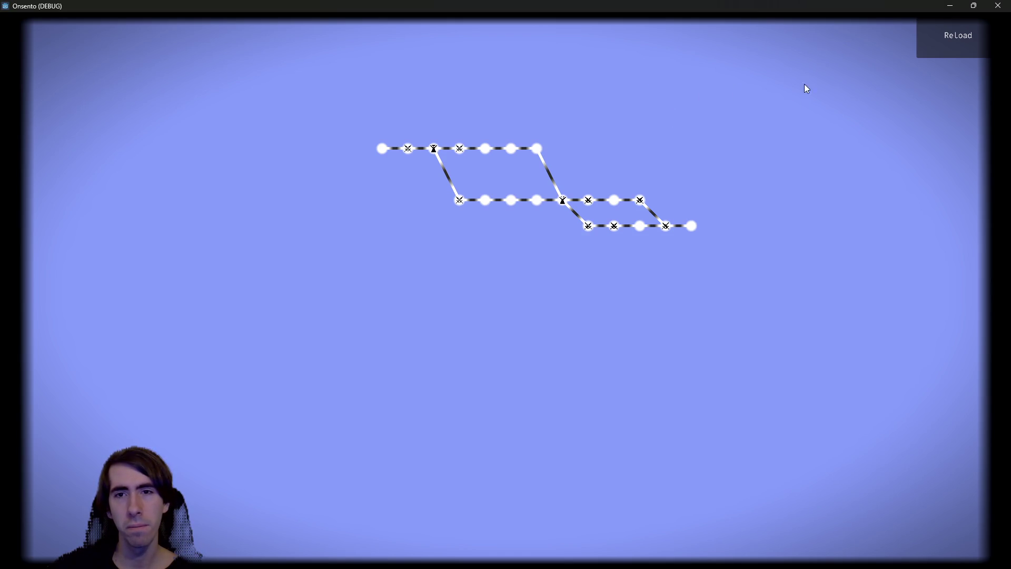
# Step: Generate thirteen new dungeon layouts with ReLoad to compare how branching paths are placed
pyautogui.click(942, 27)
pyautogui.click(942, 26)
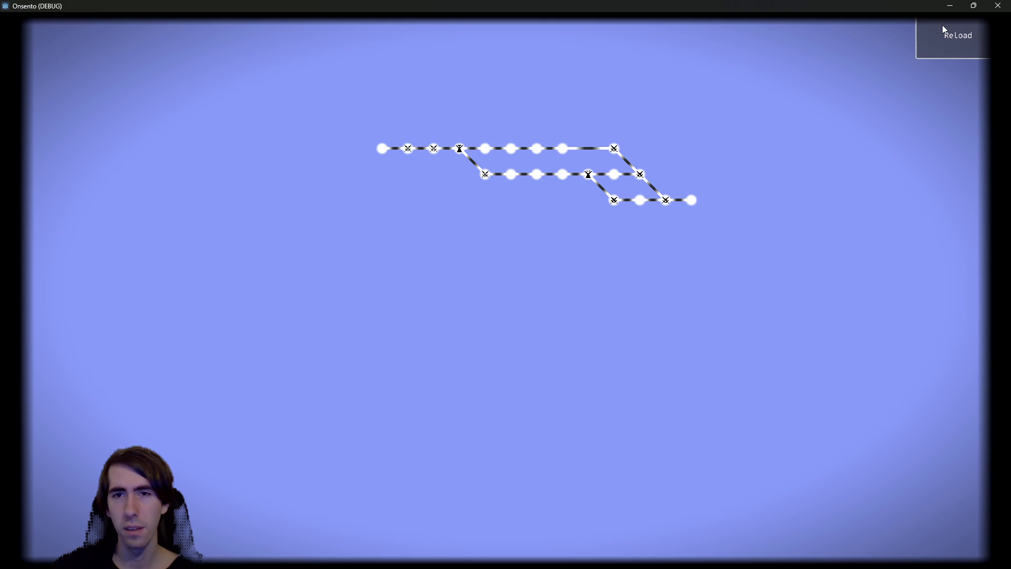
pyautogui.click(942, 30)
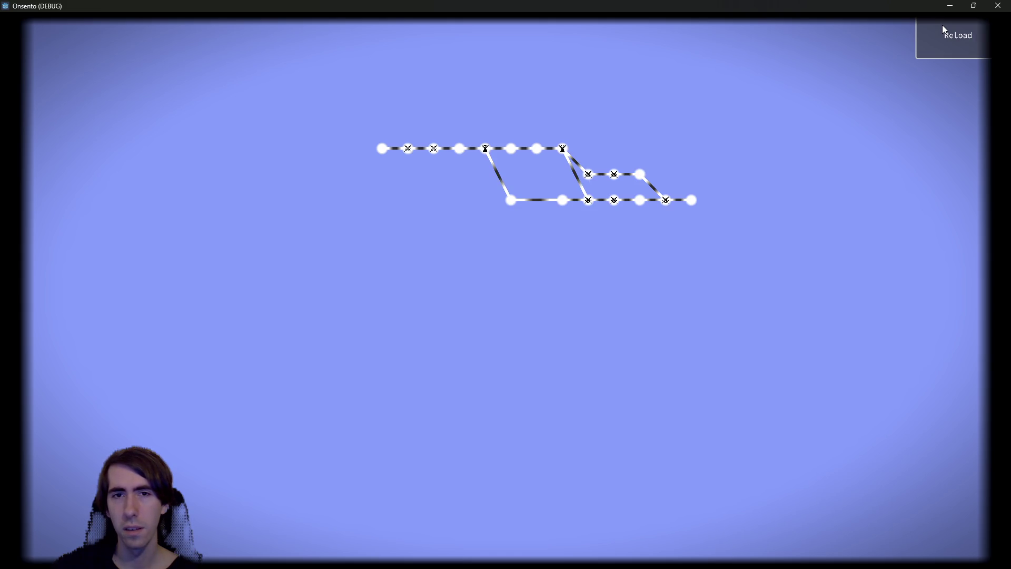
pyautogui.click(942, 26)
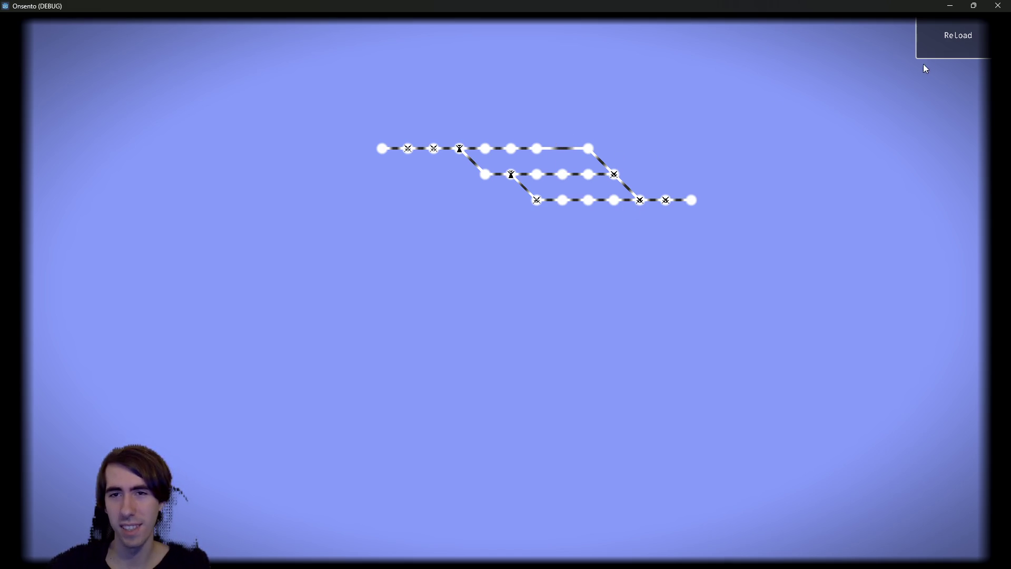
pyautogui.click(932, 44)
pyautogui.click(923, 47)
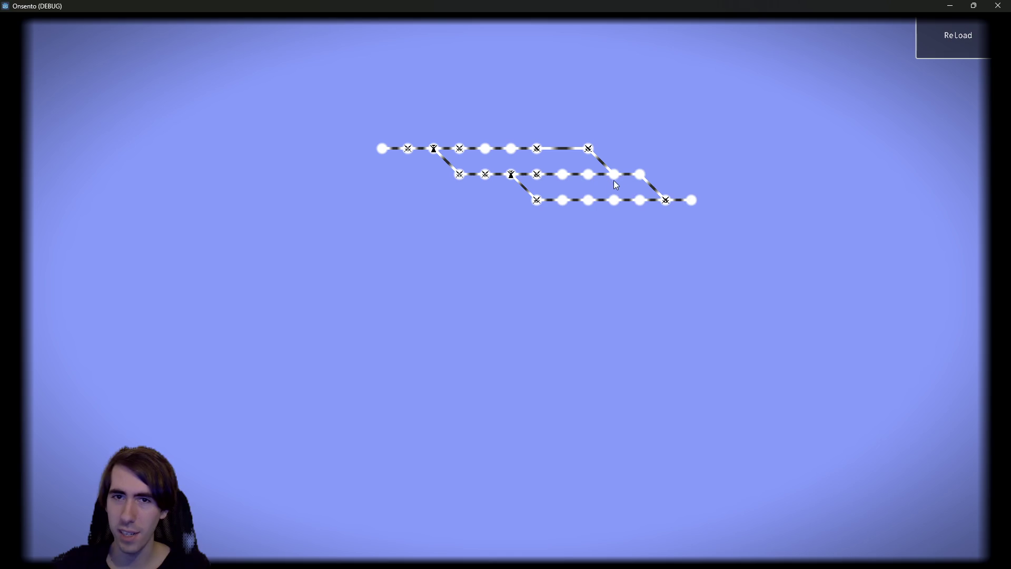
pyautogui.click(937, 50)
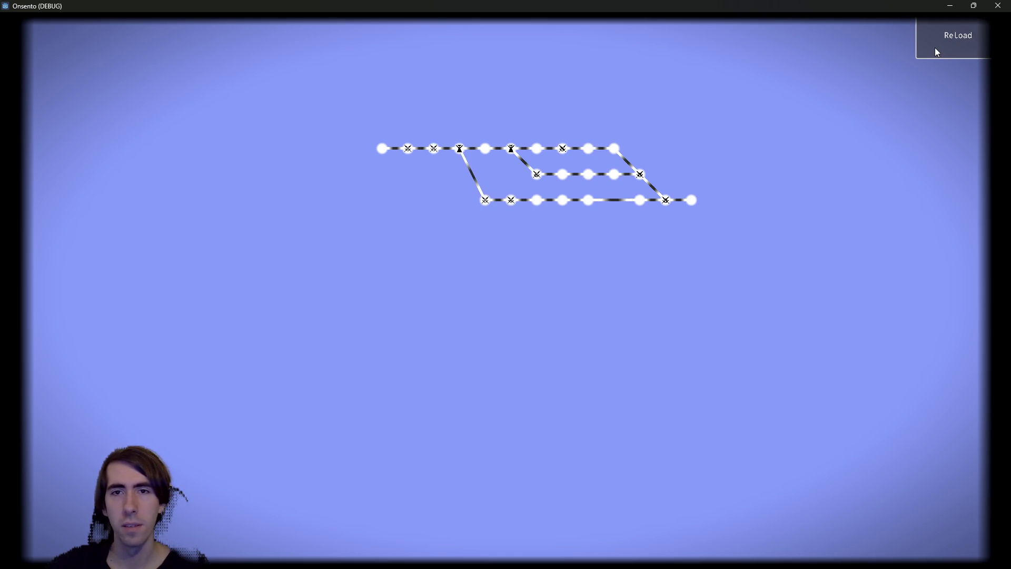
pyautogui.click(937, 51)
pyautogui.click(937, 51)
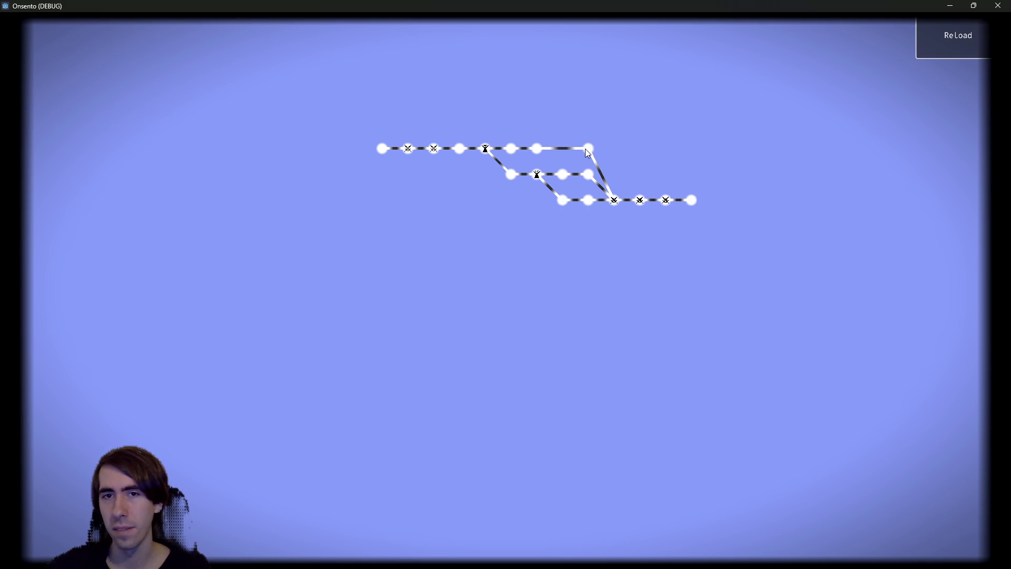
pyautogui.click(960, 37)
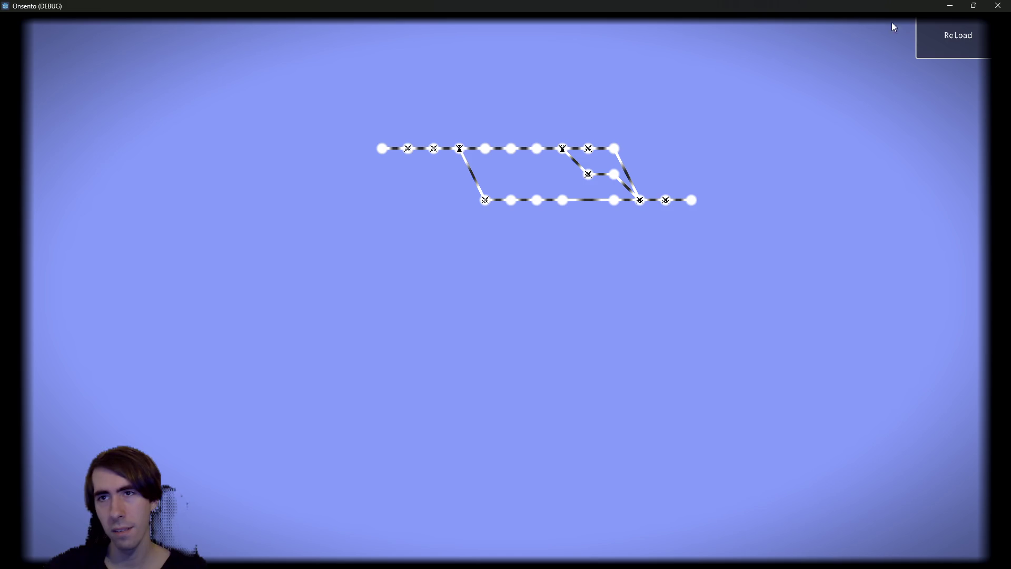
pyautogui.click(929, 37)
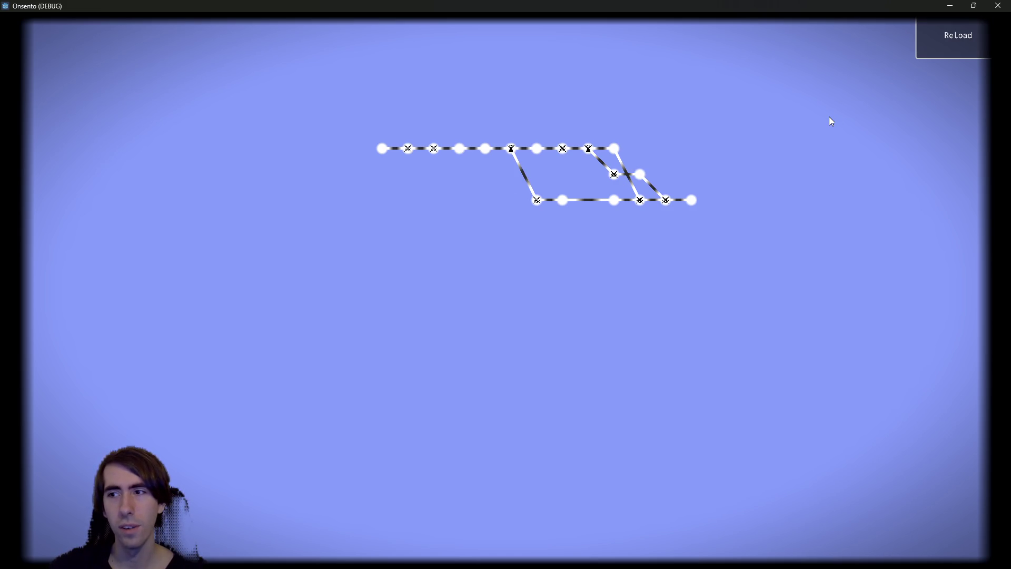
pyautogui.click(945, 49)
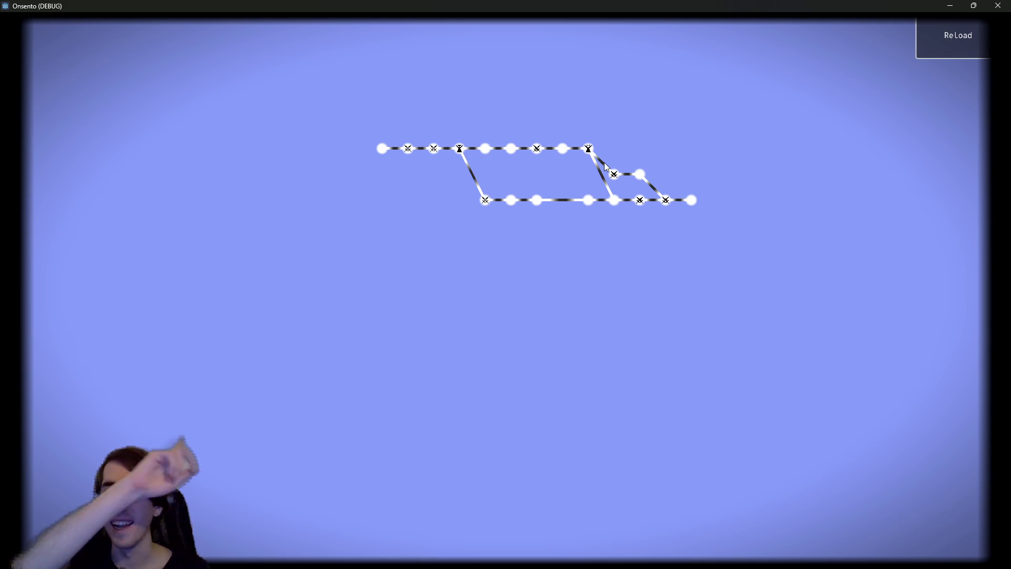
pyautogui.click(936, 35)
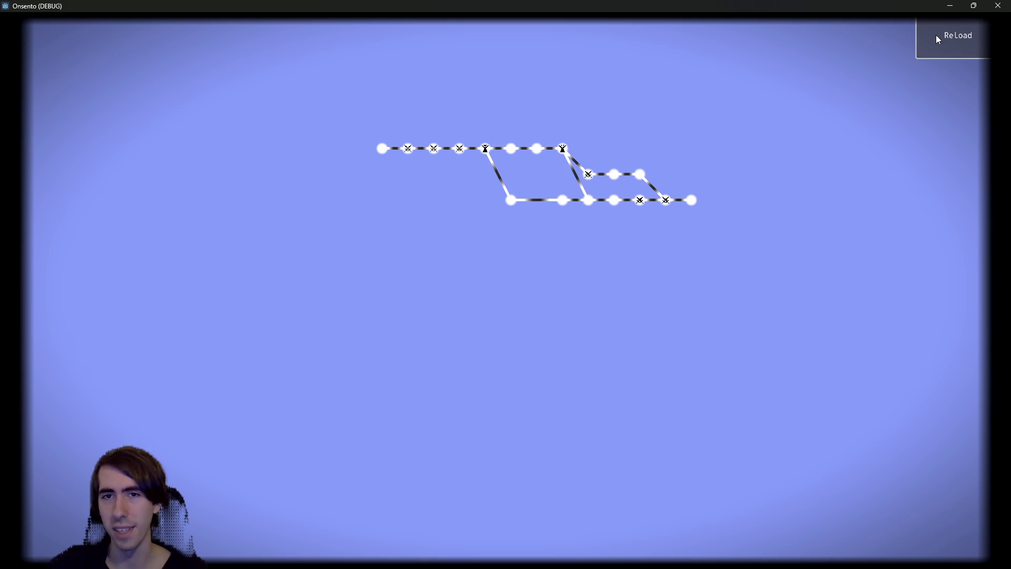
# Step: Rapidly regenerate about twenty more dungeon layouts, looking for a middle branch
pyautogui.click(936, 35)
pyautogui.click(935, 35)
pyautogui.click(936, 35)
pyautogui.click(936, 34)
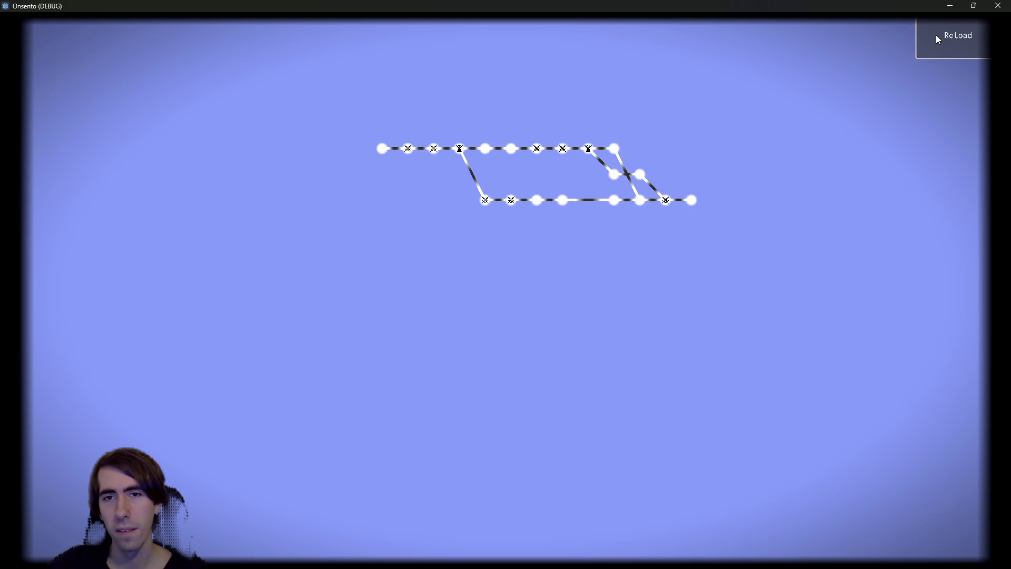
pyautogui.click(936, 35)
pyautogui.click(936, 34)
pyautogui.click(936, 35)
pyautogui.click(936, 35)
pyautogui.click(936, 34)
pyautogui.click(936, 35)
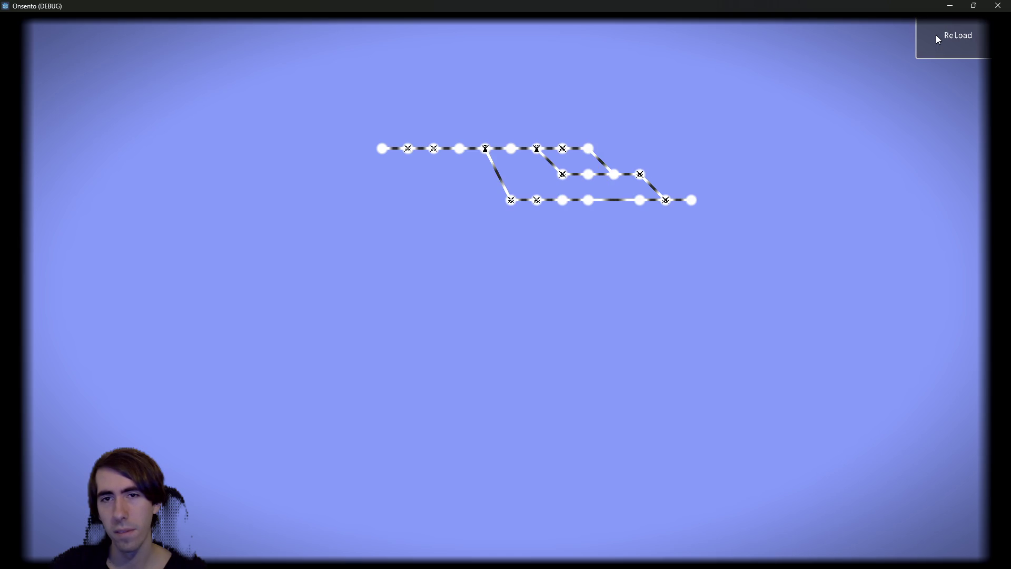
pyautogui.click(936, 35)
pyautogui.click(936, 35)
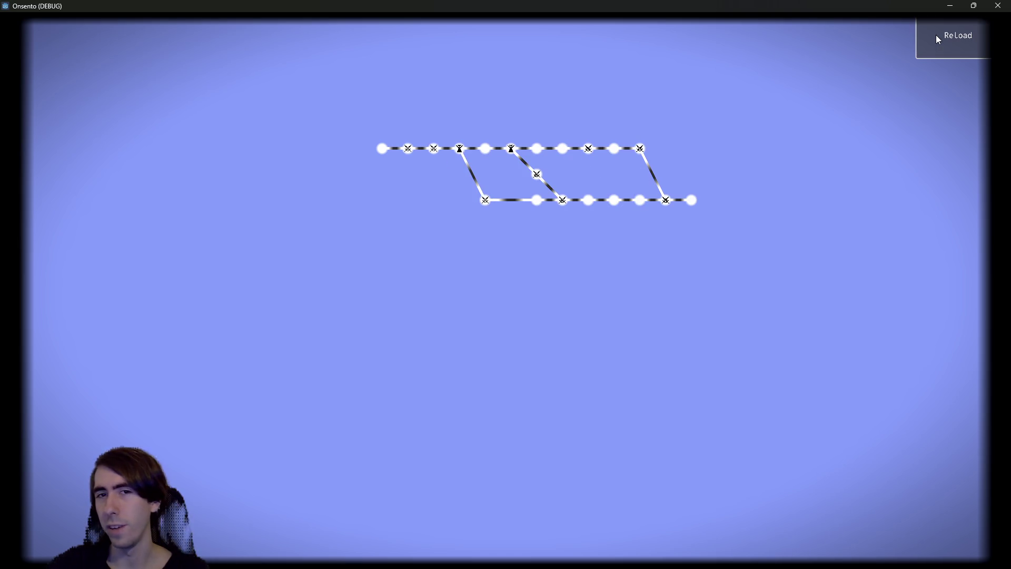
pyautogui.click(936, 35)
pyautogui.click(936, 34)
pyautogui.click(936, 35)
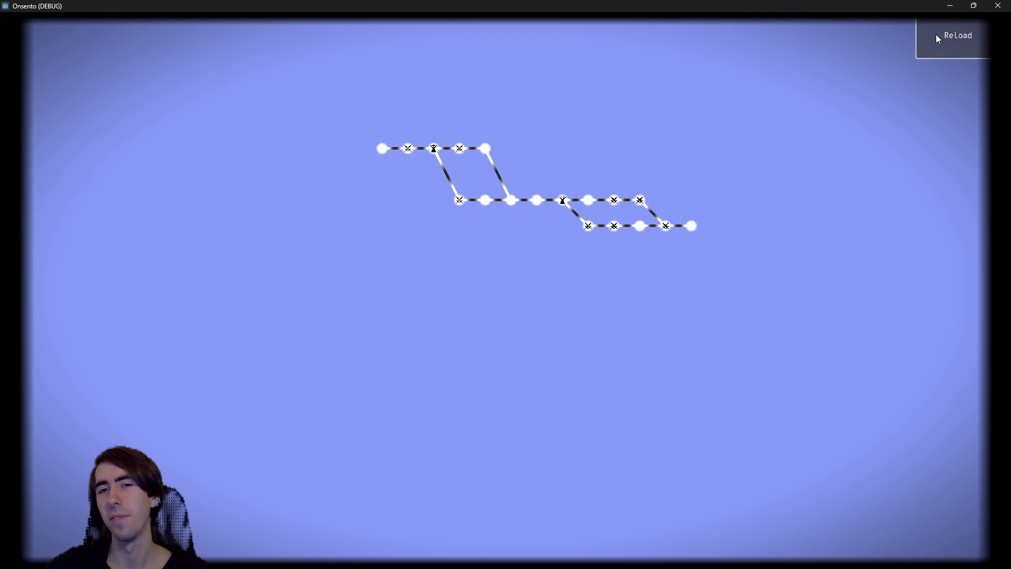
pyautogui.click(936, 35)
pyautogui.click(936, 35)
pyautogui.click(936, 35)
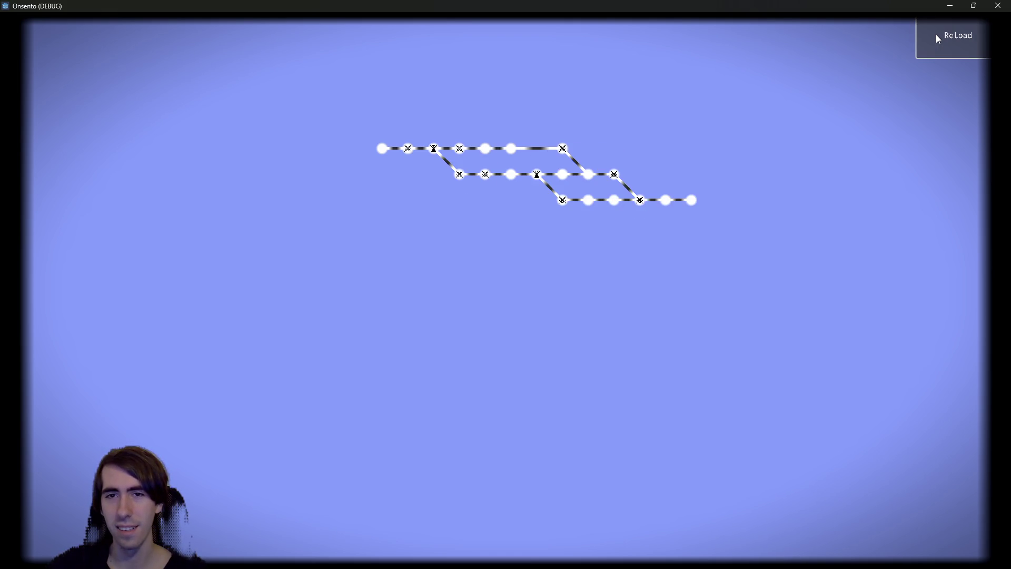
pyautogui.click(937, 38)
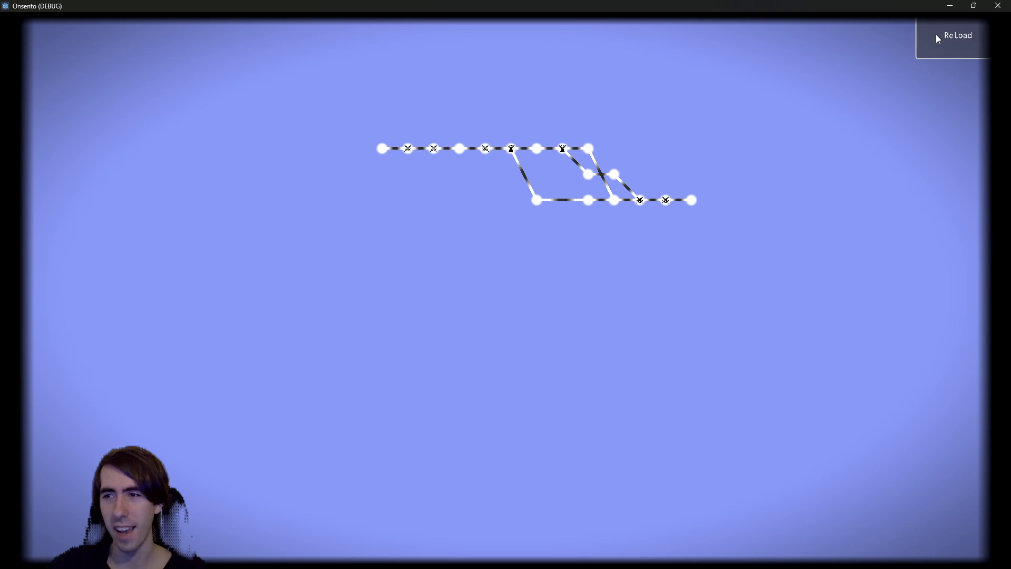
pyautogui.click(936, 34)
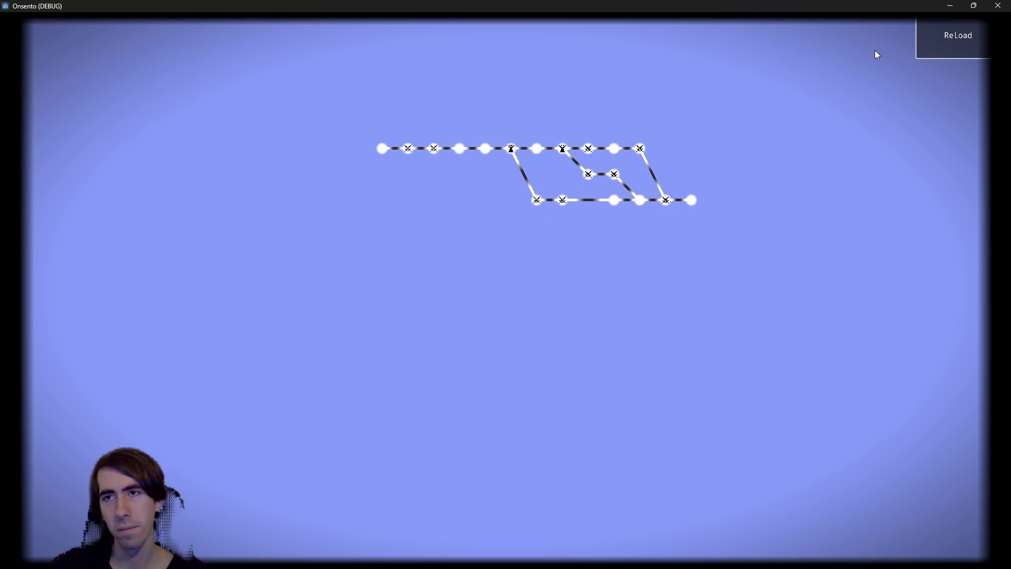
# Step: Inspect a few more layouts, then close the Onsento (DEBUG) game window
pyautogui.click(943, 41)
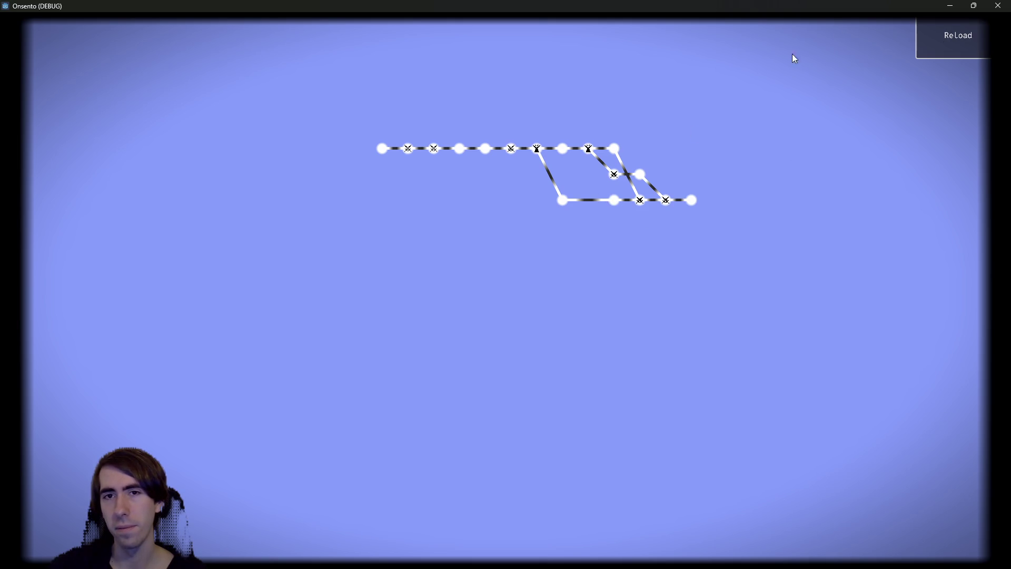
pyautogui.click(953, 36)
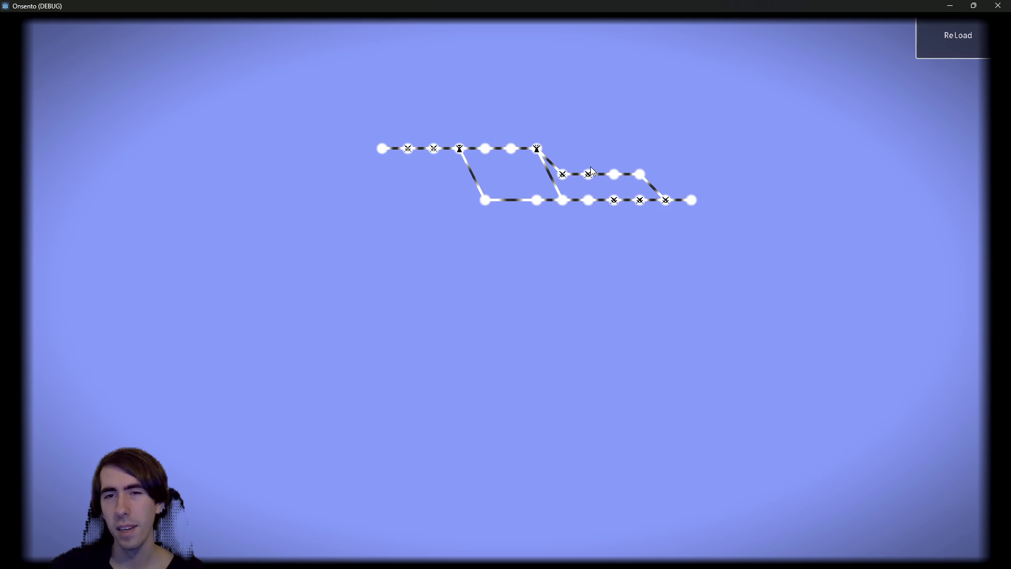
pyautogui.click(959, 36)
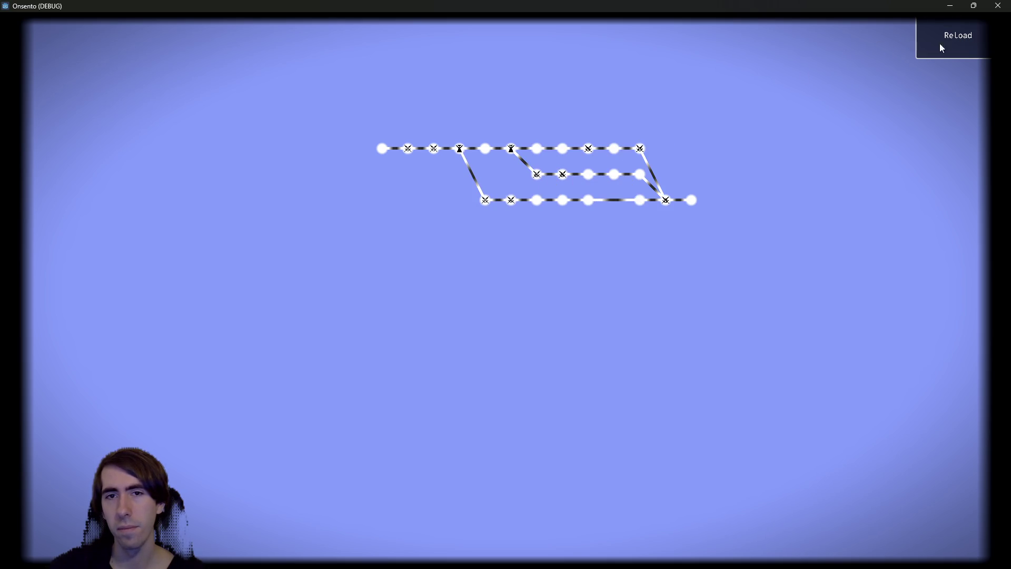
pyautogui.click(939, 38)
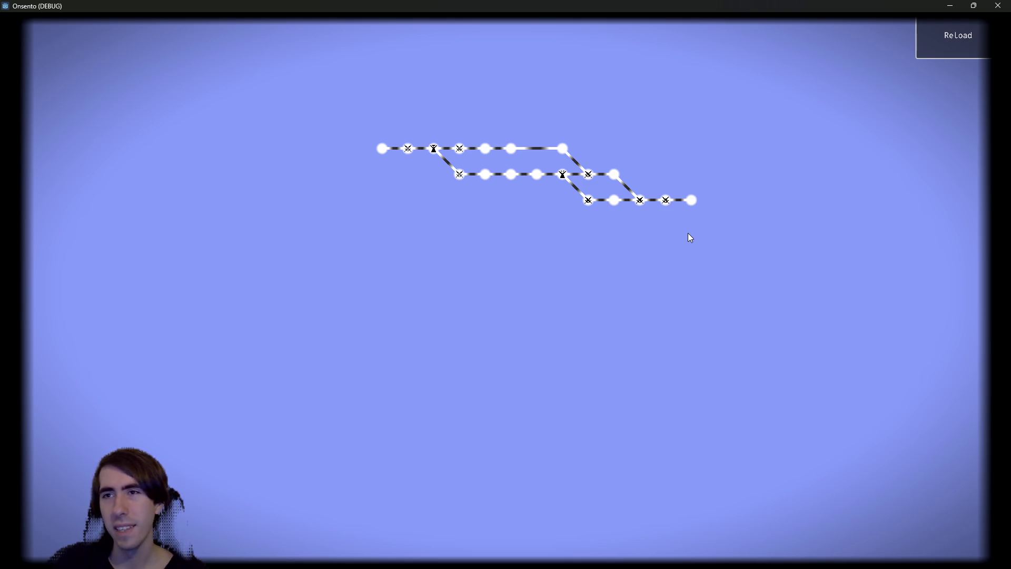
pyautogui.click(997, 6)
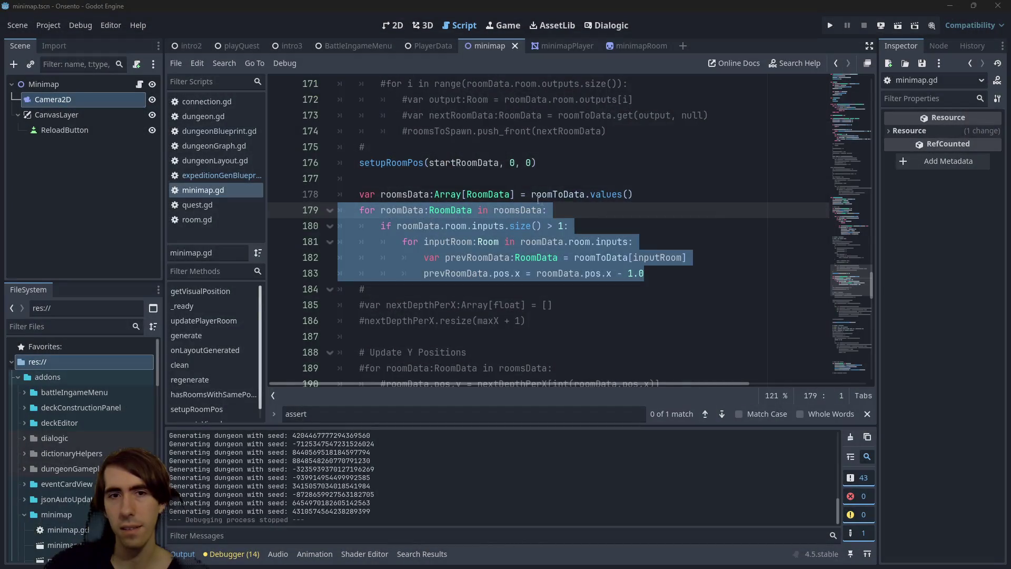
# Step: Jump from the setupRoomPos call on line 176 to its definition at line 78
pyautogui.scroll(-2, 522, 192)
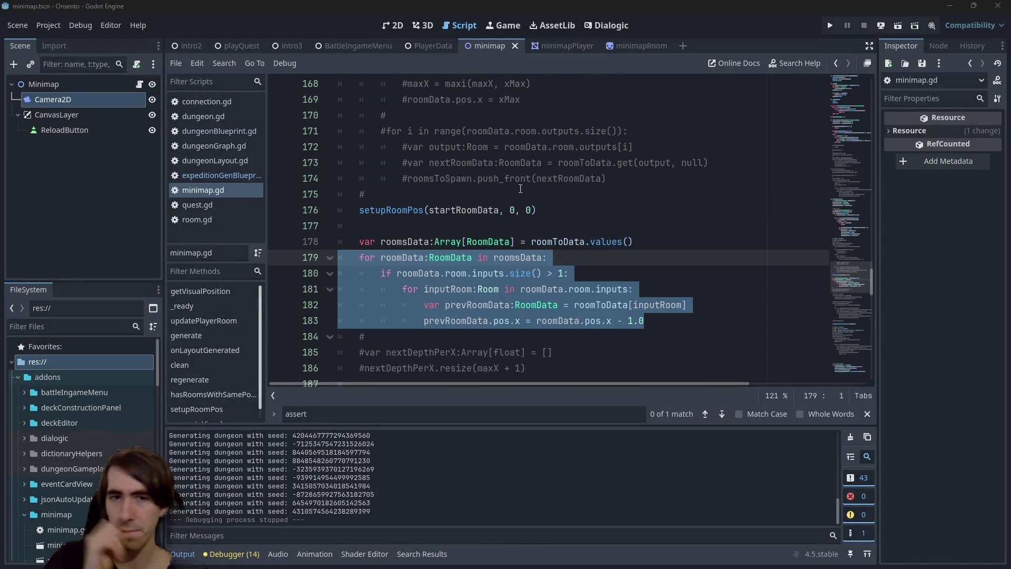
pyautogui.scroll(7, 520, 188)
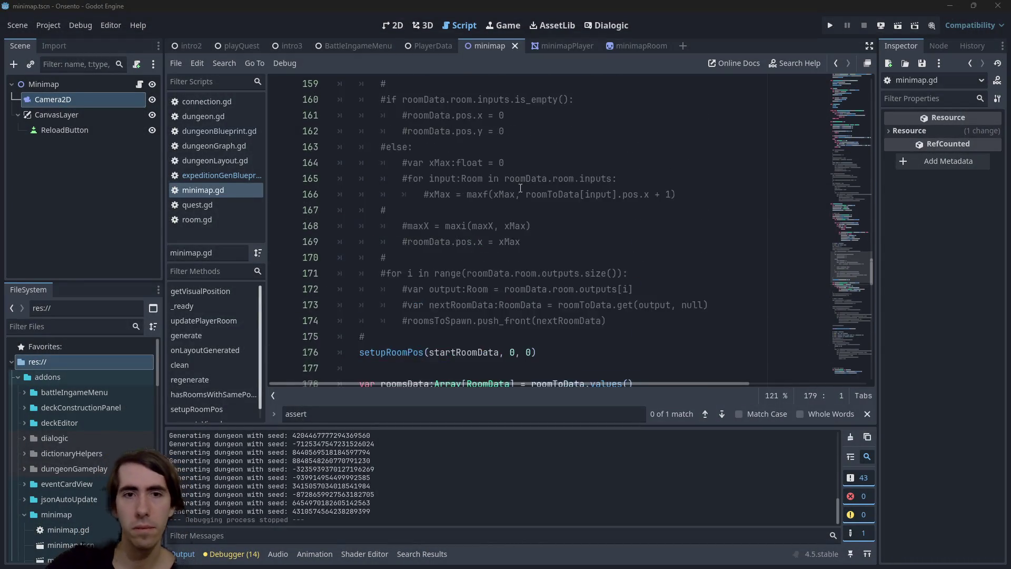
pyautogui.scroll(6, 520, 188)
pyautogui.scroll(-14, 520, 188)
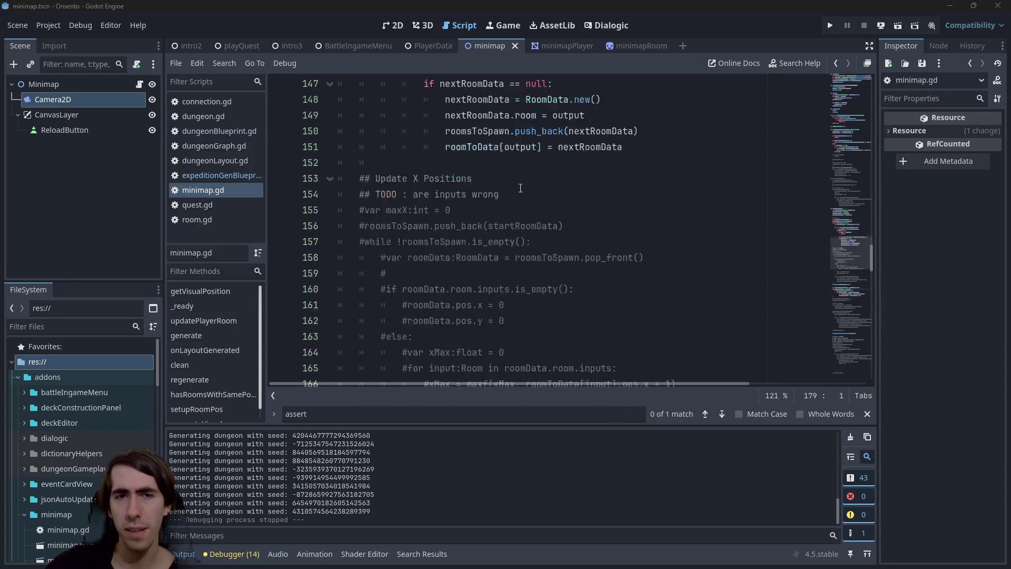
pyautogui.scroll(2, 520, 188)
pyautogui.click(403, 256)
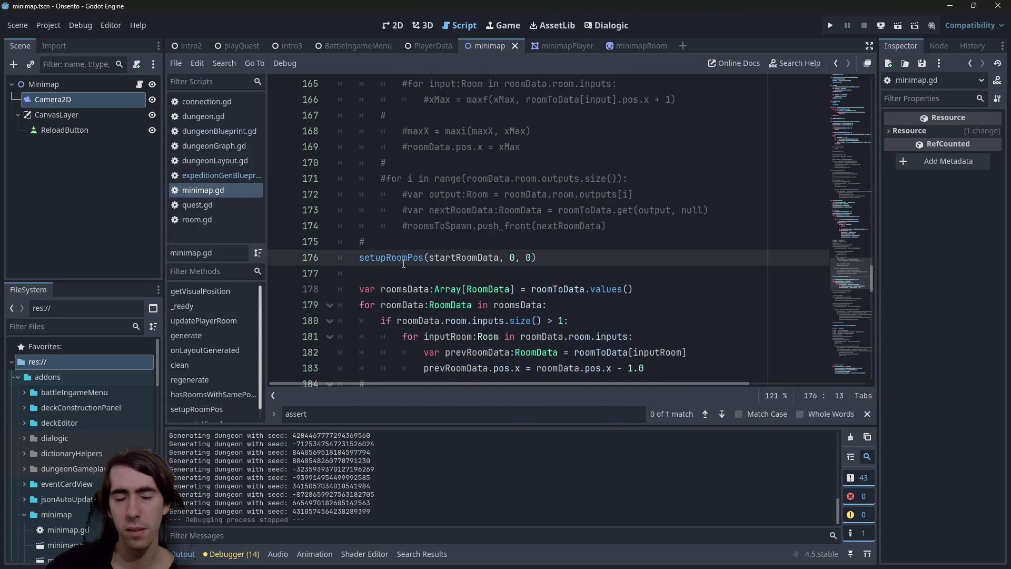
pyautogui.click(388, 257)
pyautogui.scroll(-1, 527, 294)
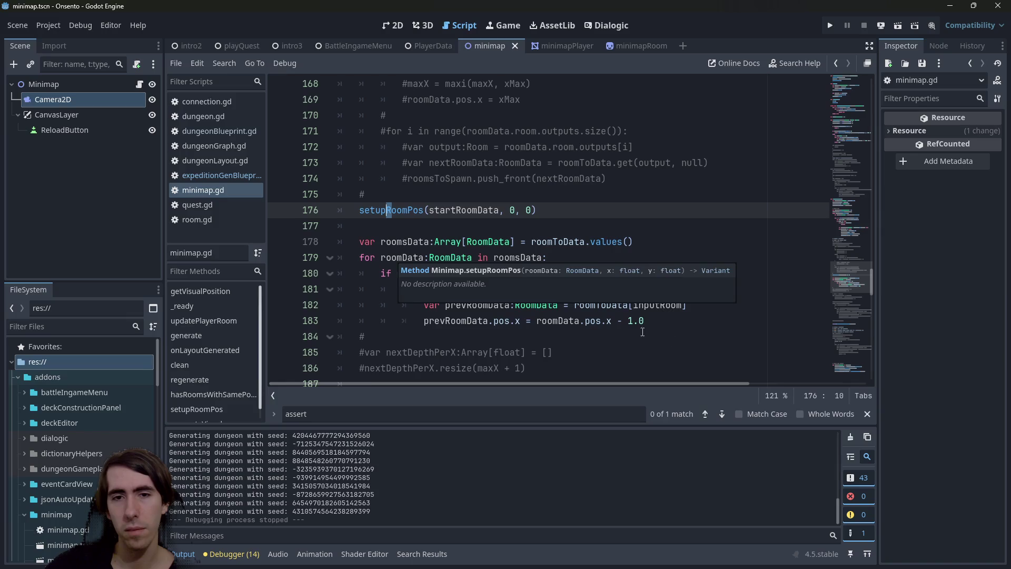
pyautogui.click(670, 320)
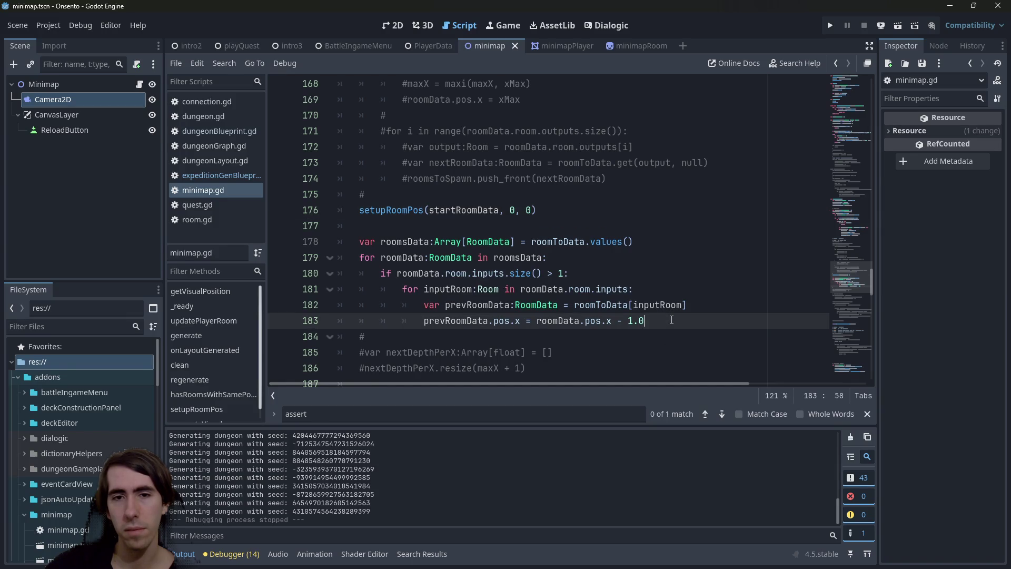
pyautogui.click(402, 210)
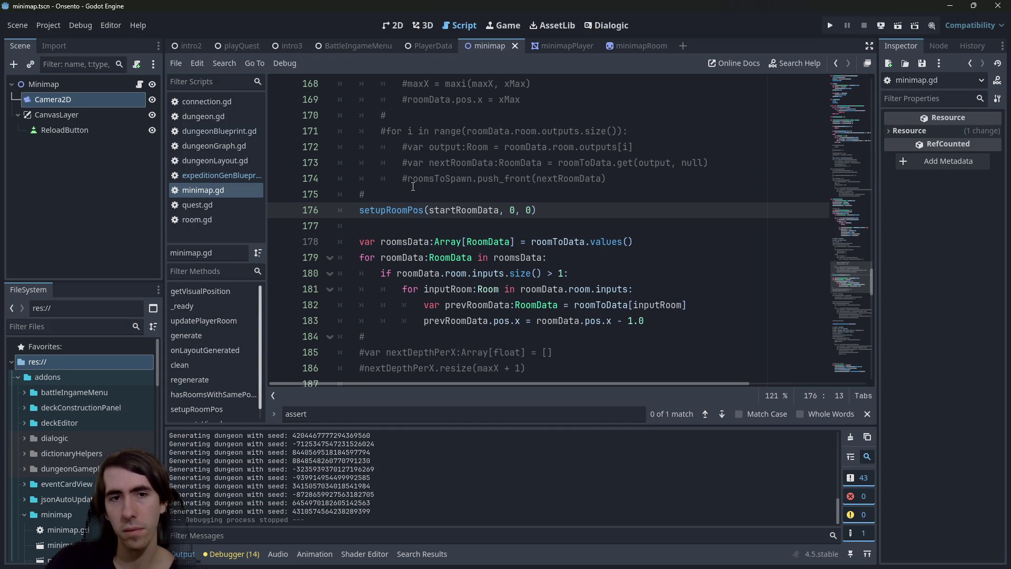
pyautogui.keyDown('ctrl'); pyautogui.click(384, 210); pyautogui.keyUp('ctrl')
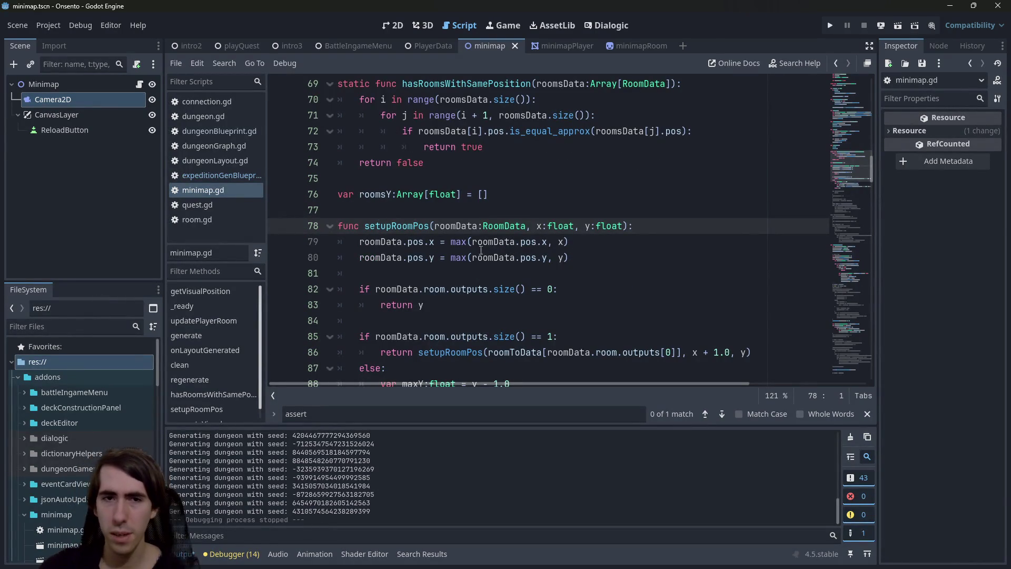
# Step: Change max to min in setupRoomPos's pos.y assignment on line 80 and save
pyautogui.doubleClick(459, 256)
pyautogui.write('min')
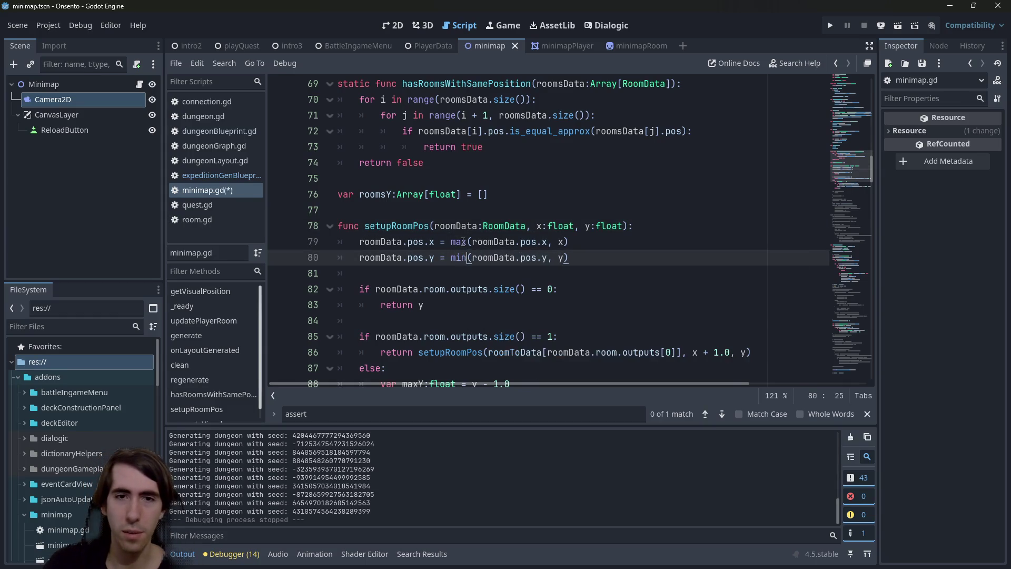
pyautogui.hotkey('ctrl', 's')
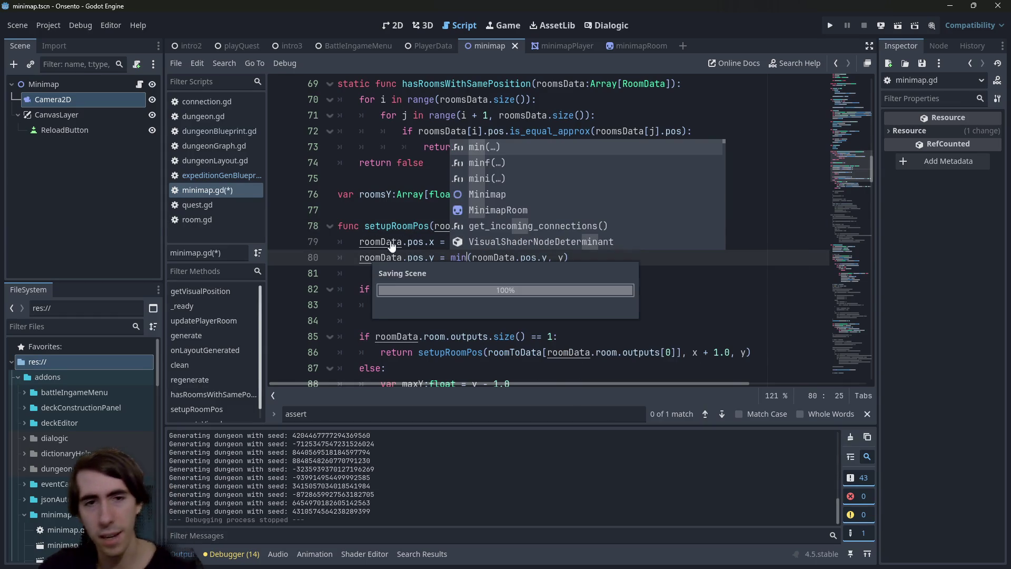
# Step: Insert an empty line directly beneath the setupRoomPos function header
pyautogui.click(359, 257)
pyautogui.moveTo(359, 257)
pyautogui.mouseDown()
pyautogui.moveTo(449, 257)
pyautogui.moveTo(436, 256)
pyautogui.mouseUp()
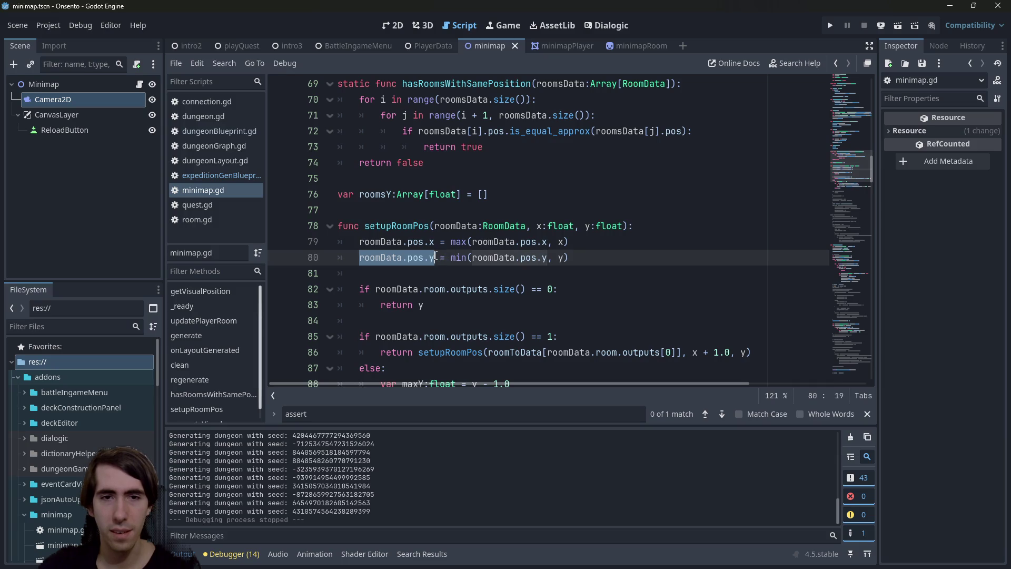
pyautogui.scroll(-2, 435, 254)
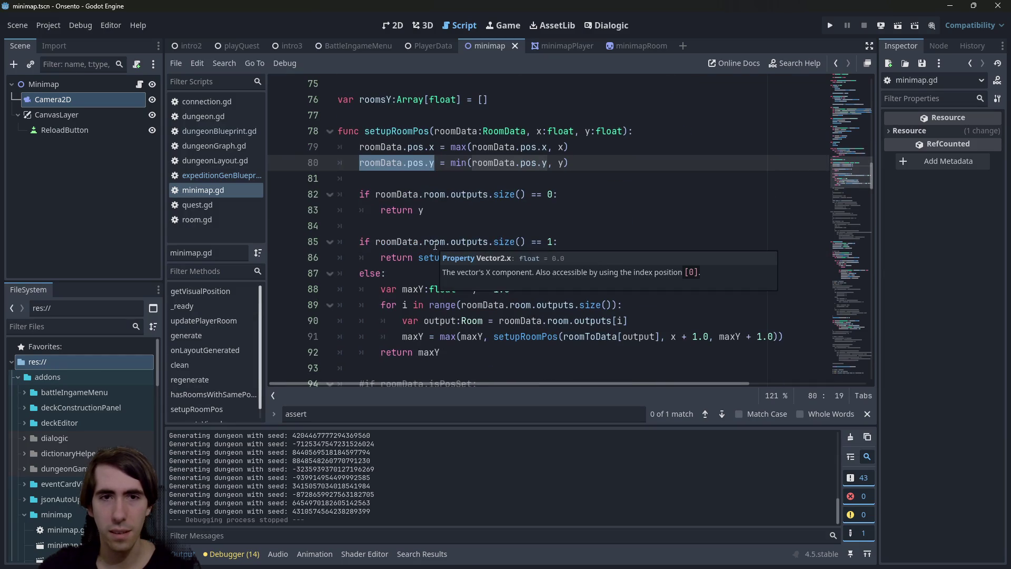
pyautogui.click(386, 147)
pyautogui.doubleClick(386, 147)
pyautogui.hotkey('ctrl', 'c')
pyautogui.click(652, 130)
pyautogui.press('Return')
pyautogui.hotkey('ctrl', 'v')
pyautogui.hotkey('ctrl', 'z')
pyautogui.hotkey('ctrl', 'z')
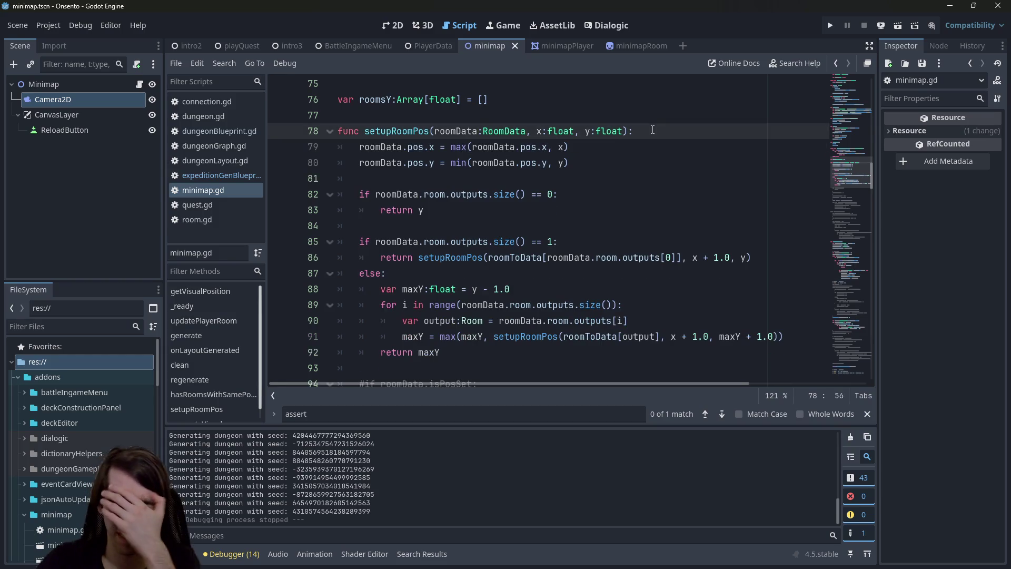
pyautogui.press('Return')
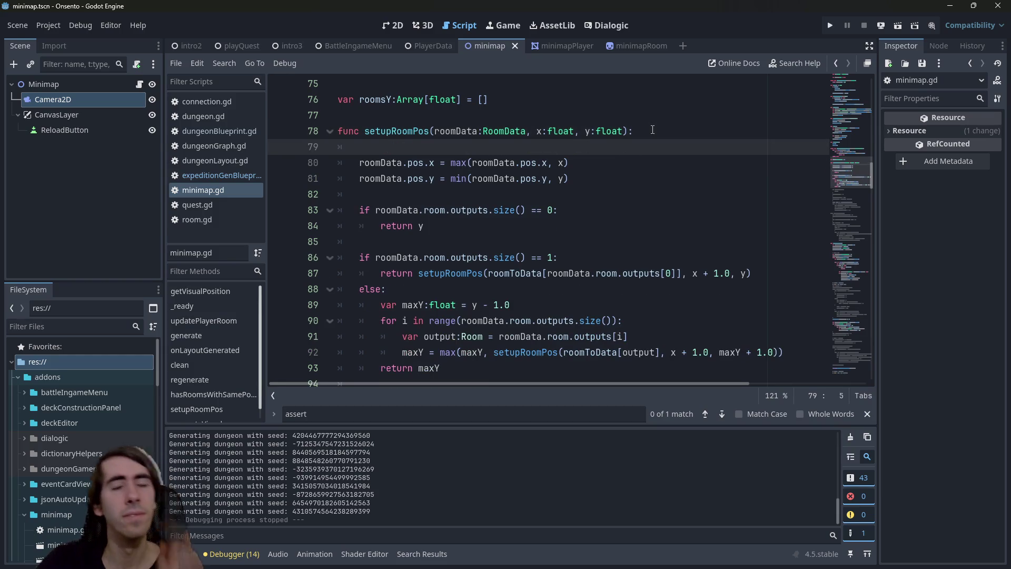
# Step: Nest the max/min position lines under 'if roomData.isPosSet:' and save
pyautogui.write('if roomData.isPosSet:')
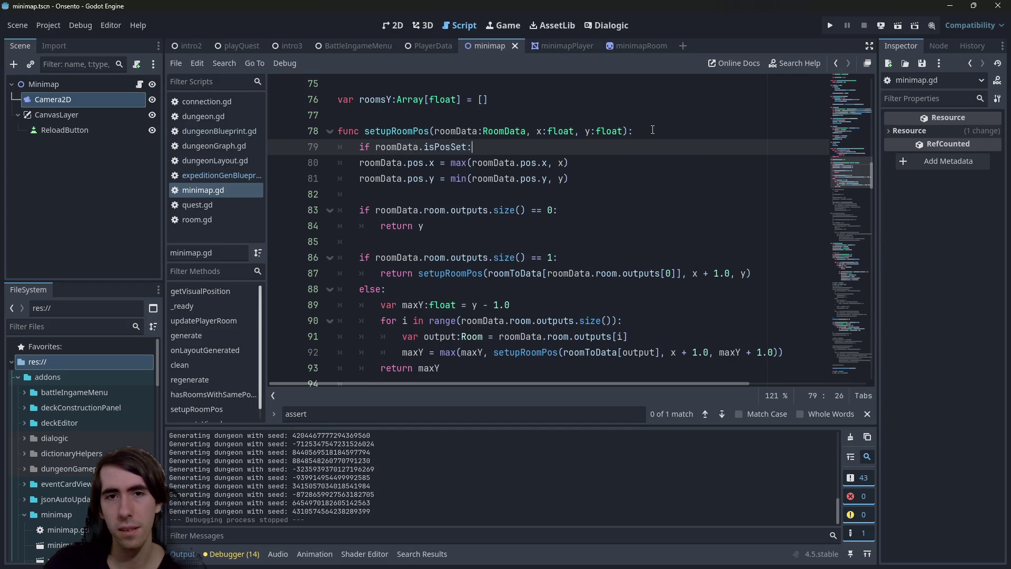
pyautogui.press('Home')
pyautogui.press('Right')
pyautogui.press('Right')
pyautogui.press('Right')
pyautogui.write('!')
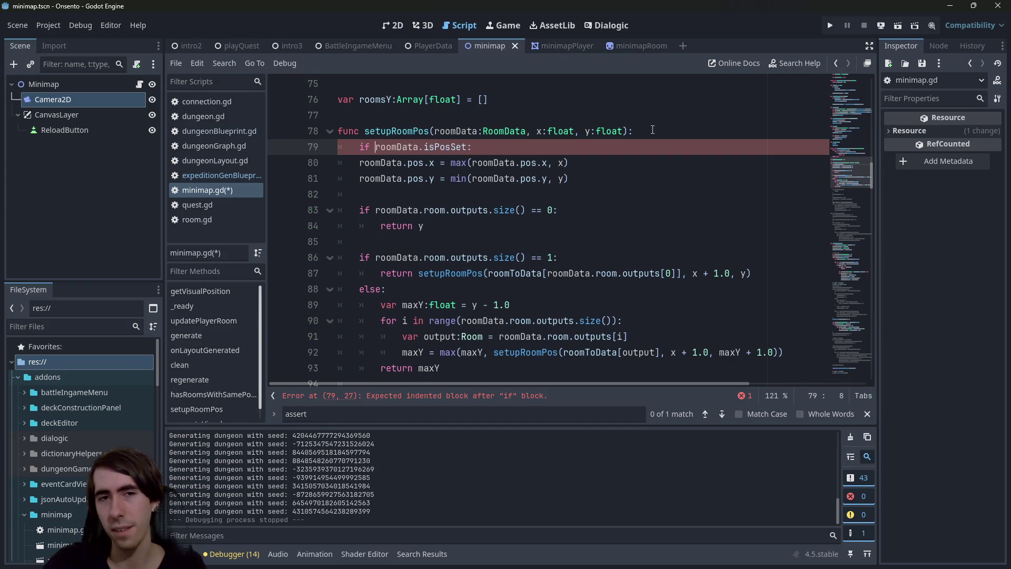
pyautogui.press('BackSpace')
pyautogui.press('Down')
pyautogui.press('Home')
pyautogui.press('Tab')
pyautogui.press('Down')
pyautogui.press('Home')
pyautogui.press('Tab')
pyautogui.hotkey('ctrl', 's')
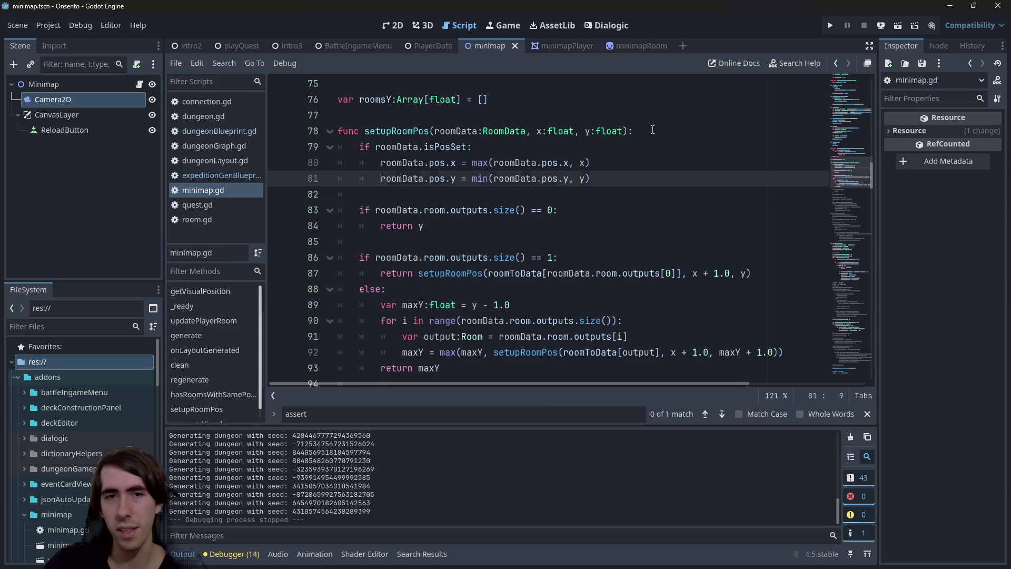
pyautogui.press('End')
pyautogui.press('Return')
pyautogui.press('BackSpace')
# Step: Add an else branch assigning pos.x = x and pos.y = y directly, then save
pyautogui.write('else:')
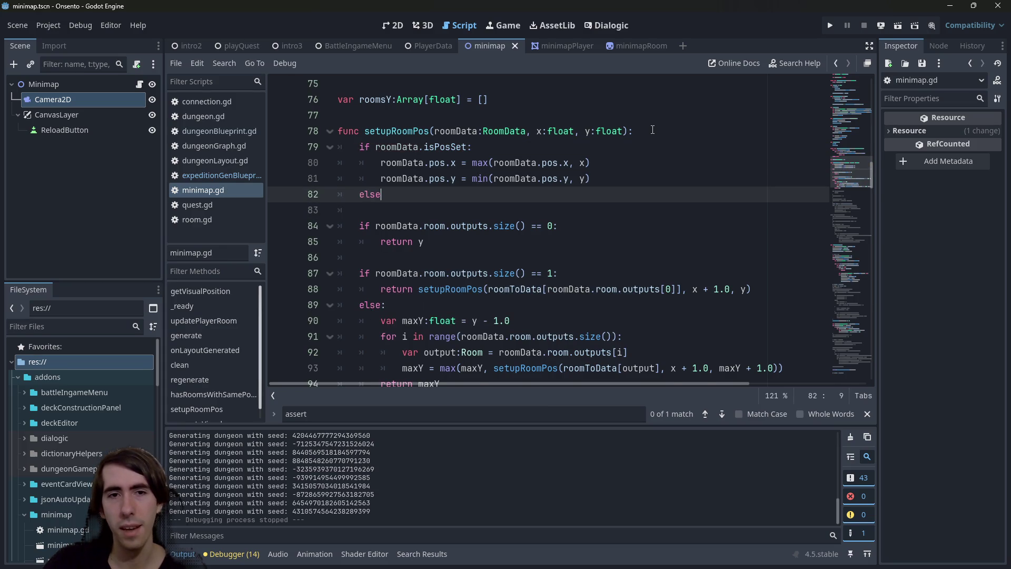
pyautogui.press('Return')
pyautogui.moveTo(613, 160)
pyautogui.mouseDown()
pyautogui.moveTo(277, 163)
pyautogui.moveTo(277, 218)
pyautogui.mouseUp()
pyautogui.hotkey('ctrl', 'v')
pyautogui.moveTo(472, 210); pyautogui.dragTo(580, 210)
pyautogui.press('BackSpace')
pyautogui.press('Right')
pyautogui.press('Delete')
pyautogui.press('Down')
pyautogui.press('Left')
pyautogui.hotkey('ctrl', 'shift', 'Right')
pyautogui.hotkey('ctrl', 'shift', 'Right')
pyautogui.hotkey('ctrl', 'shift', 'Right')
pyautogui.press('BackSpace')
pyautogui.press('Delete')
pyautogui.press('Delete')
pyautogui.press('Right')
pyautogui.press('Delete')
pyautogui.hotkey('ctrl', 's')
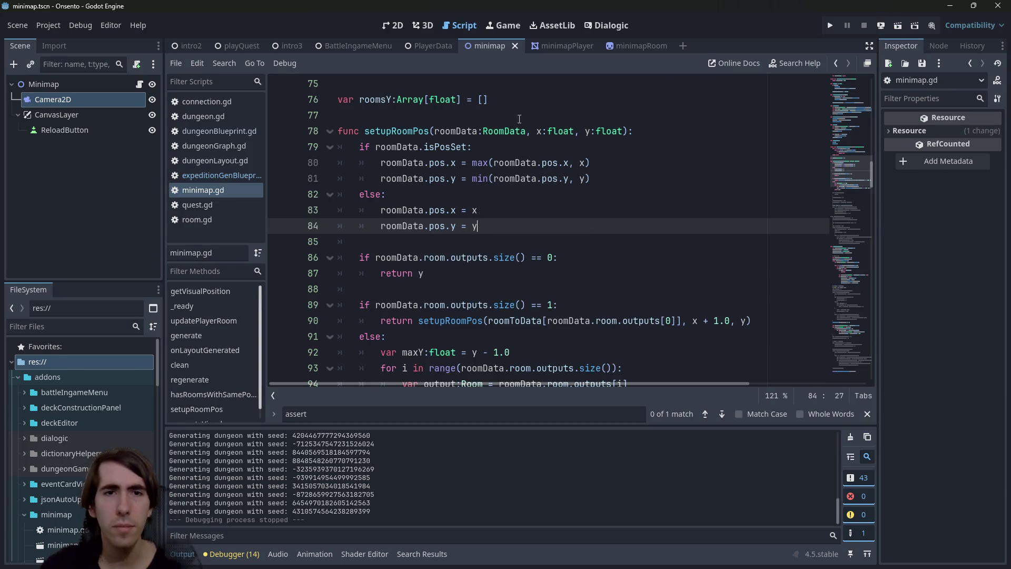
# Step: Add 'roomData.isPosSet = true' after the if/else and run the minimap scene
pyautogui.moveTo(467, 147); pyautogui.dragTo(369, 149)
pyautogui.hotkey('ctrl', 'c')
pyautogui.click(526, 240)
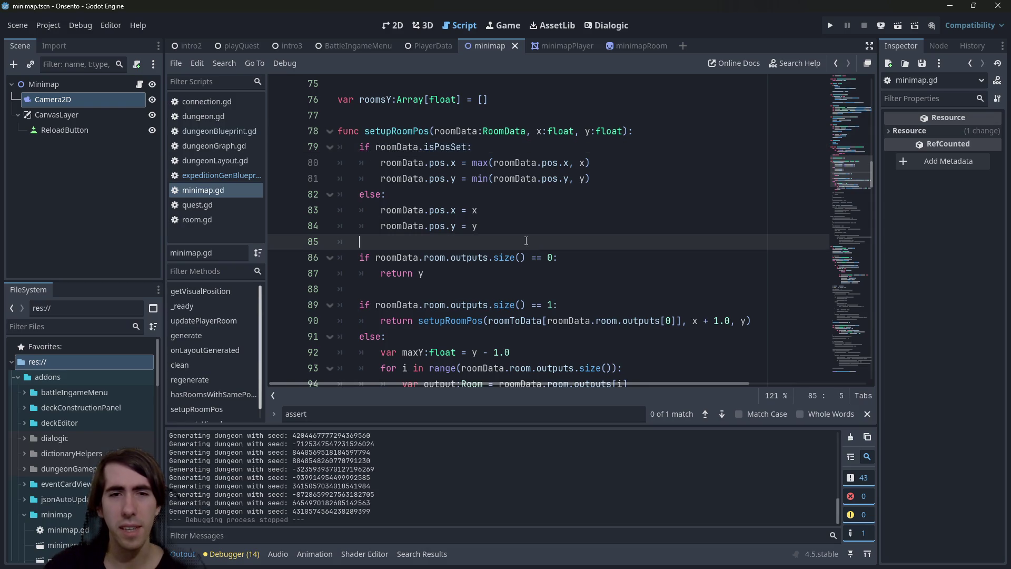
pyautogui.press('Return')
pyautogui.hotkey('ctrl', 'v')
pyautogui.write('= true')
pyautogui.press('Up')
pyautogui.press('Return')
pyautogui.press('BackSpace')
pyautogui.press('F6')
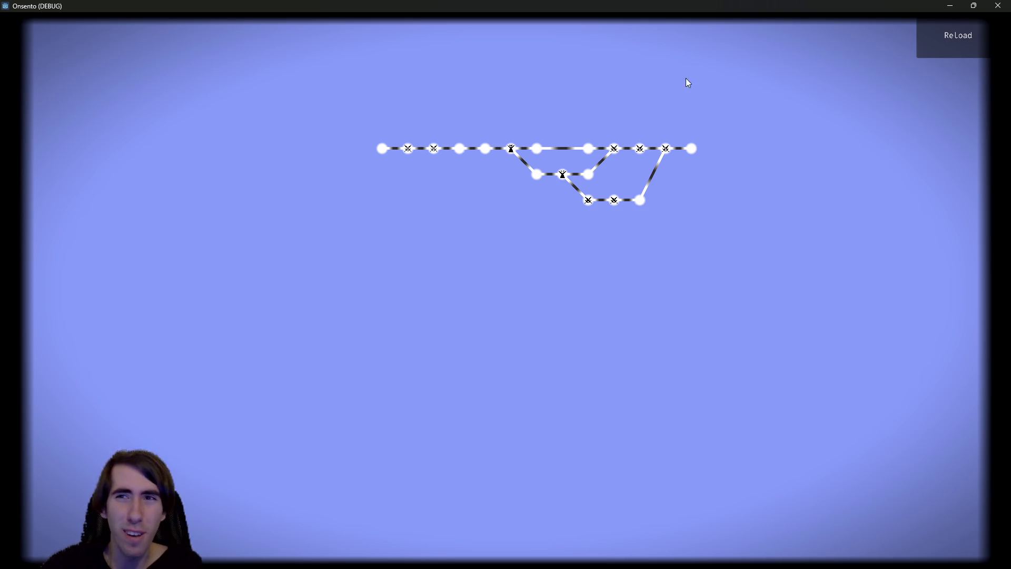
# Step: Regenerate the minimap dozens of times with ReLoad to check branching rooms for overlap
pyautogui.click(928, 56)
pyautogui.click(925, 55)
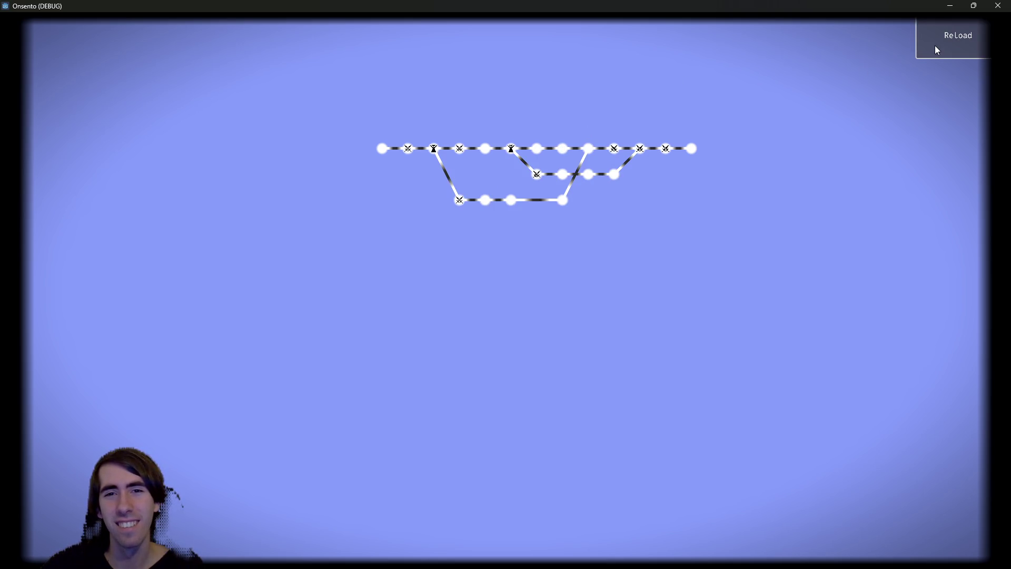
pyautogui.click(935, 46)
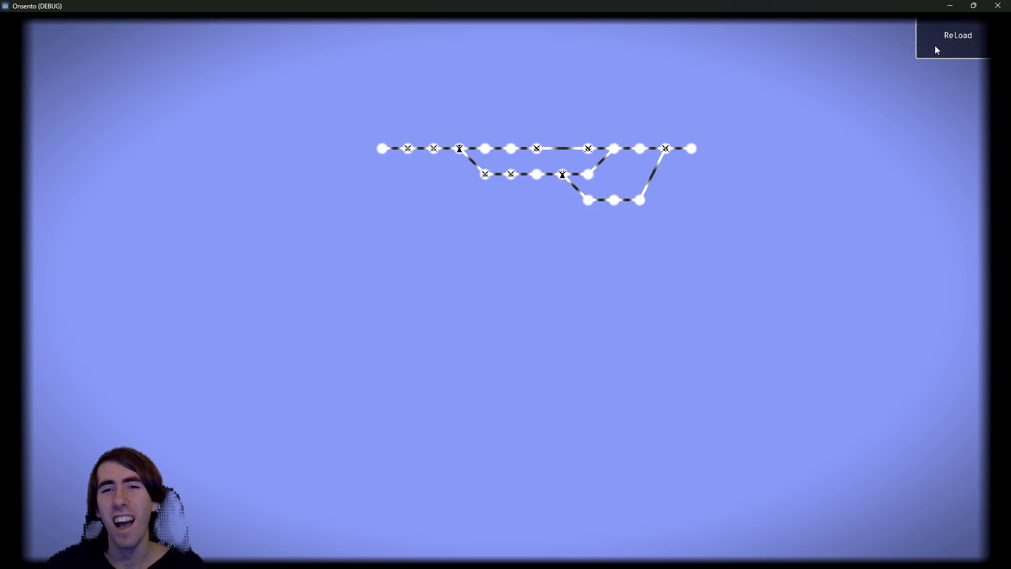
pyautogui.click(935, 47)
pyautogui.click(935, 47)
pyautogui.click(935, 47)
pyautogui.click(936, 47)
pyautogui.click(935, 47)
pyautogui.click(936, 46)
pyautogui.click(935, 47)
pyautogui.click(935, 46)
pyautogui.click(934, 46)
pyautogui.click(934, 47)
pyautogui.click(935, 46)
pyautogui.click(934, 46)
pyautogui.click(934, 46)
pyautogui.click(933, 46)
pyautogui.click(934, 46)
pyautogui.click(933, 46)
pyautogui.click(932, 46)
pyautogui.click(933, 46)
pyautogui.click(933, 47)
pyautogui.click(933, 46)
pyautogui.click(933, 46)
pyautogui.click(933, 46)
pyautogui.click(934, 46)
pyautogui.click(934, 46)
pyautogui.click(933, 46)
pyautogui.click(933, 47)
pyautogui.click(933, 47)
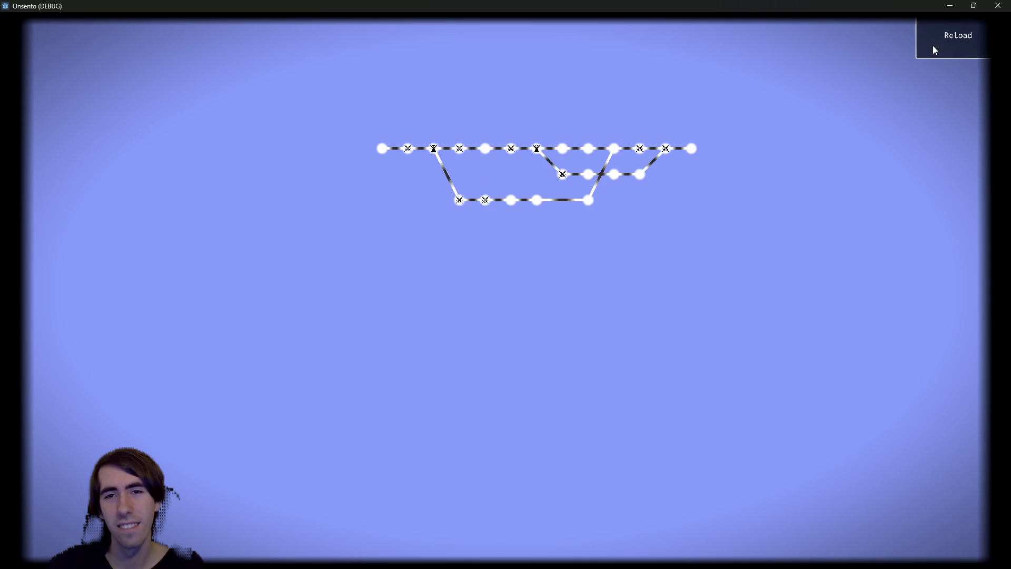
pyautogui.click(933, 46)
pyautogui.click(933, 46)
pyautogui.click(932, 46)
pyautogui.click(933, 46)
pyautogui.click(932, 46)
pyautogui.click(933, 47)
pyautogui.click(933, 47)
pyautogui.click(933, 46)
pyautogui.click(933, 47)
pyautogui.click(933, 46)
pyautogui.click(933, 47)
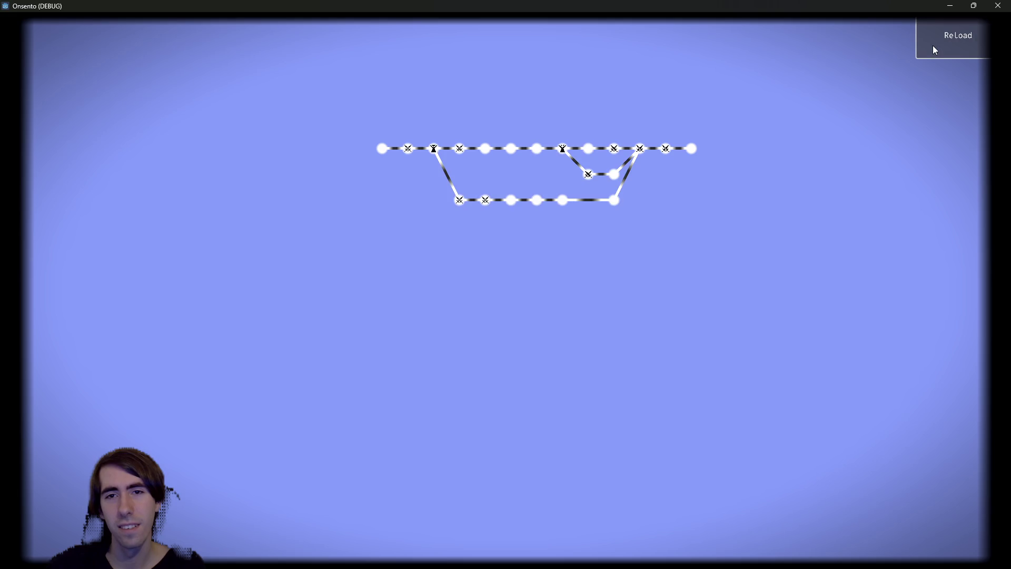
pyautogui.click(933, 46)
pyautogui.click(933, 46)
pyautogui.click(933, 46)
pyautogui.click(933, 46)
pyautogui.click(932, 46)
# Step: Generate a few more layouts, then close the game and return to minimap.gd
pyautogui.click(931, 47)
pyautogui.click(931, 46)
pyautogui.click(933, 49)
pyautogui.click(932, 49)
pyautogui.click(998, 5)
pyautogui.click(657, 196)
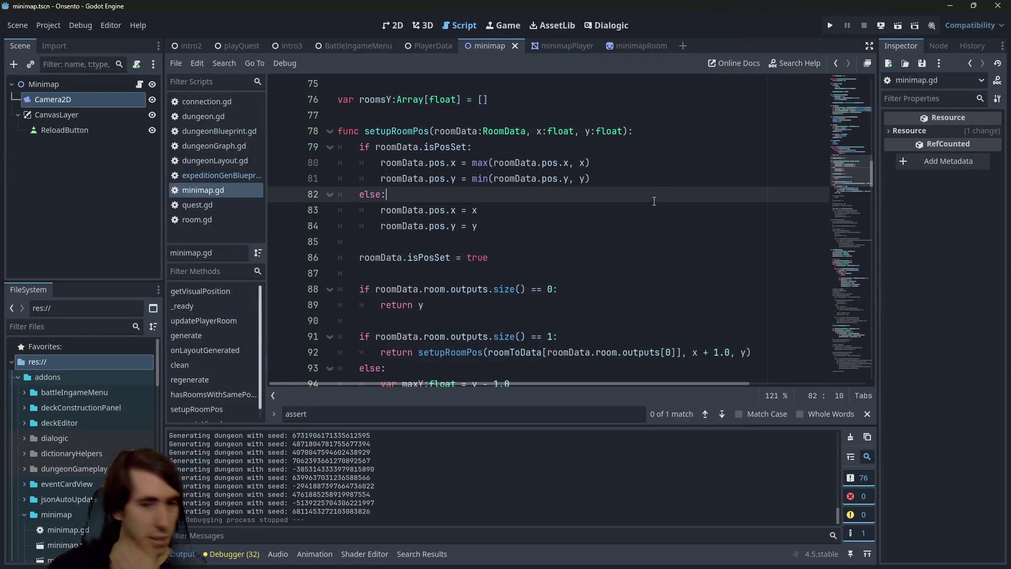
# Step: Select a seed in the Output log, then switch to expeditionGenBlueprint.gd in the Scripts list
pyautogui.doubleClick(308, 461)
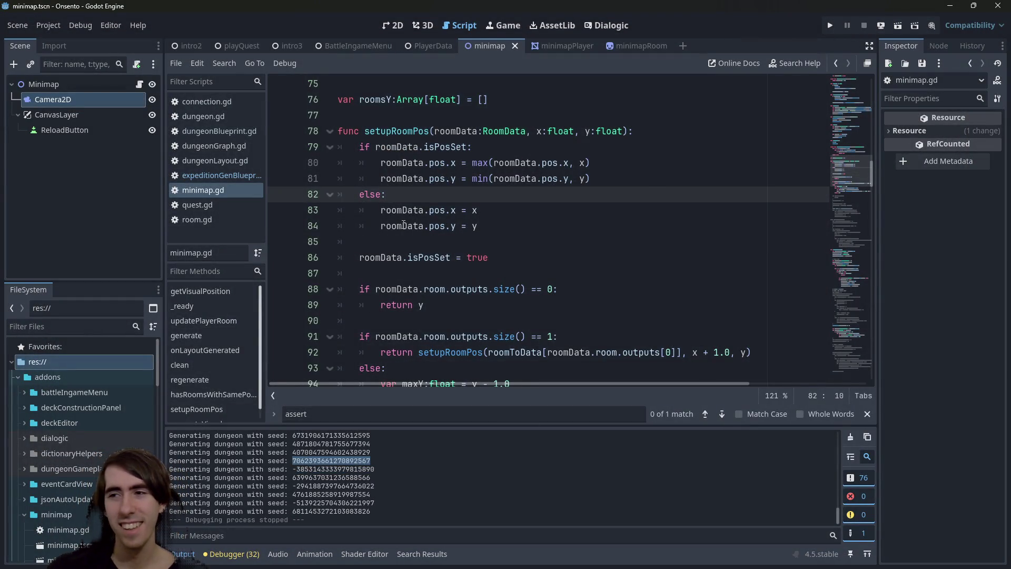
pyautogui.click(526, 241)
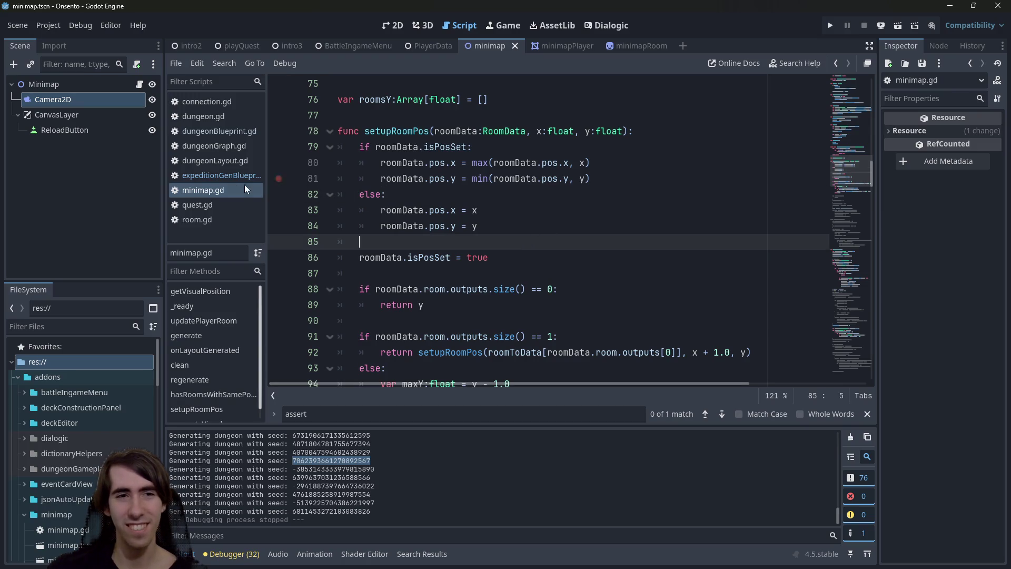
pyautogui.click(201, 178)
pyautogui.click(479, 242)
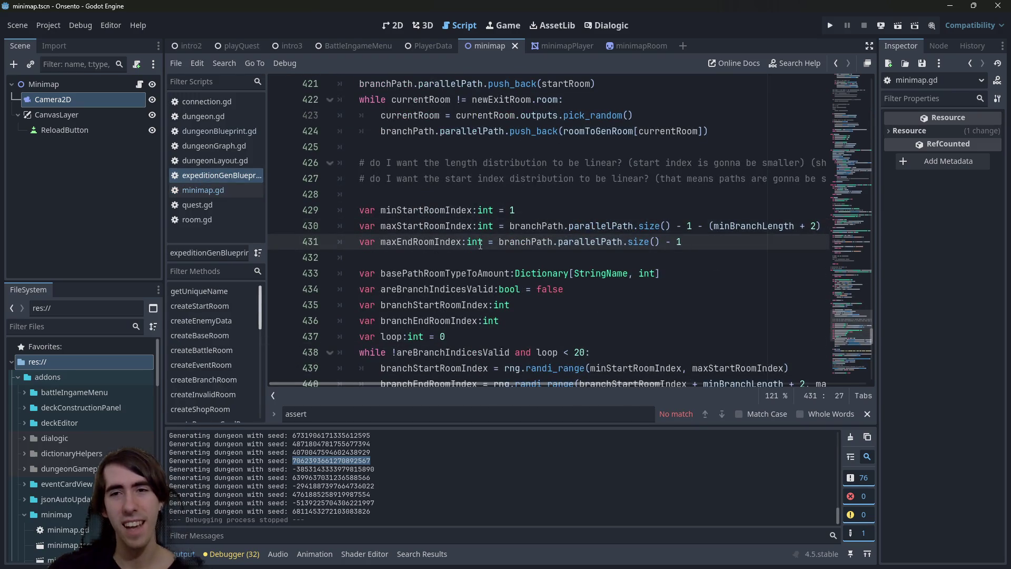
# Step: Find and uncomment the third generateBranch(startRoom, newExitRoom) call, then run the current scene
pyautogui.hotkey('ctrl', 'f')
pyautogui.write('branch')
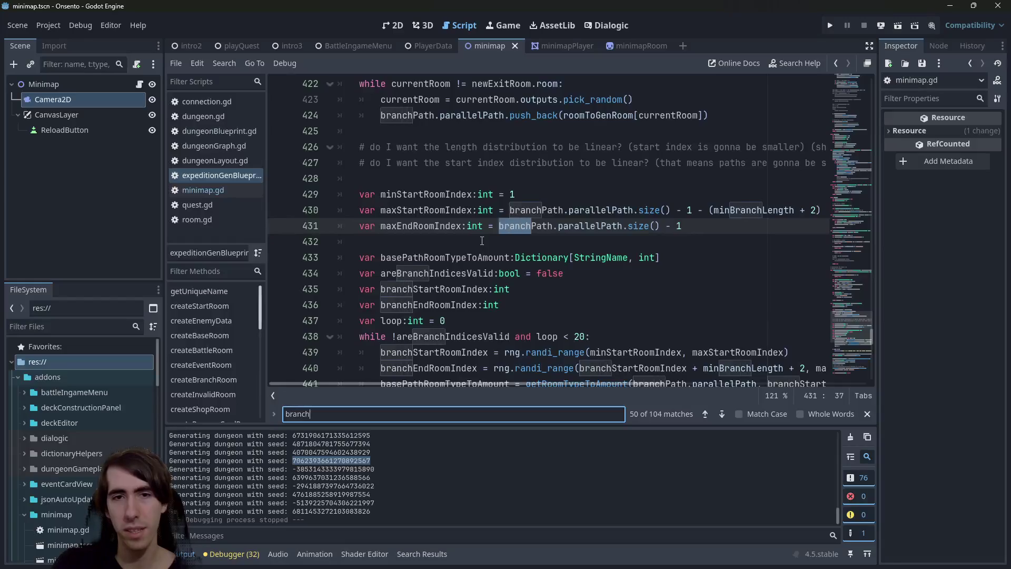
pyautogui.hotkey('ctrl', 'a')
pyautogui.write('generateBran')
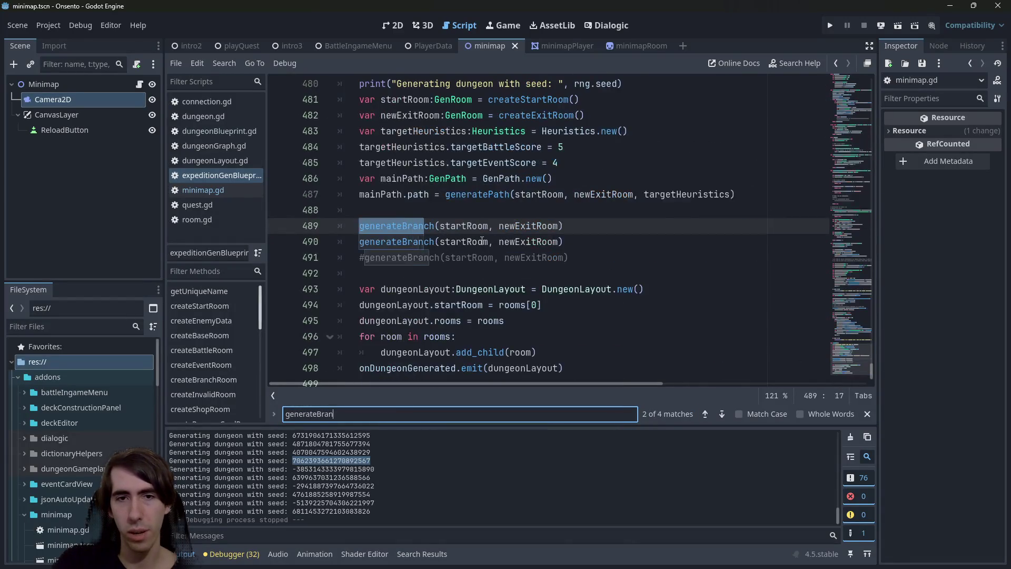
pyautogui.click(605, 259)
pyautogui.hotkey('ctrl', 'k')
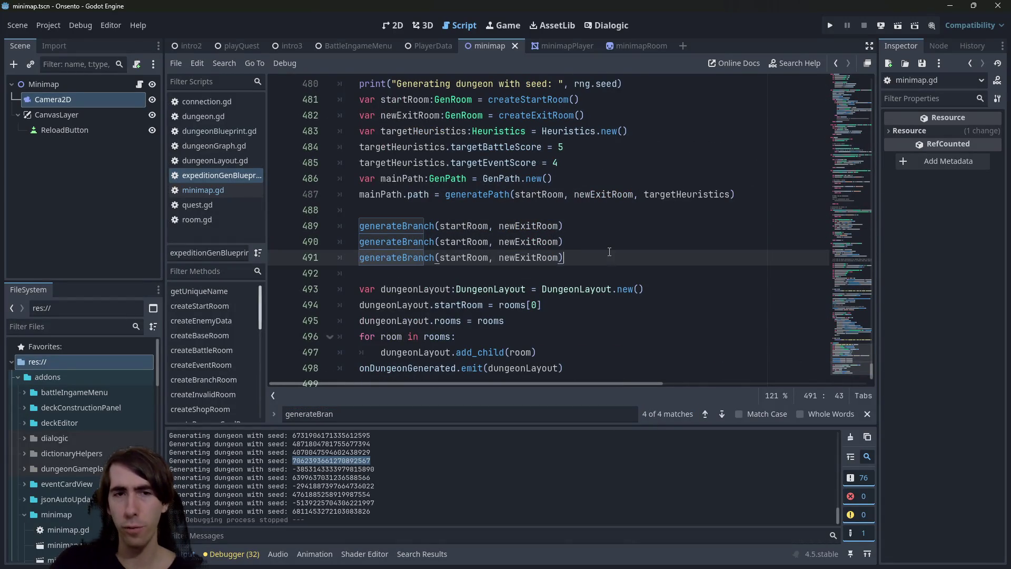
pyautogui.click(881, 27)
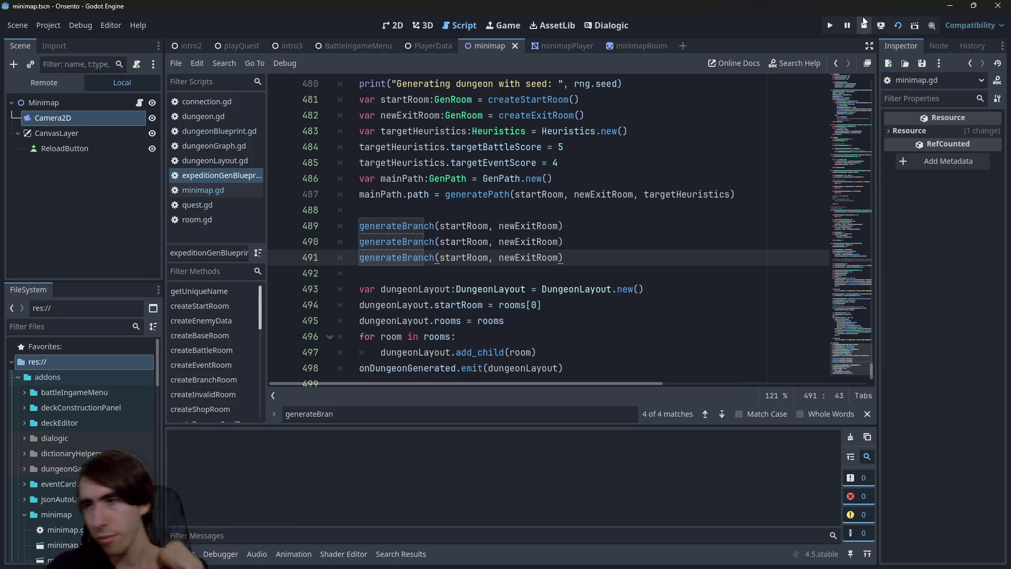